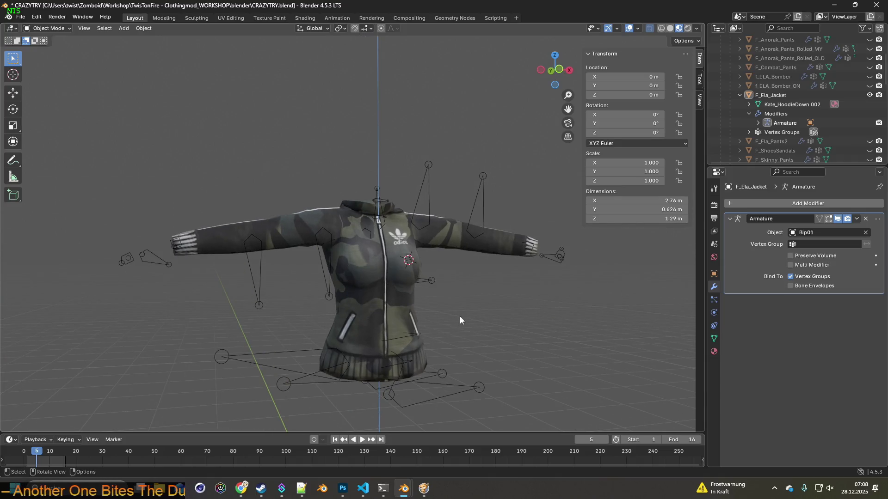
# Step: Select the jacket and switch it into Edit Mode
pyautogui.click(382, 320)
pyautogui.click(46, 28)
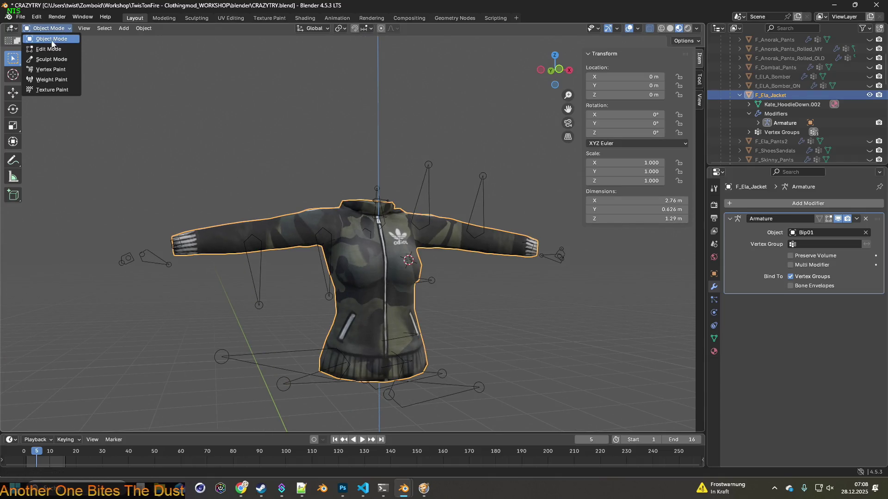
pyautogui.click(44, 48)
pyautogui.scroll(5, 375, 310)
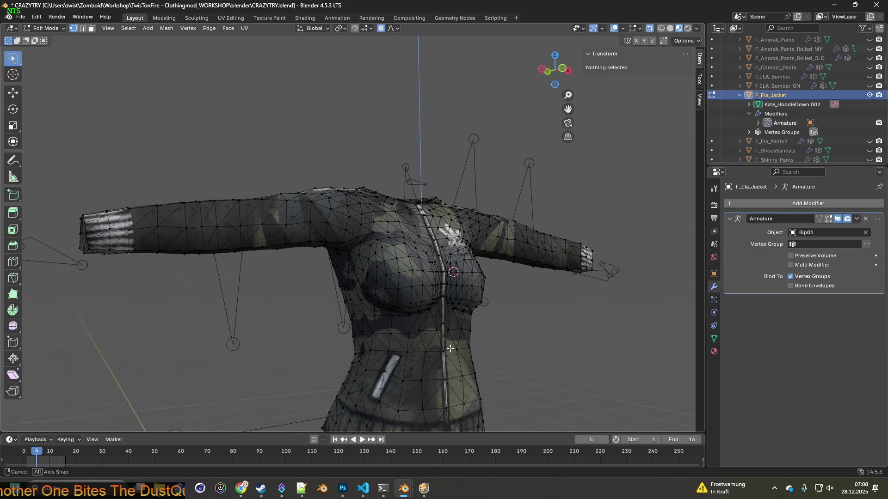
pyautogui.moveTo(471, 360)
pyautogui.mouseDown(button='middle')
pyautogui.moveTo(379, 310)
pyautogui.moveTo(430, 293)
pyautogui.moveTo(380, 307)
pyautogui.mouseUp(button='middle')
# Step: Select the front hem vertices and move them -0.014283 m along Y with smooth proportional editing
pyautogui.click(187, 283)
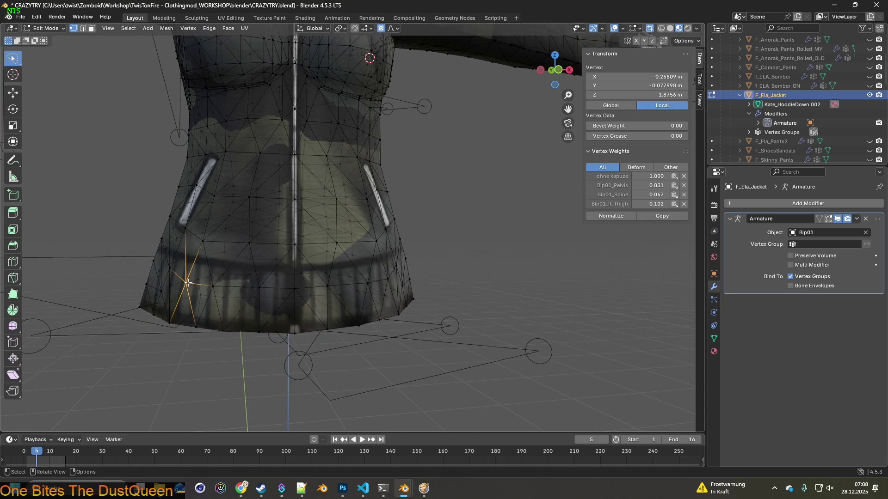
pyautogui.keyDown('shift'); pyautogui.click(214, 286); pyautogui.keyUp('shift')
pyautogui.moveTo(337, 278)
pyautogui.mouseDown(button='middle')
pyautogui.moveTo(300, 290)
pyautogui.moveTo(306, 294)
pyautogui.moveTo(239, 293)
pyautogui.moveTo(322, 268)
pyautogui.mouseUp(button='middle')
pyautogui.keyDown('shift'); pyautogui.click(302, 294); pyautogui.keyUp('shift')
pyautogui.keyDown('shift'); pyautogui.click(337, 292); pyautogui.keyUp('shift')
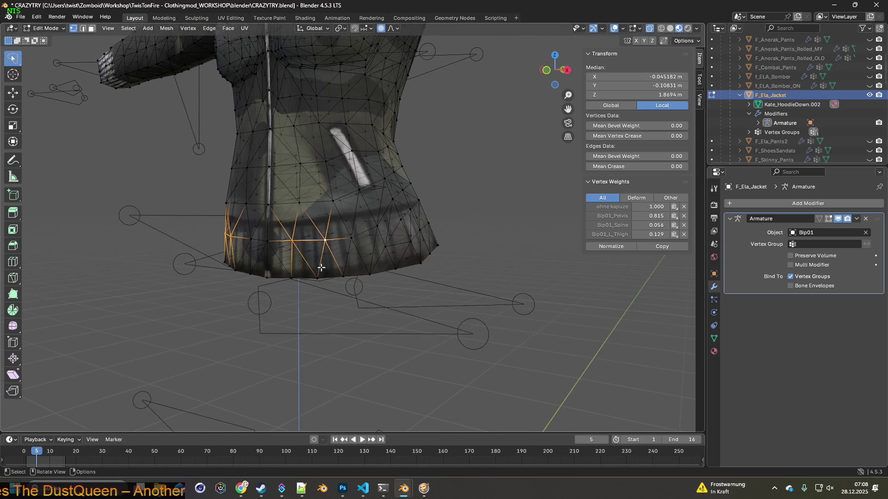
pyautogui.press('g')
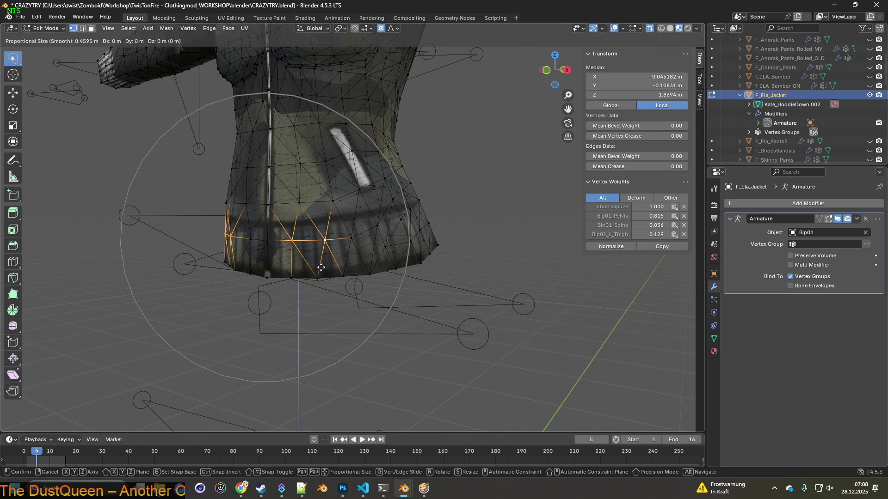
pyautogui.press('y')
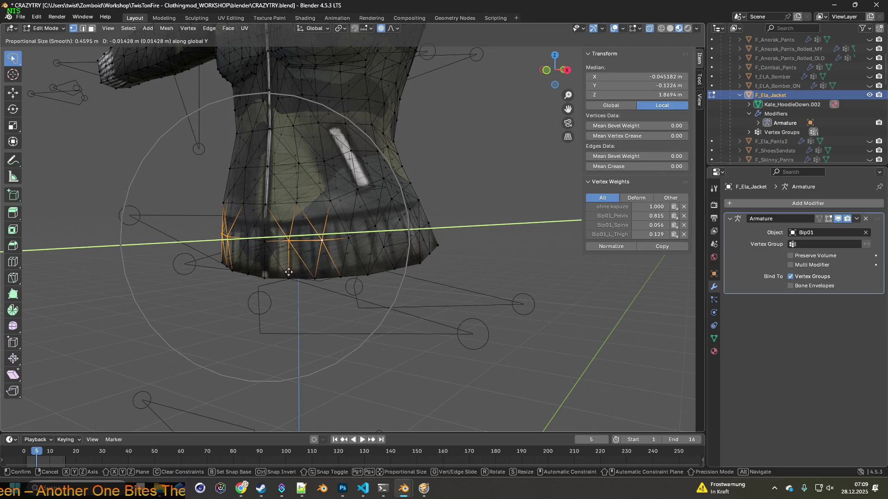
pyautogui.click(289, 272)
# Step: Check the hem from front and top views, then unhide the Female body model
pyautogui.press('KP_1')
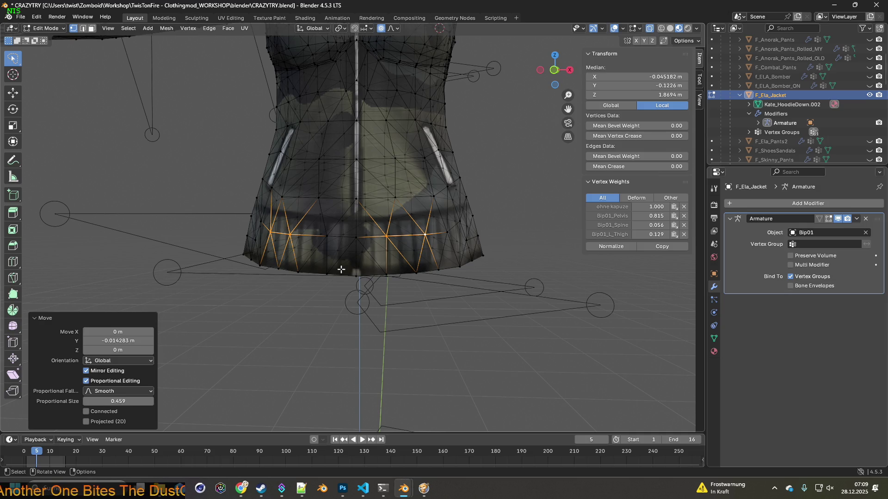
pyautogui.moveTo(221, 155); pyautogui.dragTo(293, 194, button='middle')
pyautogui.scroll(-3, 293, 195)
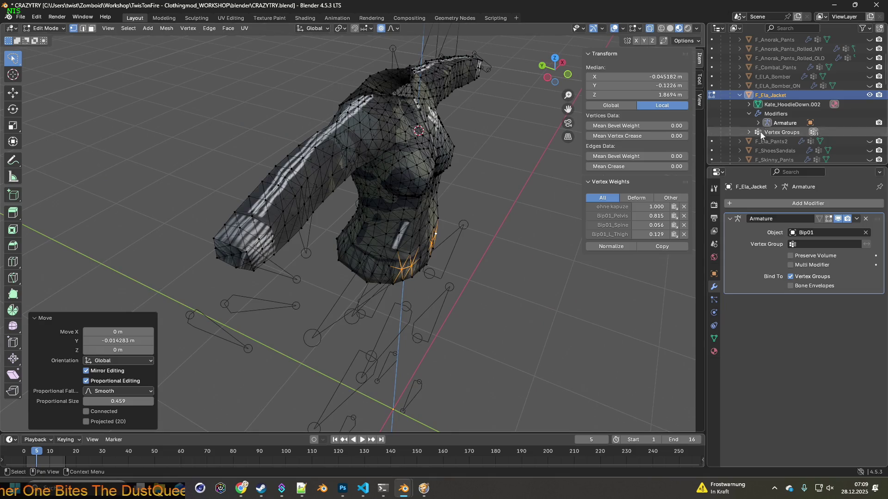
pyautogui.scroll(-2, 797, 121)
pyautogui.click(869, 150)
# Step: Orbit and zoom around the Female body to inspect how the reshaped jacket hem sits
pyautogui.moveTo(463, 231)
pyautogui.mouseDown(button='middle')
pyautogui.moveTo(480, 212)
pyautogui.moveTo(473, 195)
pyautogui.moveTo(478, 221)
pyautogui.moveTo(388, 231)
pyautogui.mouseUp(button='middle')
pyautogui.scroll(8, 473, 194)
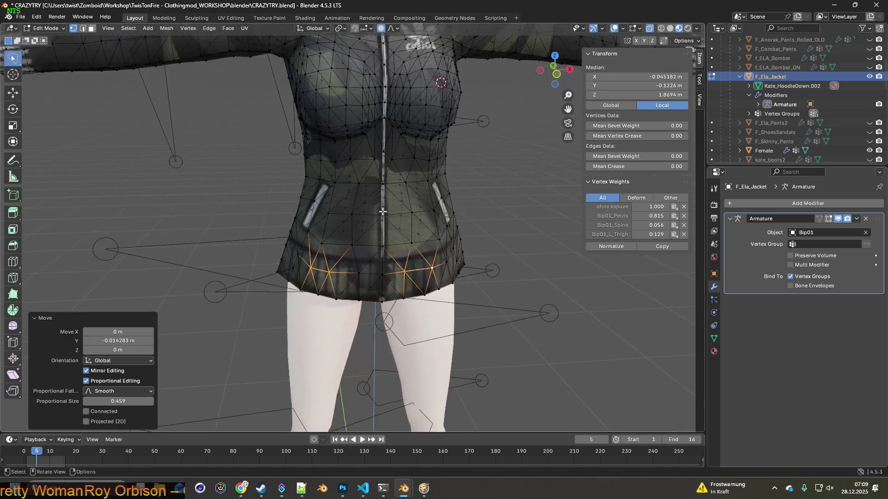
pyautogui.scroll(-5, 389, 231)
pyautogui.scroll(6, 389, 232)
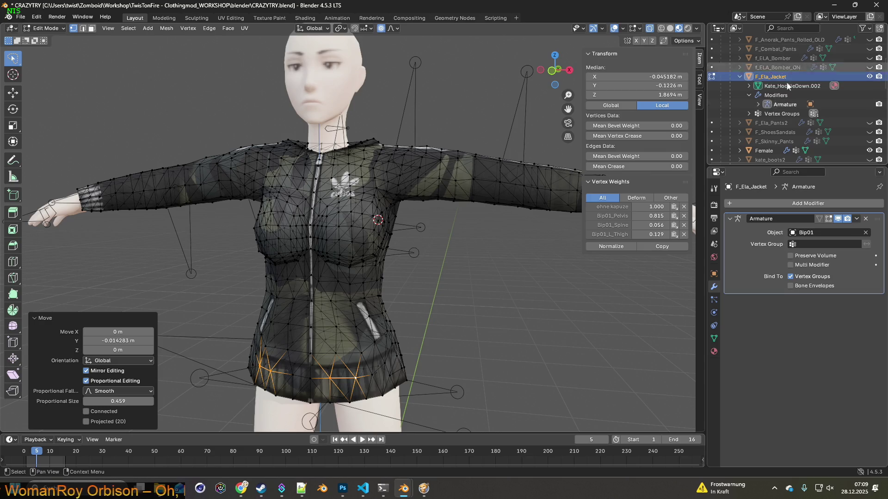
pyautogui.moveTo(463, 234)
pyautogui.mouseDown(button='middle')
pyautogui.moveTo(485, 241)
pyautogui.moveTo(393, 245)
pyautogui.moveTo(471, 235)
pyautogui.moveTo(461, 154)
pyautogui.moveTo(428, 155)
pyautogui.moveTo(446, 220)
pyautogui.moveTo(423, 194)
pyautogui.moveTo(414, 200)
pyautogui.mouseUp(button='middle')
pyautogui.scroll(3, 447, 219)
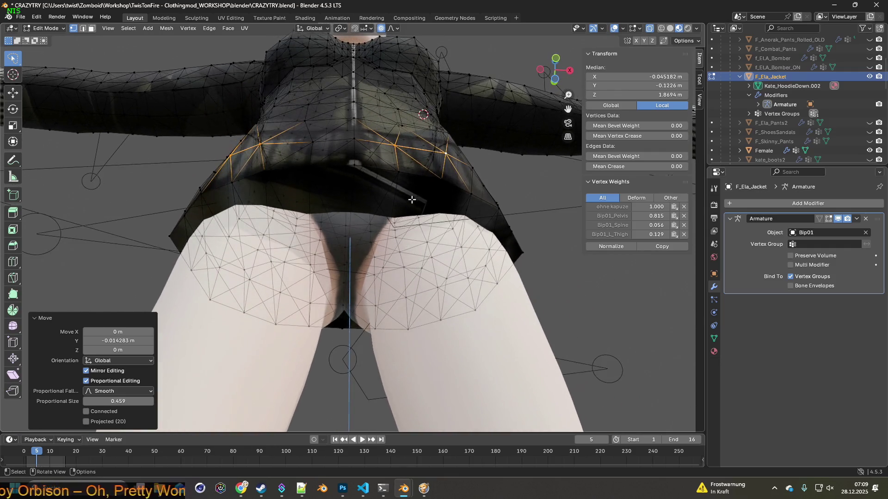
pyautogui.click(37, 16)
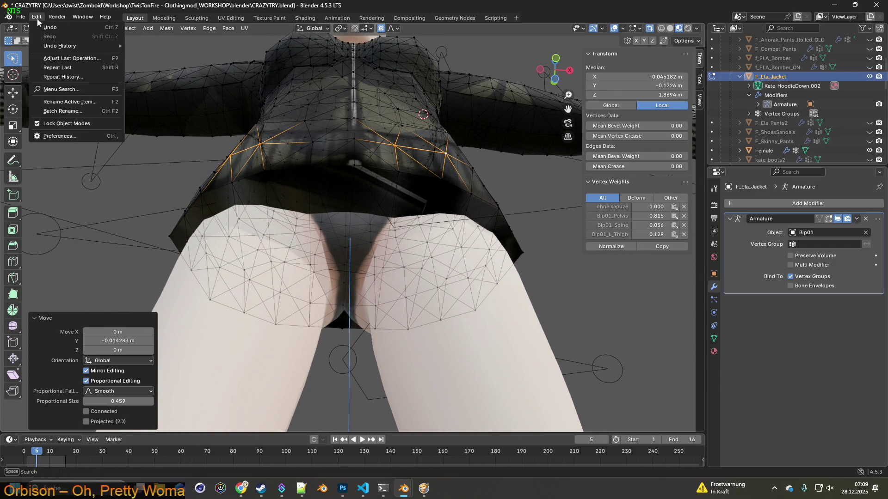
# Step: Undo the previous hem move, reselect the hem vertices and nudge them along Y
pyautogui.click(46, 28)
pyautogui.keyDown('alt'); pyautogui.click(311, 148); pyautogui.keyUp('alt')
pyautogui.moveTo(310, 147); pyautogui.dragTo(355, 140, button='middle')
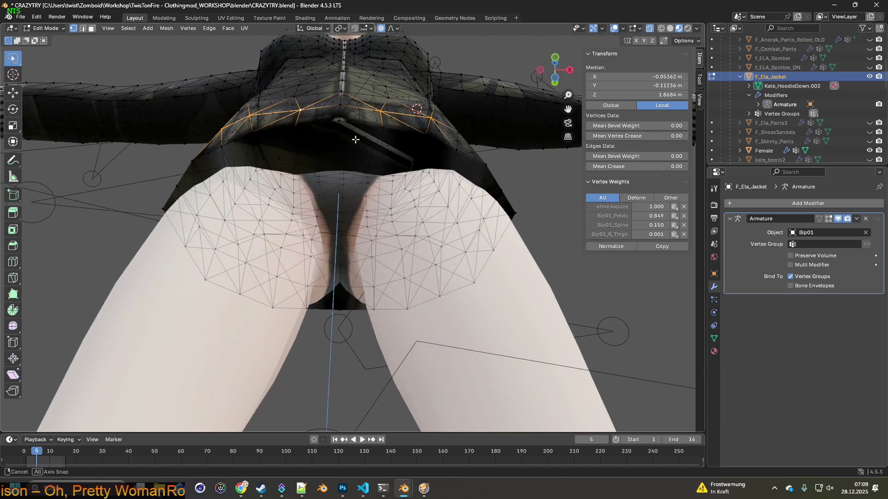
pyautogui.press('g')
pyautogui.press('y')
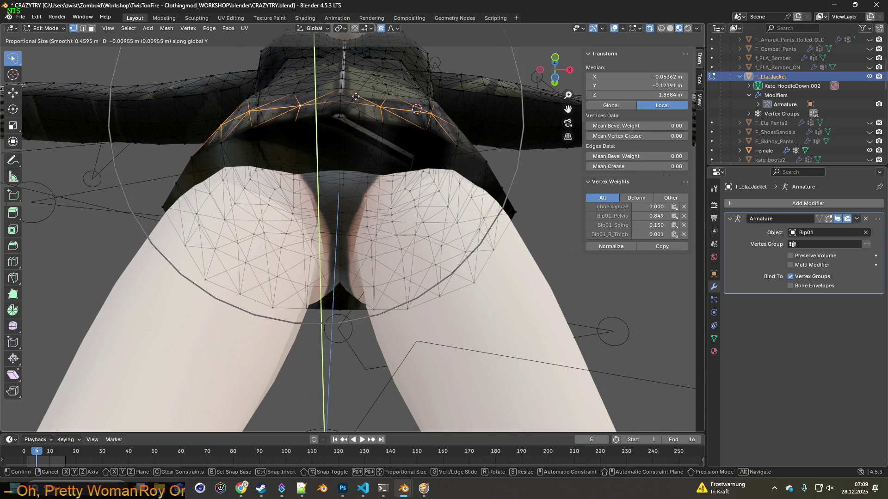
pyautogui.click(355, 96)
# Step: Select the row of front hem vertices from the left side across to the right
pyautogui.moveTo(353, 124)
pyautogui.mouseDown(button='middle')
pyautogui.moveTo(303, 168)
pyautogui.moveTo(331, 147)
pyautogui.moveTo(345, 194)
pyautogui.mouseUp(button='middle')
pyautogui.moveTo(363, 224); pyautogui.dragTo(455, 251, button='middle')
pyautogui.click(345, 280)
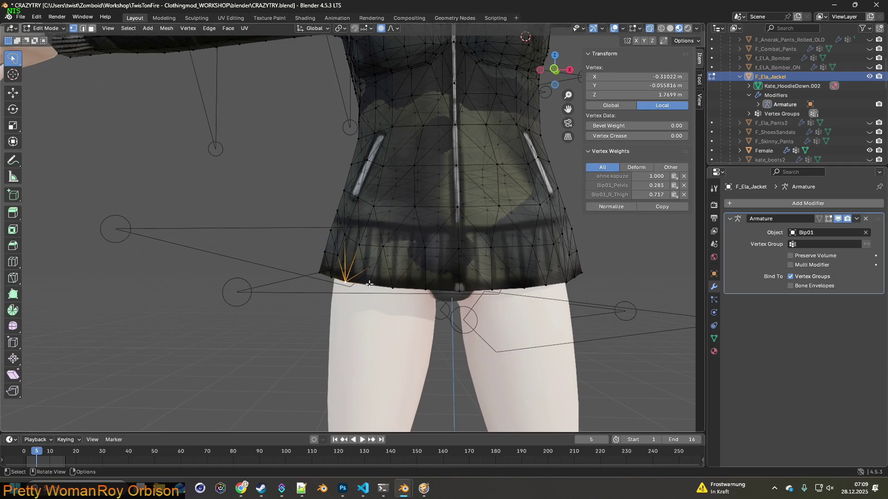
pyautogui.keyDown('shift'); pyautogui.click(368, 285); pyautogui.keyUp('shift')
pyautogui.keyDown('shift'); pyautogui.click(392, 287); pyautogui.keyUp('shift')
pyautogui.keyDown('shift'); pyautogui.click(425, 289); pyautogui.keyUp('shift')
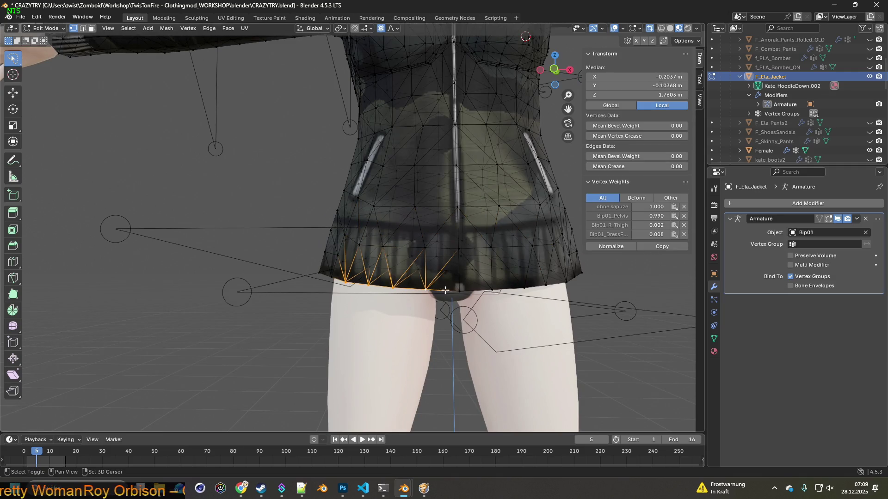
pyautogui.keyDown('shift'); pyautogui.click(457, 290); pyautogui.keyUp('shift')
pyautogui.keyDown('shift'); pyautogui.click(492, 290); pyautogui.keyUp('shift')
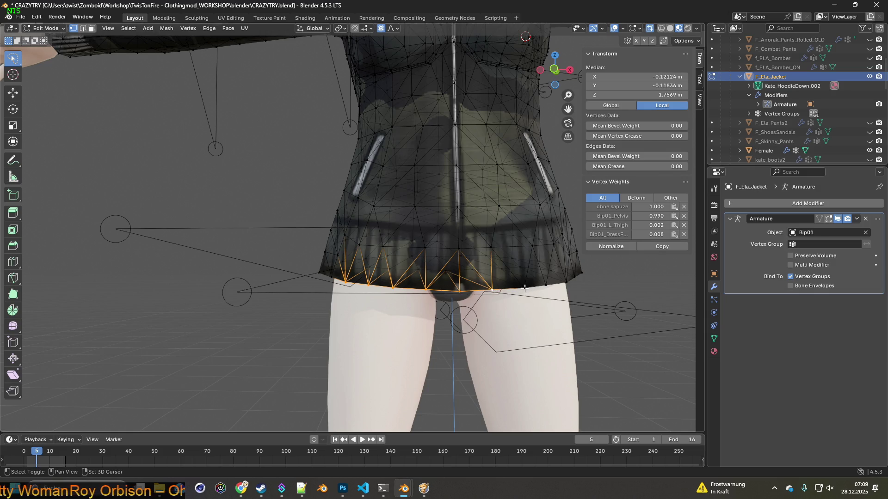
pyautogui.keyDown('shift'); pyautogui.click(524, 288); pyautogui.keyUp('shift')
pyautogui.keyDown('shift'); pyautogui.click(546, 286); pyautogui.keyUp('shift')
pyautogui.moveTo(546, 286)
pyautogui.mouseDown(button='middle')
pyautogui.moveTo(552, 279)
pyautogui.moveTo(520, 268)
pyautogui.moveTo(424, 292)
pyautogui.moveTo(462, 288)
pyautogui.mouseUp(button='middle')
pyautogui.keyDown('shift'); pyautogui.click(559, 282); pyautogui.keyUp('shift')
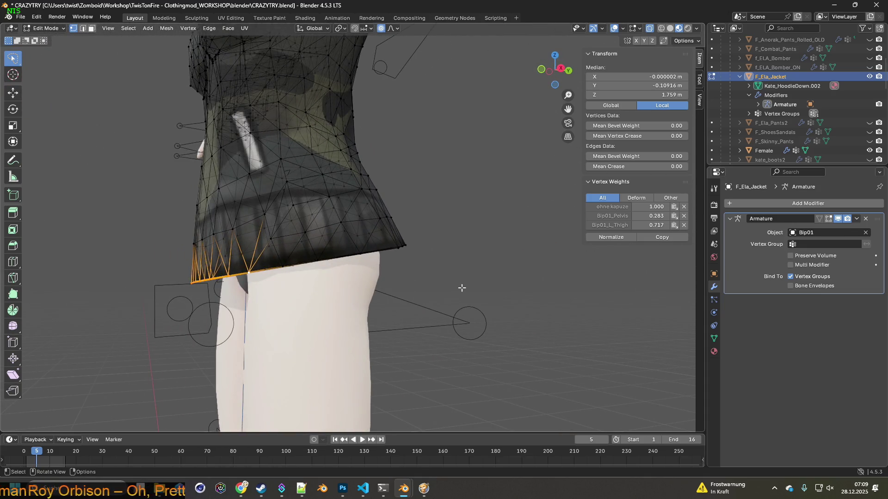
# Step: Move the selected hem vertices -0.004483 m along Y with smooth proportional editing
pyautogui.press('g')
pyautogui.press('y')
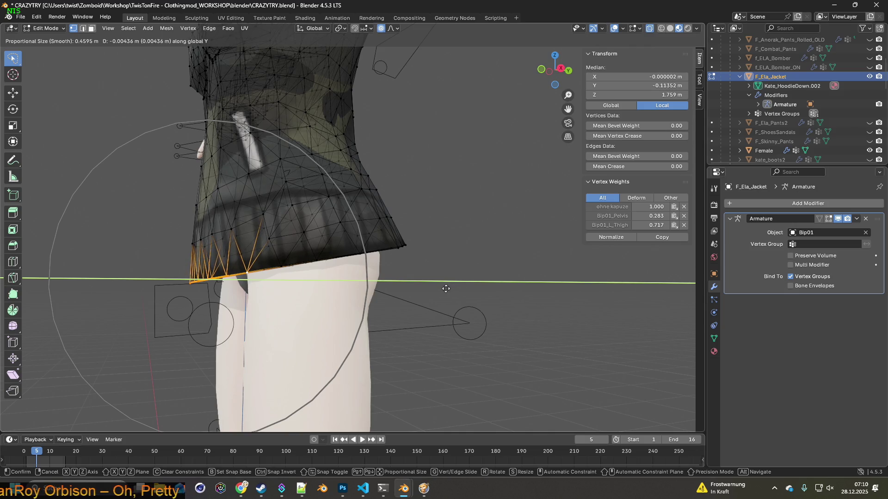
pyautogui.click(446, 291)
pyautogui.moveTo(445, 290)
pyautogui.mouseDown(button='middle')
pyautogui.moveTo(390, 293)
pyautogui.moveTo(406, 279)
pyautogui.moveTo(456, 283)
pyautogui.mouseUp(button='middle')
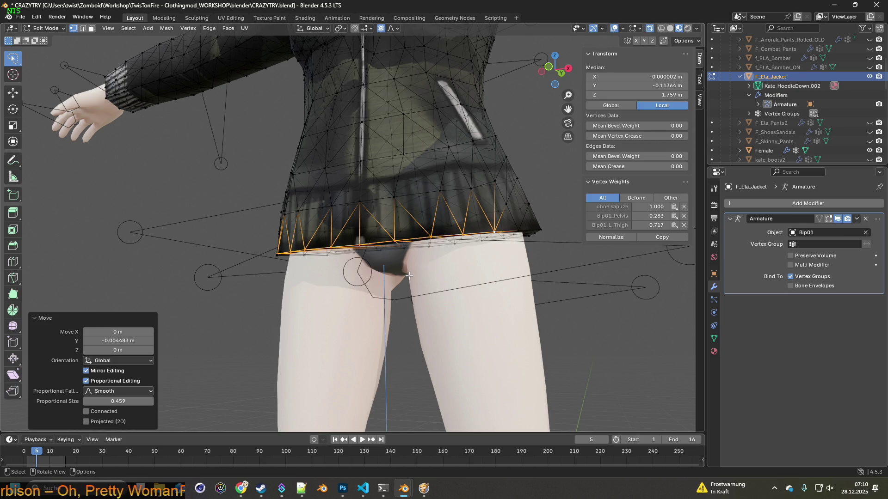
pyautogui.scroll(-8, 391, 271)
pyautogui.moveTo(391, 271); pyautogui.dragTo(530, 268, button='middle')
# Step: Clear the vertex selection and return the jacket to Object Mode
pyautogui.click(487, 249)
pyautogui.moveTo(487, 249); pyautogui.dragTo(481, 282, button='middle')
pyautogui.click(46, 28)
pyautogui.click(55, 39)
pyautogui.moveTo(416, 220)
pyautogui.mouseDown(button='middle')
pyautogui.moveTo(288, 225)
pyautogui.moveTo(207, 216)
pyautogui.moveTo(413, 223)
pyautogui.mouseUp(button='middle')
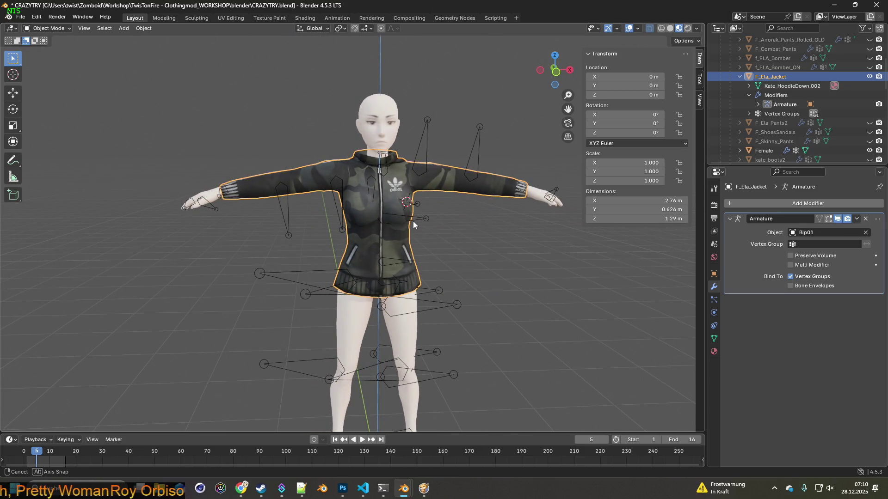
# Step: Hide the Female body model so the jacket shows alone on its armature
pyautogui.moveTo(279, 216)
pyautogui.keyDown('shift'); pyautogui.mouseDown(button='middle')
pyautogui.moveTo(425, 240)
pyautogui.moveTo(643, 134)
pyautogui.mouseUp(button='middle'); pyautogui.keyUp('shift')
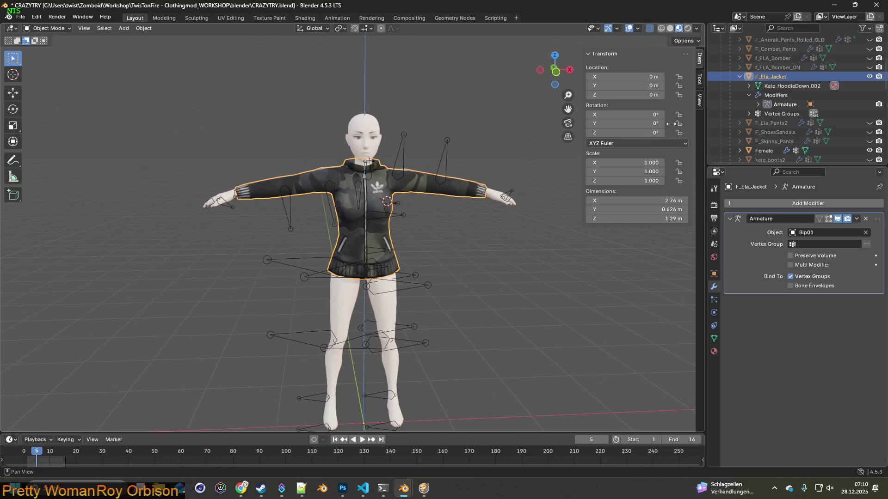
pyautogui.click(869, 151)
pyautogui.moveTo(519, 199); pyautogui.dragTo(507, 191, button='middle')
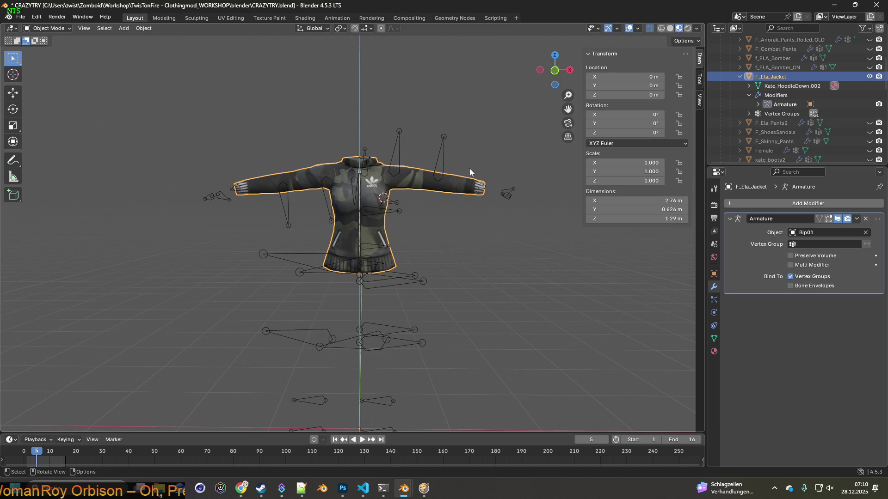
# Step: Export F_Ela_Jacket.fbx with the 'scale 0.10 only visible' preset, then resume Project Zomboid
pyautogui.click(21, 17)
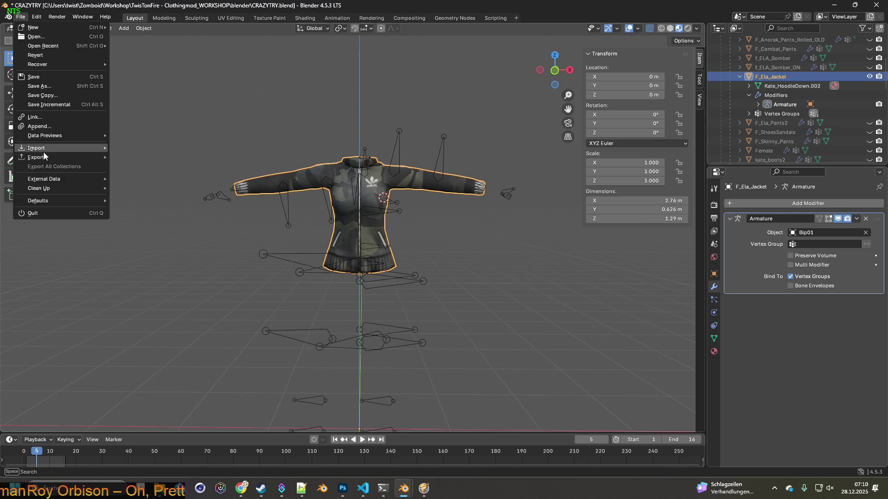
pyautogui.moveTo(69, 157)
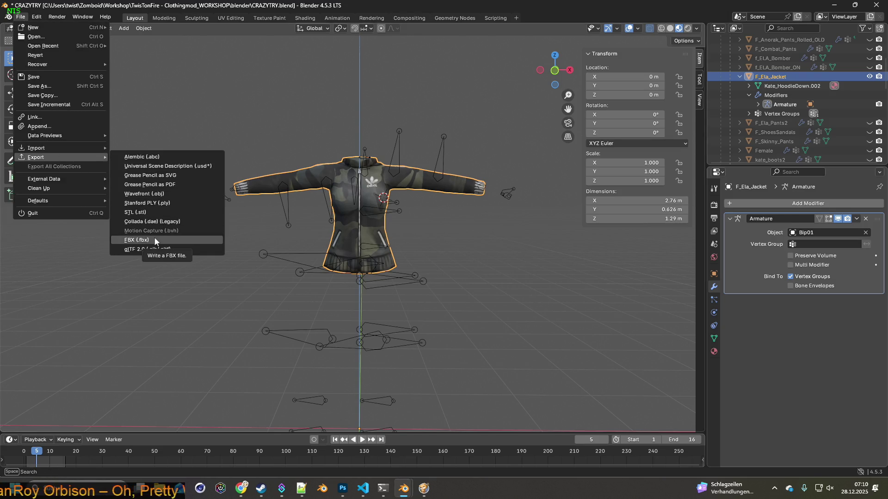
pyautogui.click(139, 239)
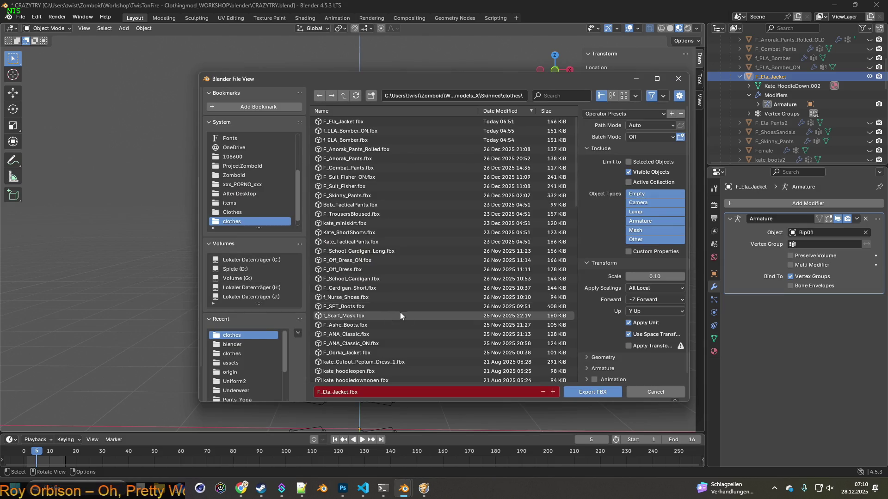
pyautogui.click(615, 114)
pyautogui.click(612, 138)
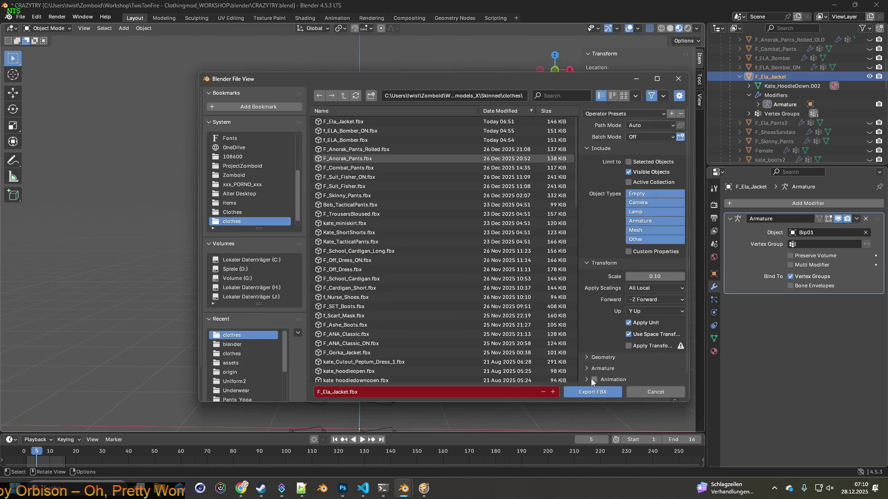
pyautogui.click(596, 392)
pyautogui.click(424, 488)
pyautogui.press('space')
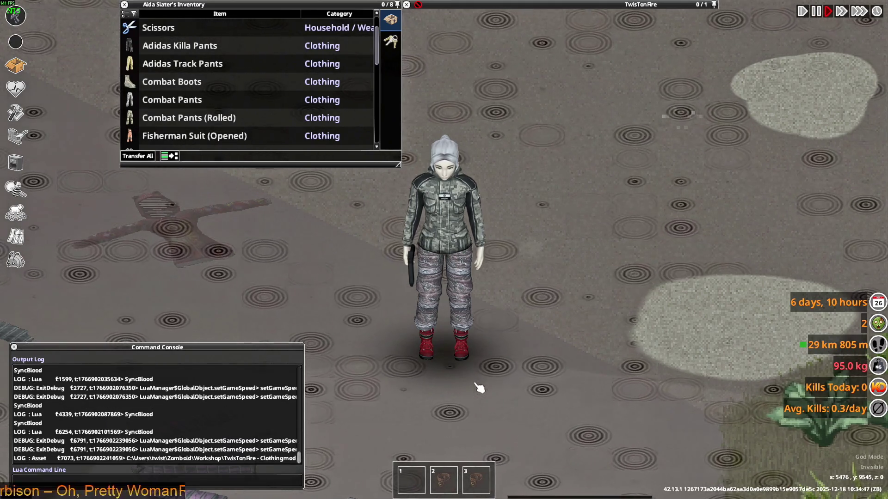
# Step: Walk the character around and aim the pistol to view the outfit from several angles
pyautogui.hotkey('s', 'd')
pyautogui.press('s')
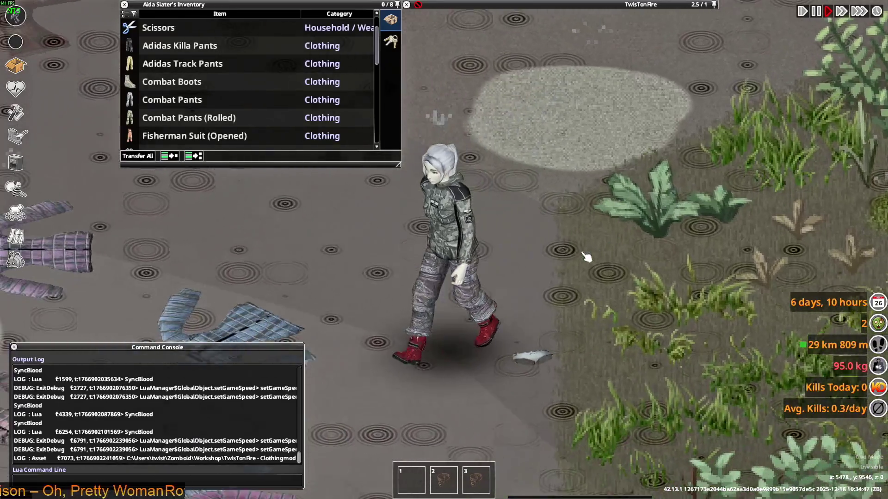
pyautogui.hotkey('w', 'a')
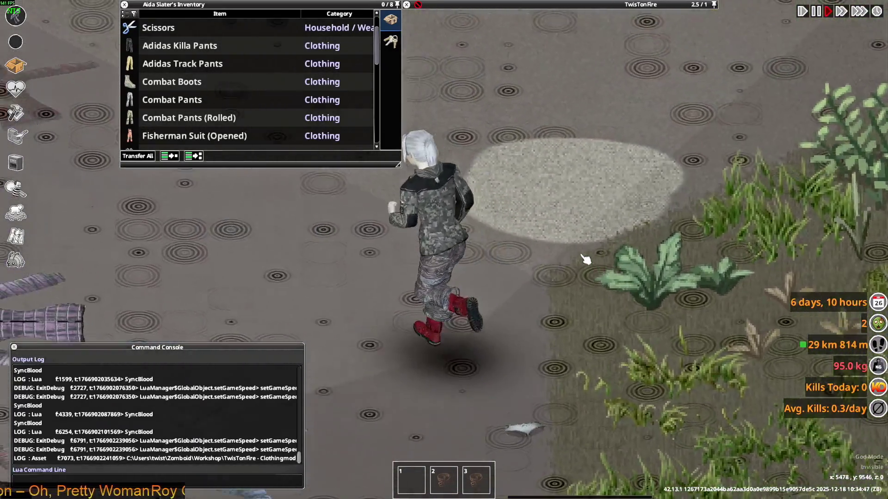
pyautogui.moveTo(598, 238)
pyautogui.mouseDown(button='right')
pyautogui.moveTo(614, 217)
pyautogui.moveTo(586, 178)
pyautogui.moveTo(558, 257)
pyautogui.moveTo(357, 291)
pyautogui.moveTo(337, 284)
pyautogui.moveTo(527, 266)
pyautogui.mouseUp(button='right')
pyautogui.press('d')
pyautogui.hotkey('w', 'a')
pyautogui.hotkey('w', 'a')
pyautogui.press('w')
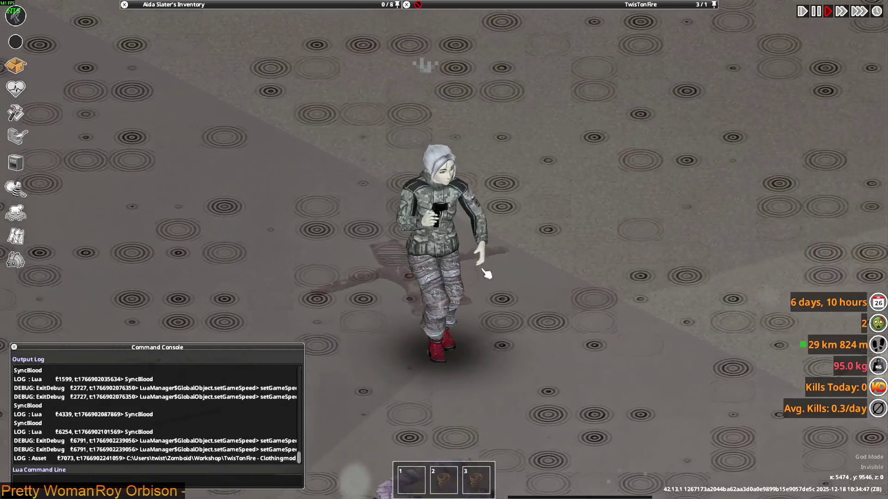
# Step: Keep walking the character around, then close the front of the padded jacket
pyautogui.moveTo(199, 99)
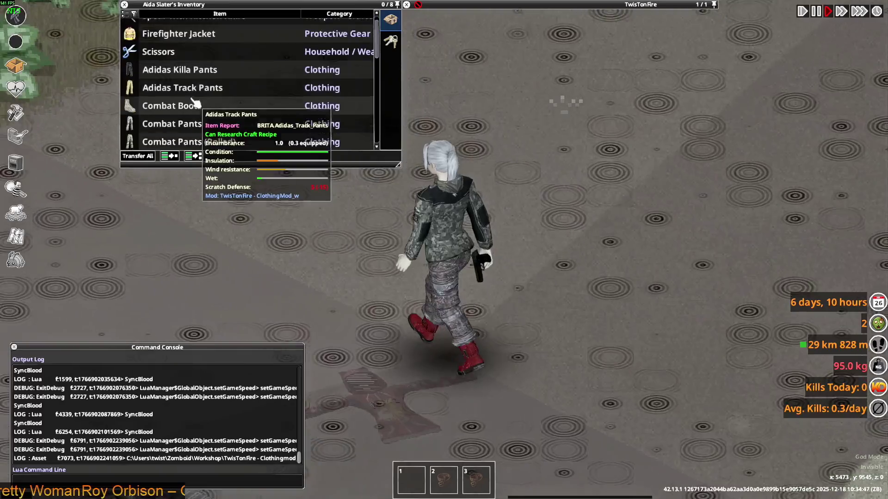
pyautogui.scroll(-3, 198, 99)
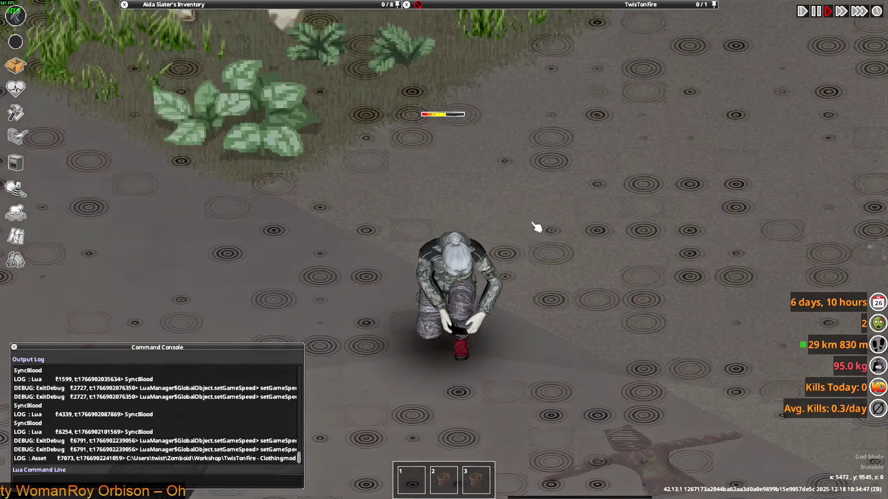
pyautogui.scroll(2, 539, 218)
pyautogui.press('d')
pyautogui.moveTo(532, 214)
pyautogui.mouseDown(button='right')
pyautogui.moveTo(539, 222)
pyautogui.moveTo(509, 215)
pyautogui.moveTo(549, 165)
pyautogui.moveTo(550, 194)
pyautogui.moveTo(359, 214)
pyautogui.mouseUp(button='right')
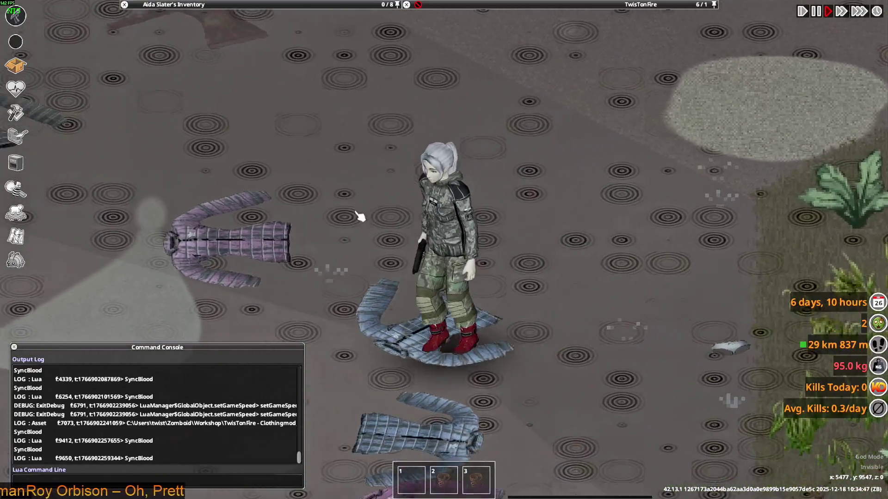
pyautogui.press('w')
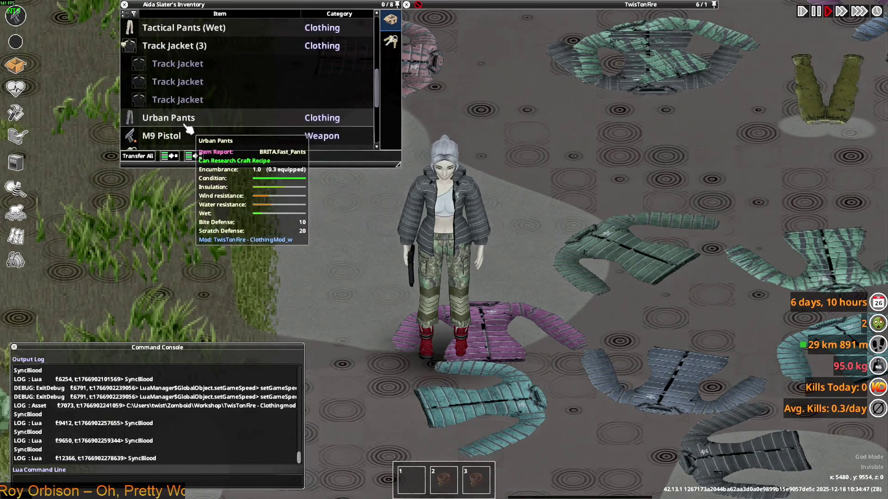
pyautogui.click(215, 162)
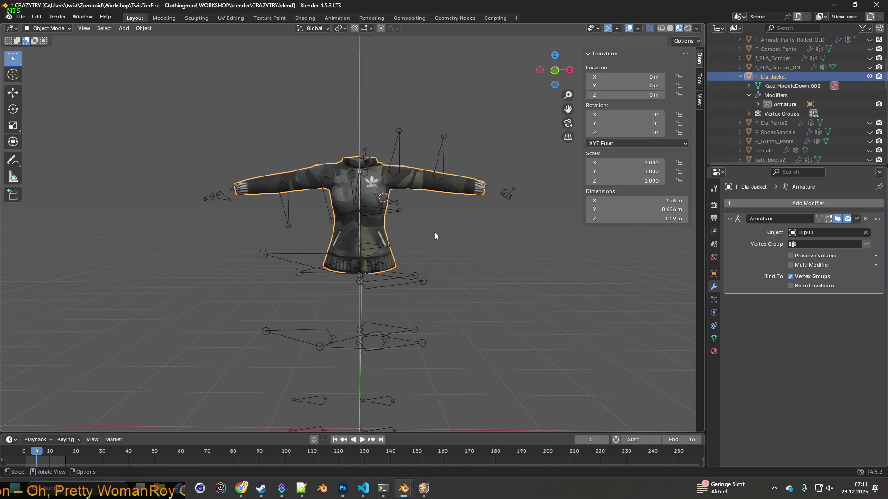
# Step: Hide F_Ela_Jacket, show and select f_ELA_Bomber_ON, and open the Save As dialog
pyautogui.click(869, 77)
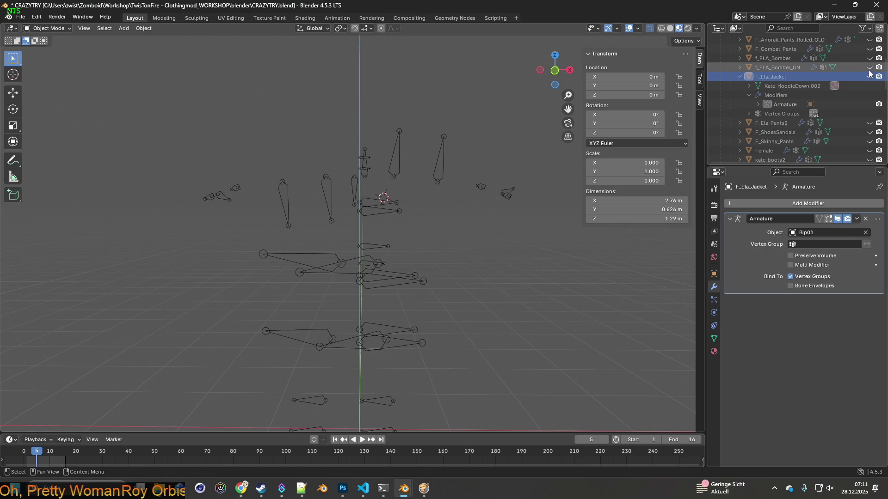
pyautogui.click(870, 67)
pyautogui.scroll(10, 507, 224)
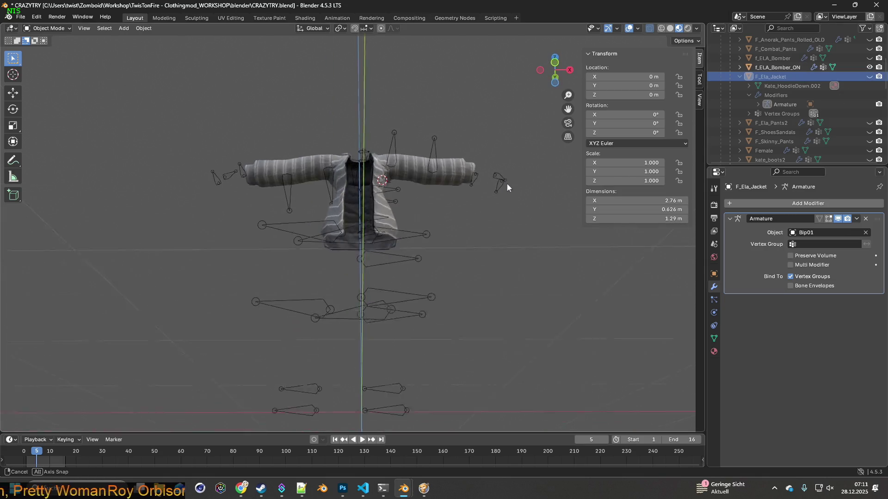
pyautogui.moveTo(488, 179)
pyautogui.mouseDown(button='middle')
pyautogui.moveTo(464, 174)
pyautogui.moveTo(447, 184)
pyautogui.moveTo(485, 186)
pyautogui.moveTo(485, 222)
pyautogui.mouseUp(button='middle')
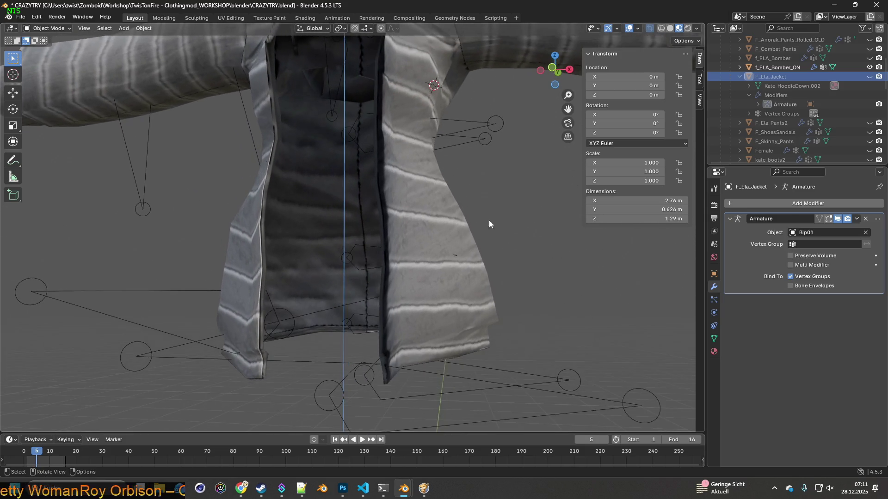
pyautogui.click(449, 222)
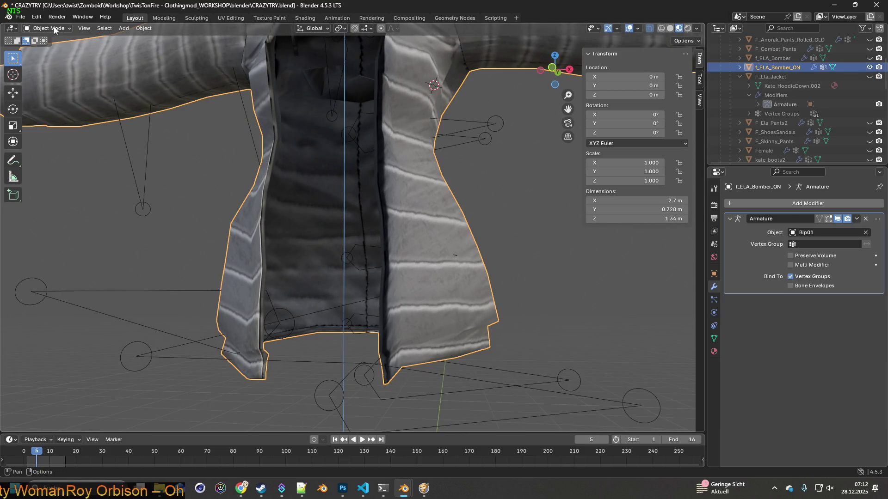
pyautogui.click(23, 21)
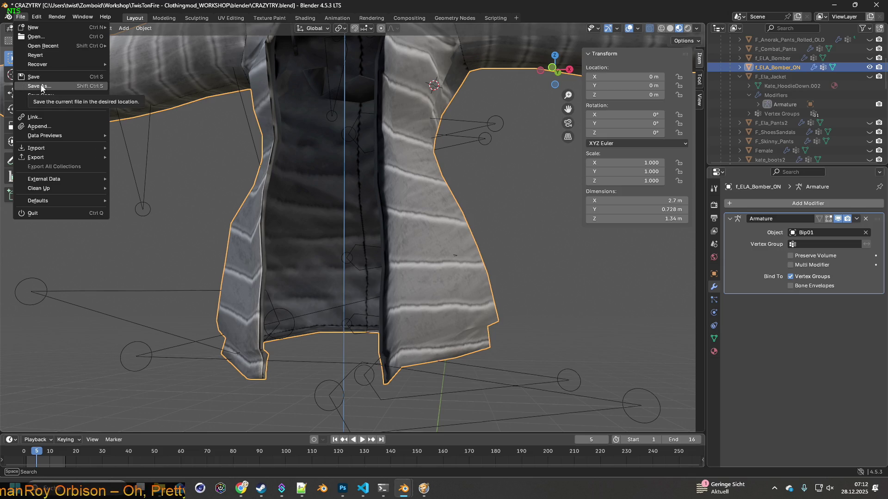
pyautogui.click(42, 87)
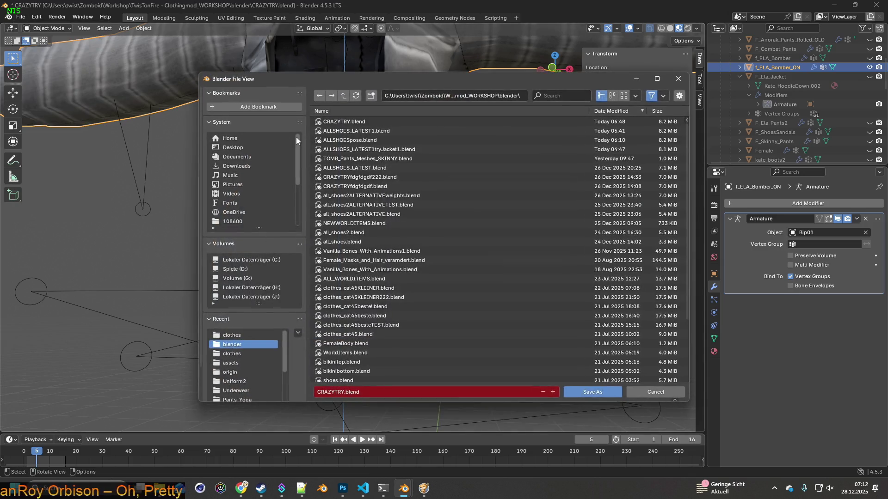
# Step: Save the scene as ALLSHOES_LATEST1.blend, then put the bomber jacket into Edit Mode
pyautogui.click(359, 131)
pyautogui.click(592, 392)
pyautogui.click(538, 261)
pyautogui.click(425, 266)
pyautogui.click(52, 31)
pyautogui.click(49, 48)
# Step: Select the lower-front hem vertices and try a Y move, then cancel it
pyautogui.moveTo(504, 305)
pyautogui.keyDown('shift'); pyautogui.mouseDown(button='middle')
pyautogui.moveTo(476, 238)
pyautogui.moveTo(422, 290)
pyautogui.moveTo(354, 300)
pyautogui.mouseUp(button='middle'); pyautogui.keyUp('shift')
pyautogui.moveTo(300, 332)
pyautogui.mouseDown()
pyautogui.moveTo(259, 284)
pyautogui.moveTo(260, 272)
pyautogui.mouseUp()
pyautogui.moveTo(324, 300)
pyautogui.mouseDown(button='middle')
pyautogui.moveTo(385, 301)
pyautogui.moveTo(373, 301)
pyautogui.mouseUp(button='middle')
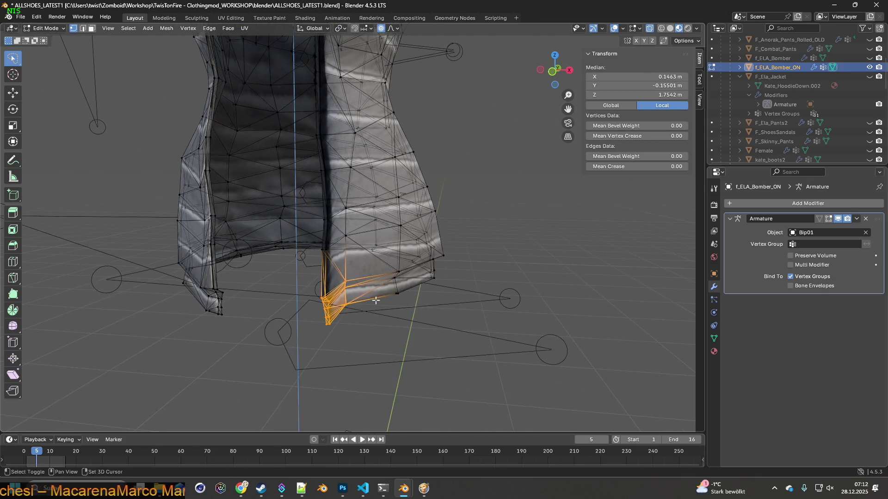
pyautogui.moveTo(394, 306)
pyautogui.keyDown('shift'); pyautogui.mouseDown()
pyautogui.moveTo(406, 262)
pyautogui.moveTo(439, 231)
pyautogui.mouseUp(); pyautogui.keyUp('shift')
pyautogui.moveTo(439, 231); pyautogui.dragTo(418, 280, button='middle')
pyautogui.press('g')
pyautogui.press('y')
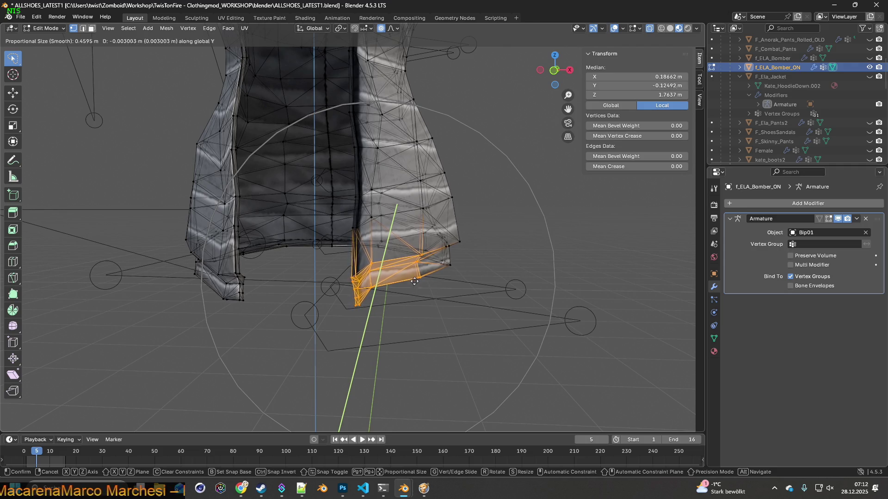
pyautogui.press('Escape')
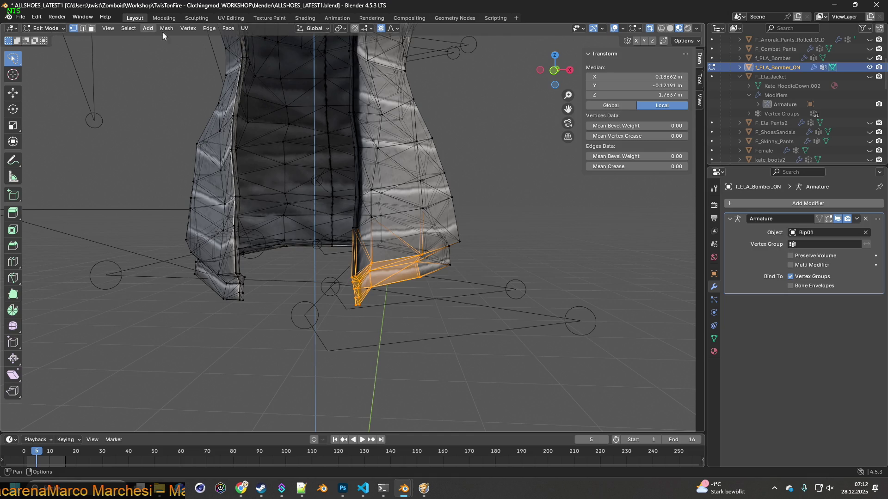
# Step: Change the proportional falloff and move the selected hem vertices along X and Y
pyautogui.click(393, 29)
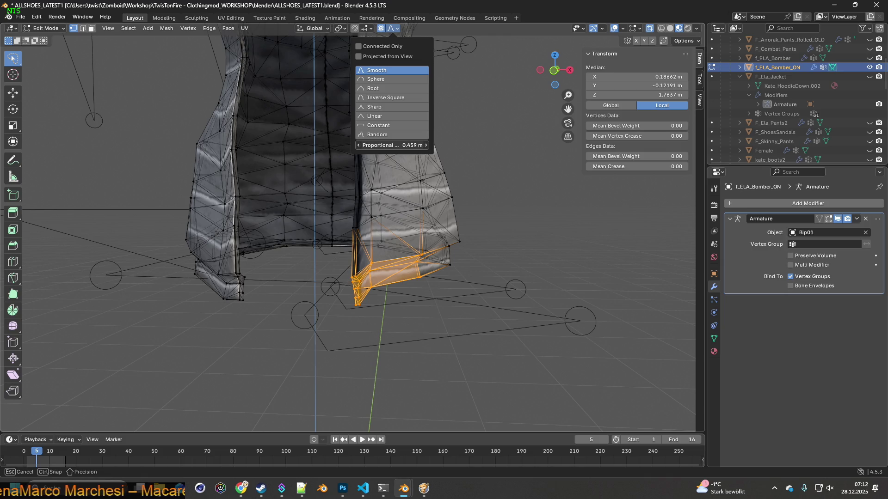
pyautogui.moveTo(458, 217); pyautogui.dragTo(519, 224, button='middle')
pyautogui.press('g')
pyautogui.press('y')
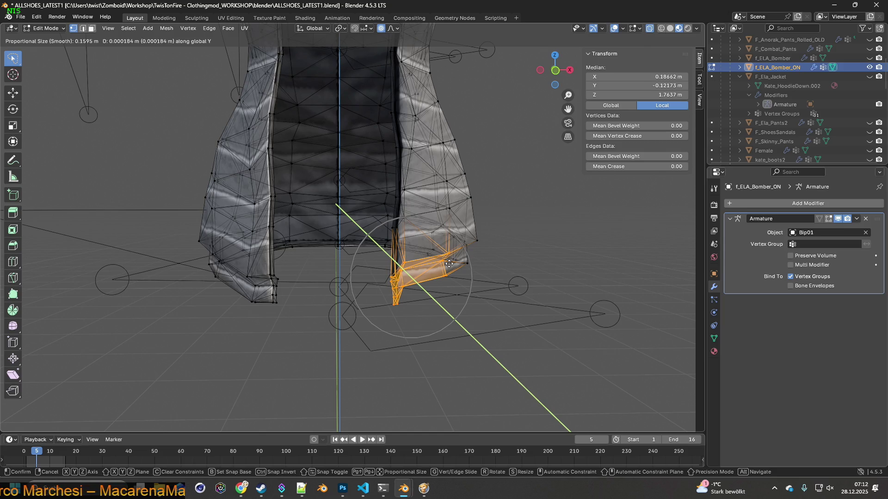
pyautogui.press('x')
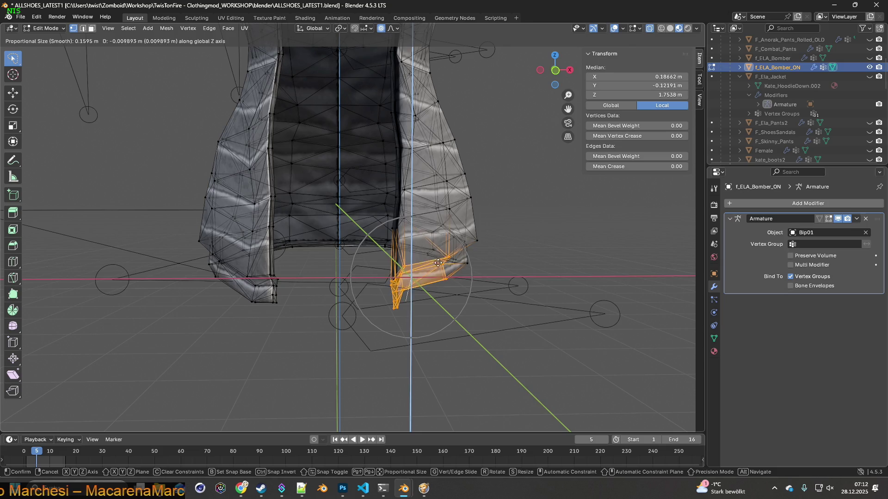
pyautogui.click(435, 265)
pyautogui.moveTo(496, 254); pyautogui.dragTo(353, 256, button='middle')
pyautogui.press('g')
pyautogui.press('y')
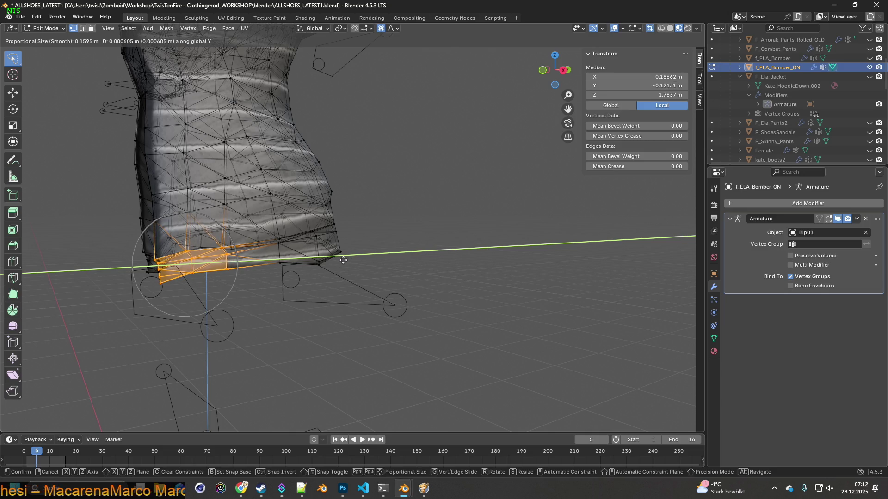
pyautogui.click(343, 260)
pyautogui.moveTo(343, 260)
pyautogui.mouseDown(button='middle')
pyautogui.moveTo(407, 253)
pyautogui.moveTo(478, 261)
pyautogui.moveTo(386, 261)
pyautogui.mouseUp(button='middle')
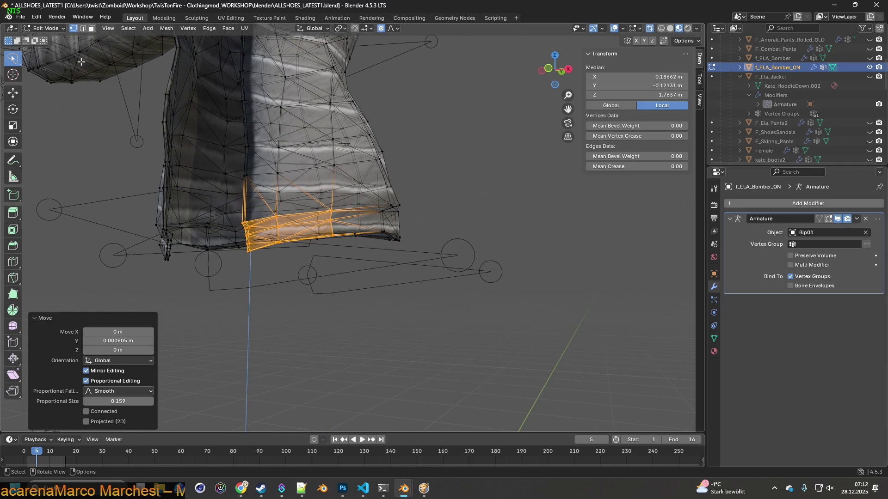
# Step: Undo the last moves, extend the selection to the hem band and shift it along Y
pyautogui.click(36, 16)
pyautogui.click(46, 25)
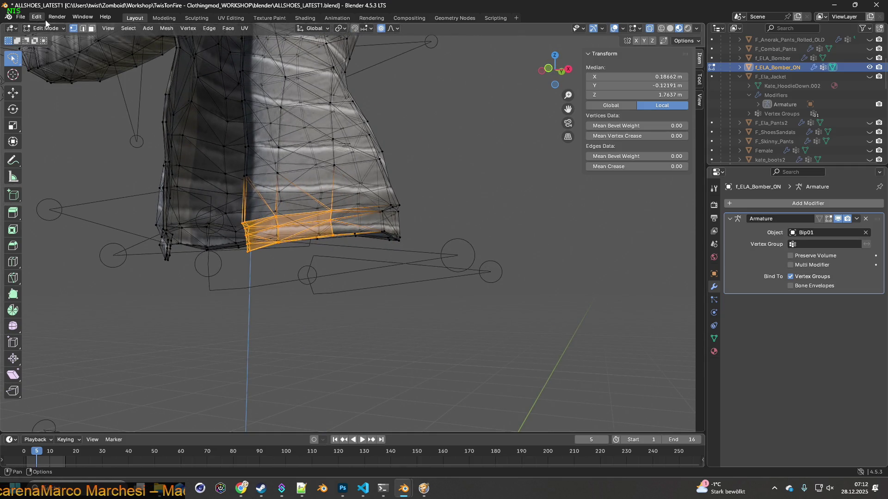
pyautogui.click(44, 20)
pyautogui.click(47, 27)
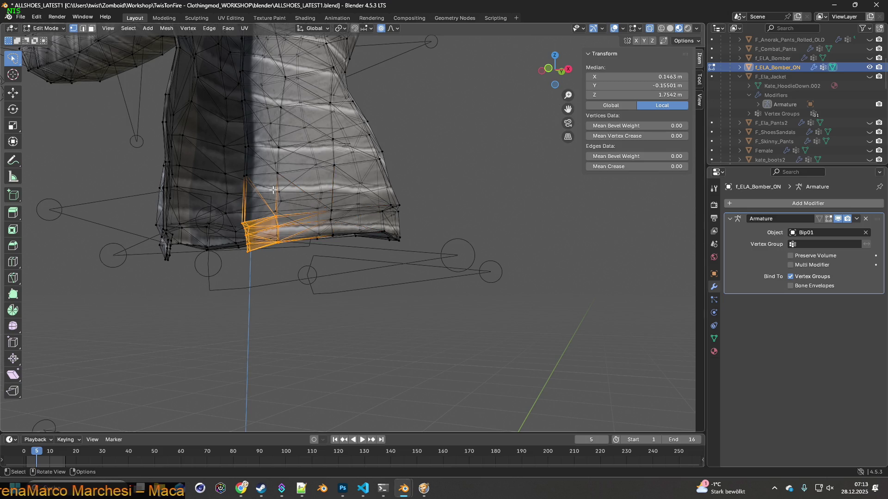
pyautogui.moveTo(271, 189); pyautogui.dragTo(290, 219, button='middle')
pyautogui.keyDown('alt'); pyautogui.keyDown('shift'); pyautogui.click(372, 332); pyautogui.keyUp('shift'); pyautogui.keyUp('alt')
pyautogui.moveTo(372, 333); pyautogui.dragTo(386, 277, button='middle')
pyautogui.press('g')
pyautogui.press('y')
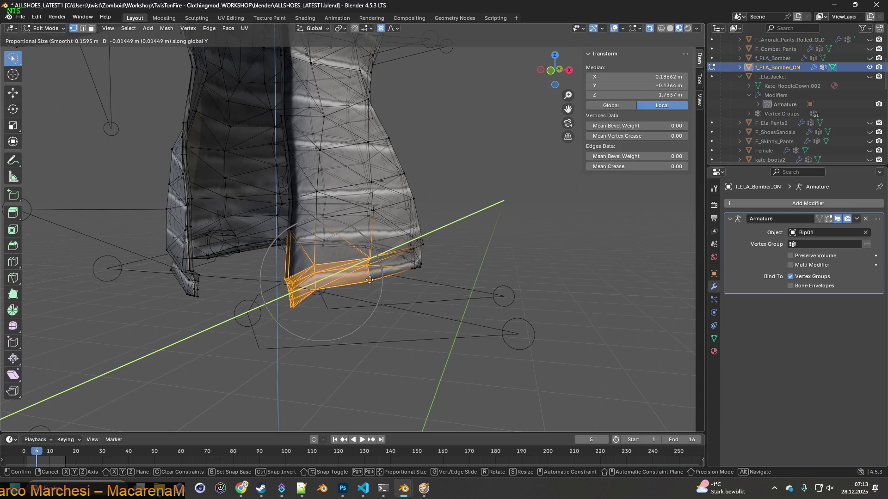
pyautogui.click(359, 283)
# Step: Select the hem corner vertices and shift them sideways on X, then along Y
pyautogui.moveTo(360, 283)
pyautogui.mouseDown(button='middle')
pyautogui.moveTo(425, 280)
pyautogui.moveTo(362, 277)
pyautogui.moveTo(354, 290)
pyautogui.moveTo(310, 299)
pyautogui.mouseUp(button='middle')
pyautogui.click(311, 299)
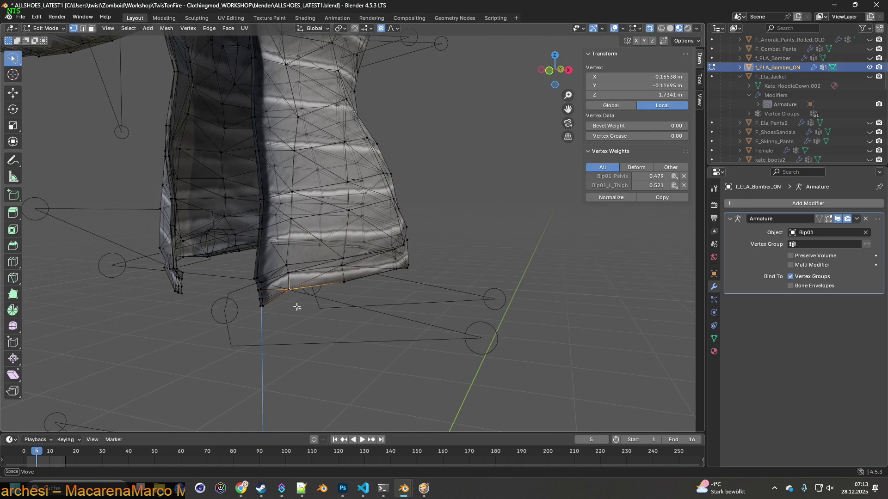
pyautogui.moveTo(292, 256); pyautogui.dragTo(292, 257)
pyautogui.press('g')
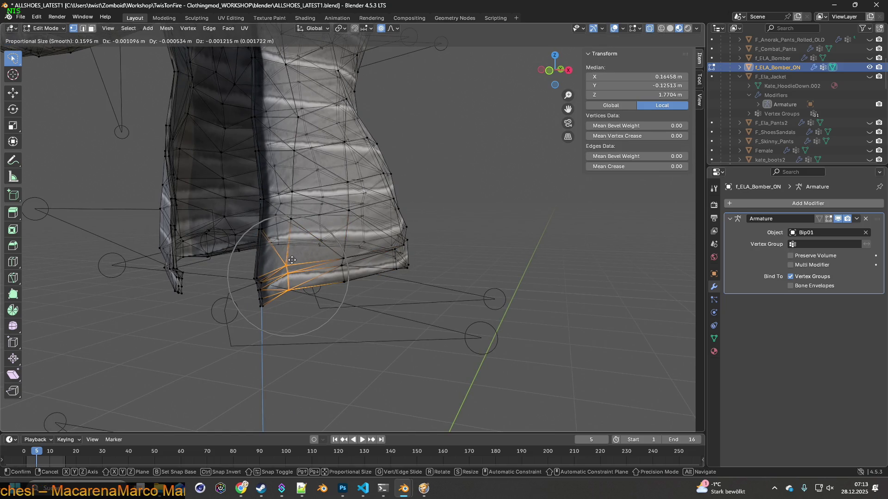
pyautogui.press('y')
pyautogui.press('x')
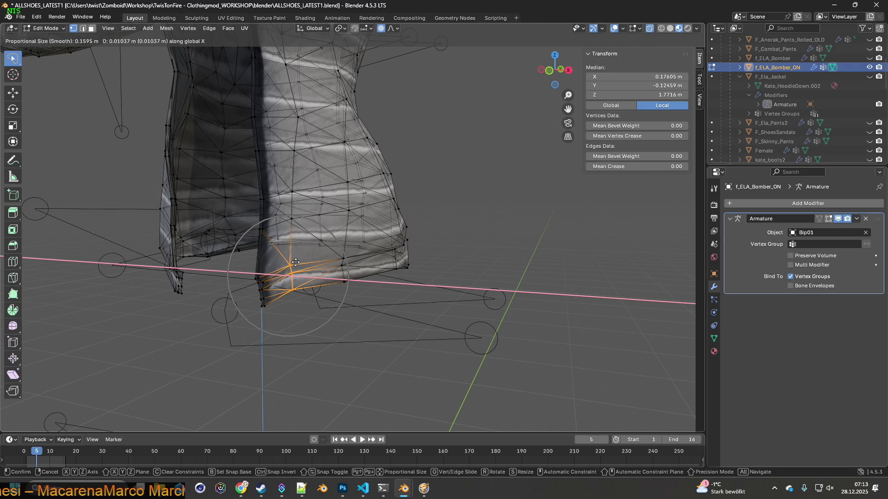
pyautogui.click(296, 262)
pyautogui.press('g')
pyautogui.press('y')
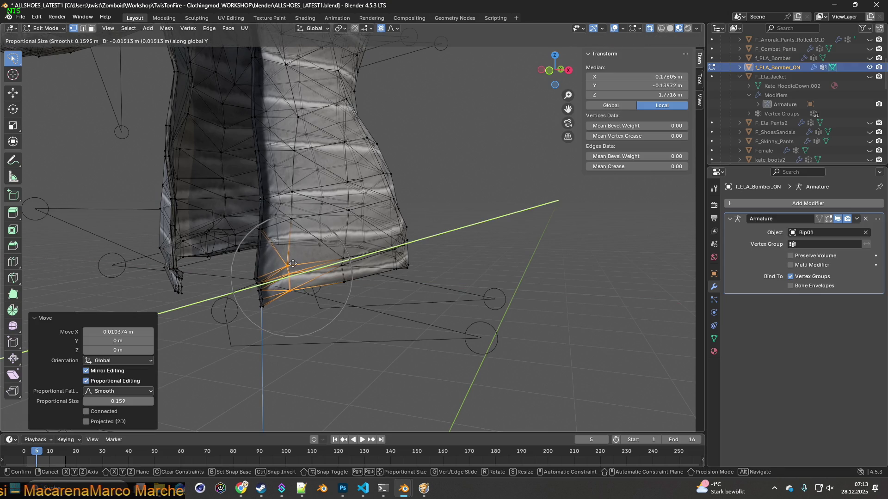
pyautogui.click(292, 264)
# Step: Deselect all vertices and return the bomber jacket to Object Mode
pyautogui.moveTo(292, 264)
pyautogui.mouseDown(button='middle')
pyautogui.moveTo(363, 278)
pyautogui.moveTo(317, 269)
pyautogui.moveTo(323, 280)
pyautogui.moveTo(310, 312)
pyautogui.mouseUp(button='middle')
pyautogui.hotkey('alt', 'a')
pyautogui.click(47, 28)
pyautogui.click(54, 43)
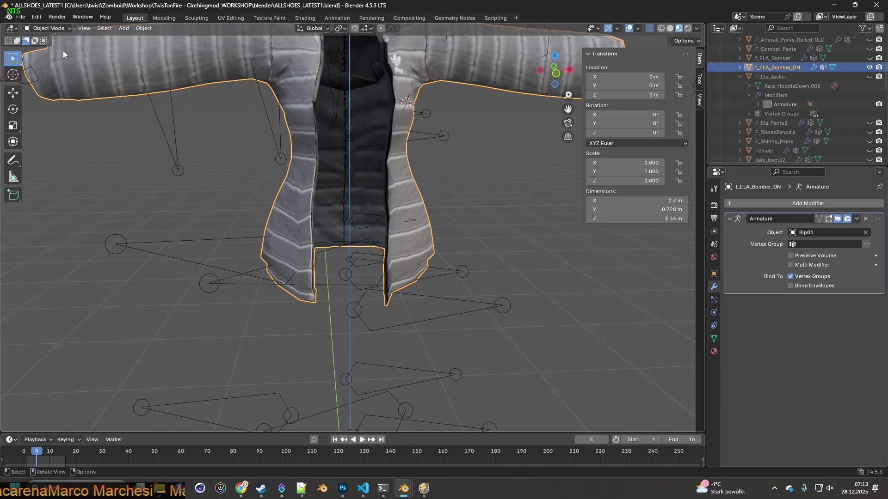
# Step: Export the jacket as FBX over f_ELA_Bomber_ON.fbx, then switch to Project Zomboid
pyautogui.scroll(-3, 382, 209)
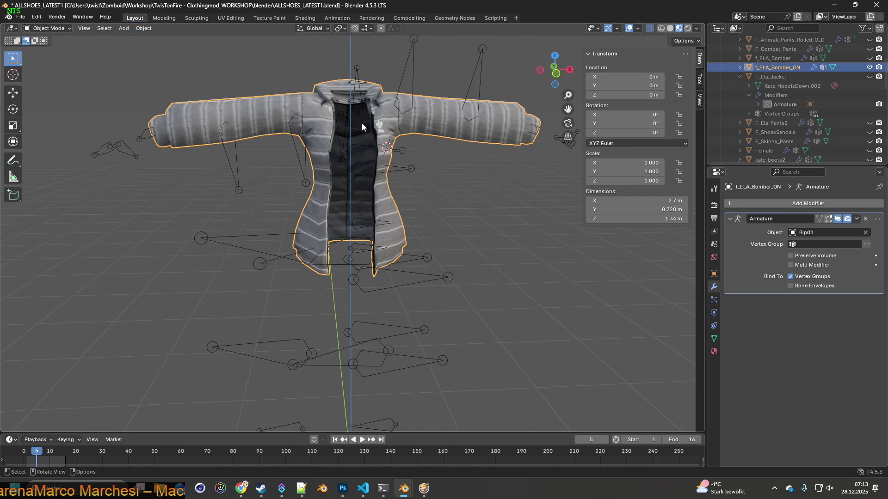
pyautogui.click(20, 17)
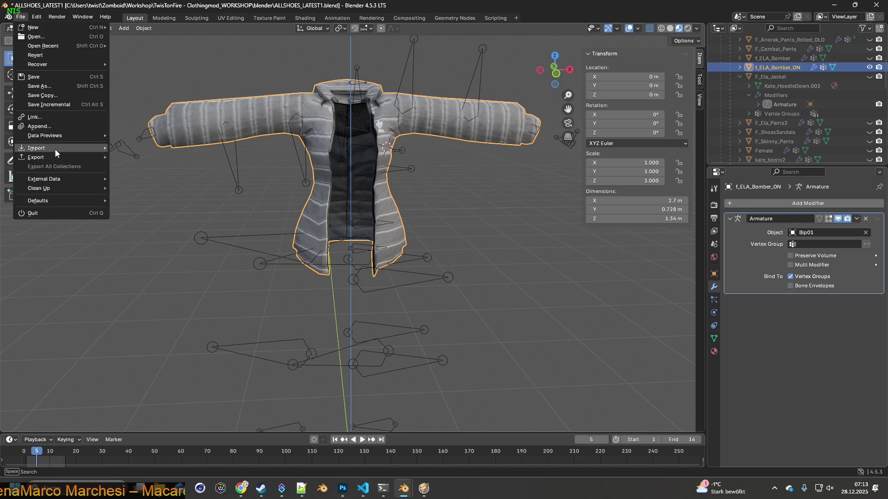
pyautogui.moveTo(61, 157)
pyautogui.click(136, 239)
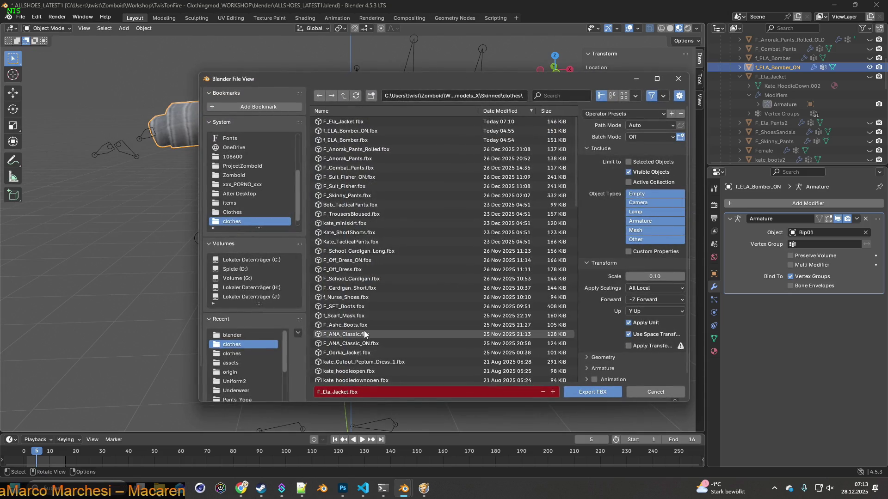
pyautogui.click(350, 131)
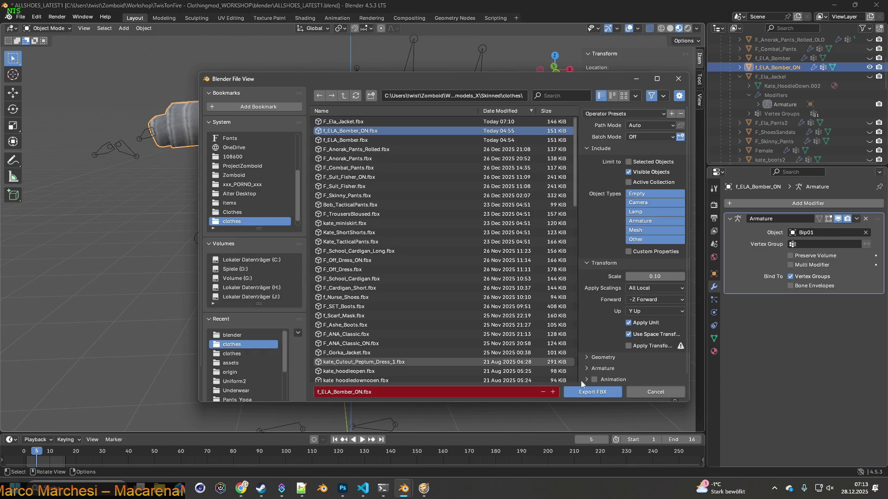
pyautogui.click(590, 394)
pyautogui.hotkey('alt', 'Tab')
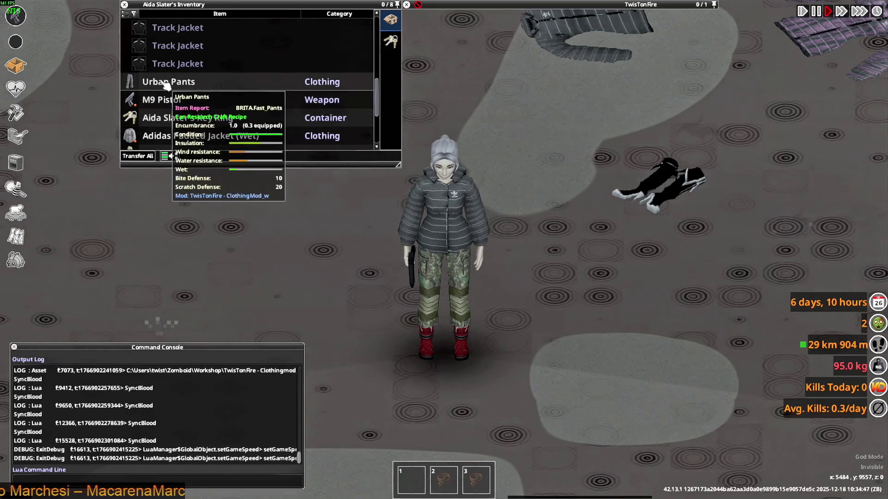
# Step: Open the padded jacket from its inventory menu and walk the character to view it
pyautogui.rightClick(168, 134)
pyautogui.click(188, 147)
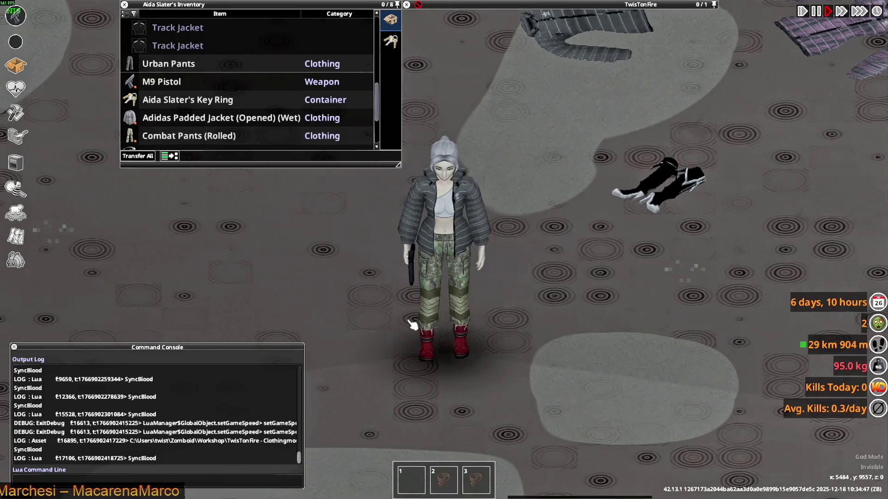
pyautogui.press('s')
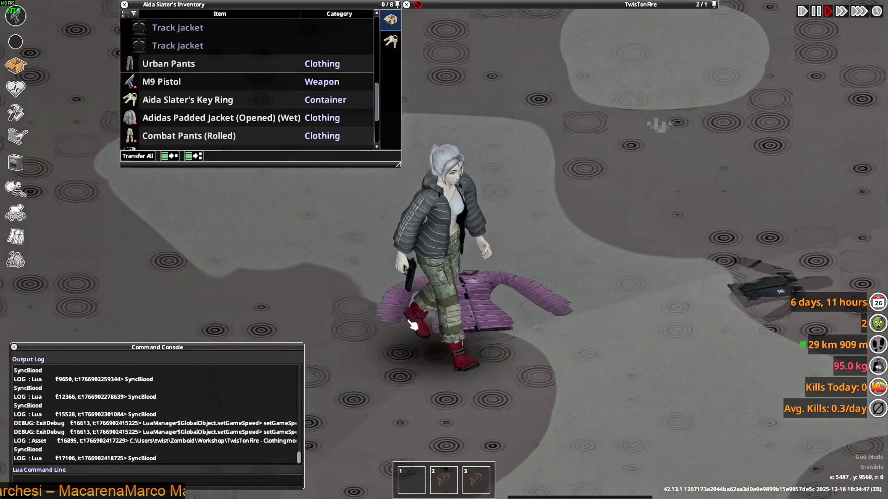
pyautogui.press('s')
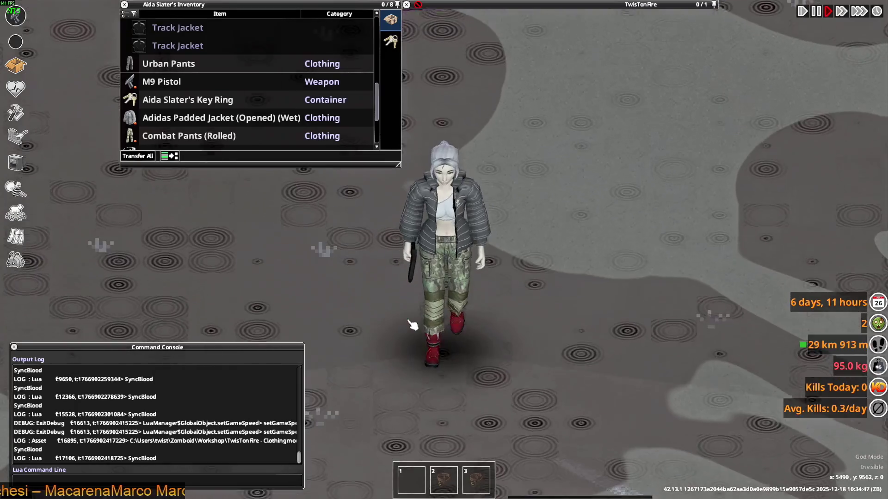
pyautogui.press('s')
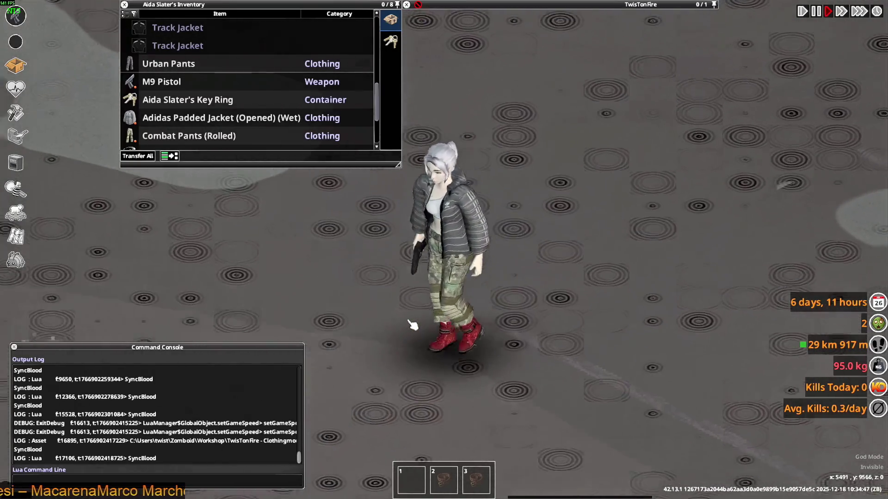
pyautogui.press('s')
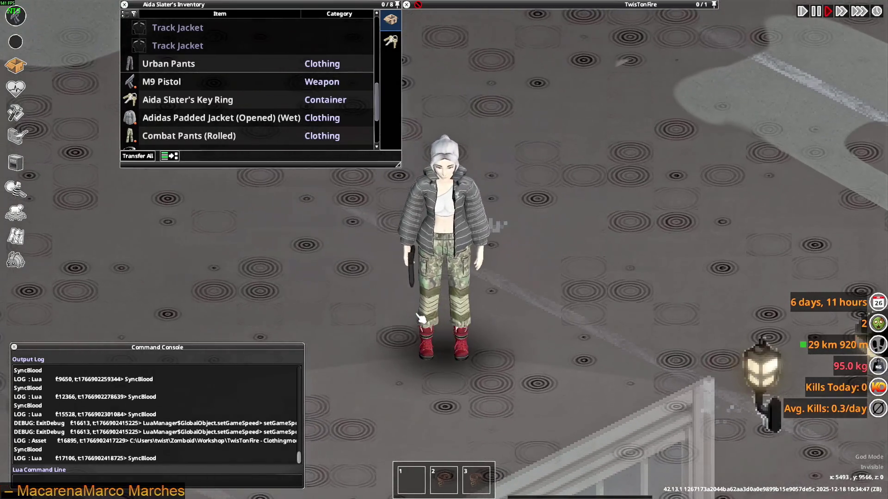
pyautogui.hotkey('alt', 'Tab')
pyautogui.scroll(5, 387, 309)
# Step: Reselect the bomber jacket, enter Edit Mode and select the hem vertices along its lower edge
pyautogui.click(439, 195)
pyautogui.click(324, 148)
pyautogui.click(46, 28)
pyautogui.click(46, 50)
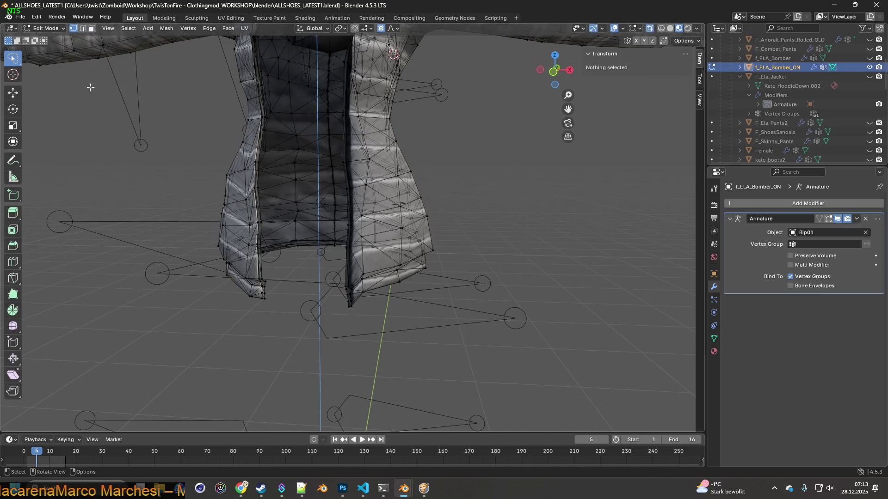
pyautogui.scroll(3, 397, 353)
pyautogui.scroll(3, 328, 335)
pyautogui.moveTo(266, 368)
pyautogui.mouseDown()
pyautogui.moveTo(245, 305)
pyautogui.moveTo(268, 365)
pyautogui.mouseUp()
pyautogui.moveTo(305, 349); pyautogui.dragTo(327, 336, button='middle')
# Step: Shift the hem vertices along X, then pull them back -0.031061 m along Y
pyautogui.press('g')
pyautogui.press('x')
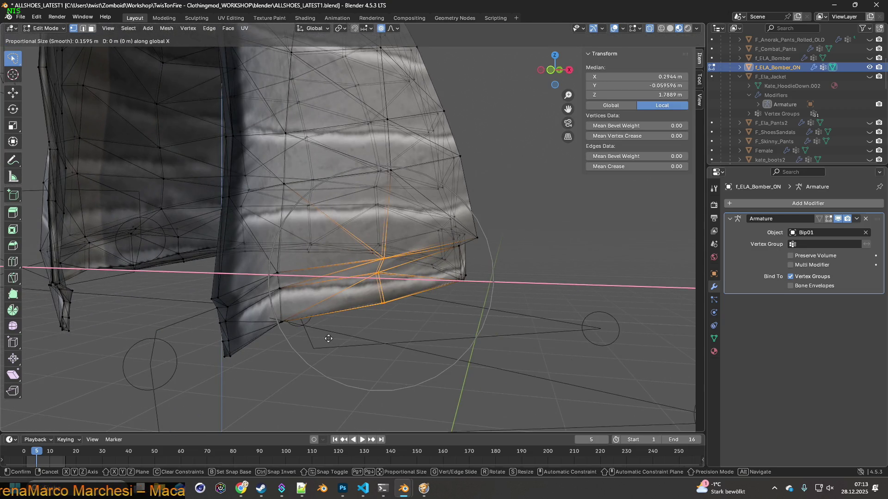
pyautogui.click(332, 340)
pyautogui.press('g')
pyautogui.press('y')
pyautogui.click(345, 341)
pyautogui.moveTo(347, 341); pyautogui.dragTo(352, 340, button='middle')
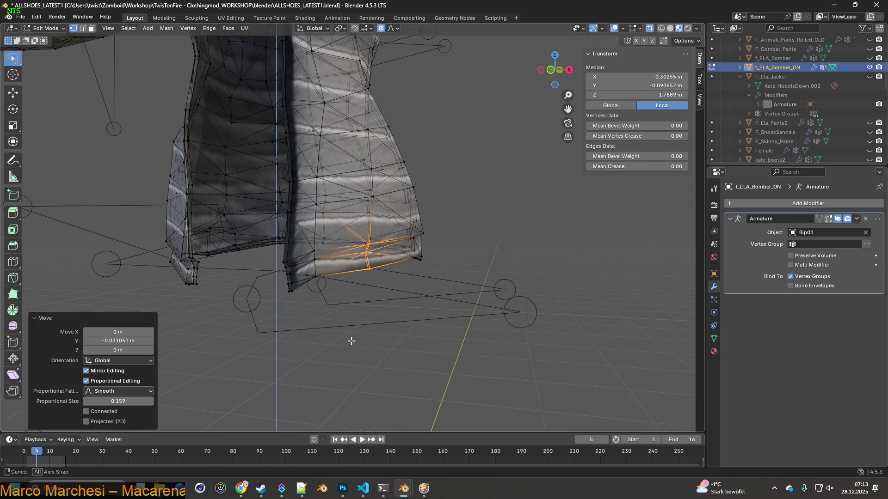
# Step: Return to Object Mode and re-export the jacket as f_ELA_Bomber_ON.fbx
pyautogui.click(45, 28)
pyautogui.click(46, 38)
pyautogui.scroll(-5, 349, 253)
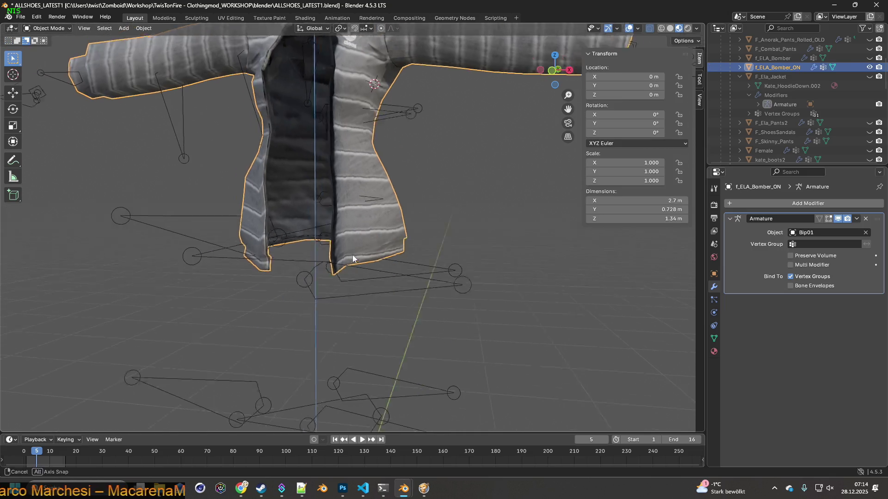
pyautogui.moveTo(361, 267); pyautogui.dragTo(366, 276, button='middle')
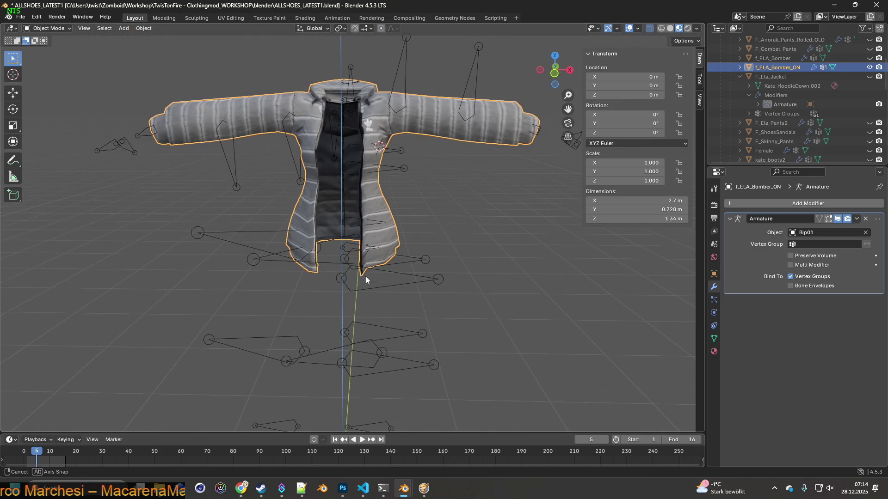
pyautogui.click(20, 17)
pyautogui.moveTo(49, 154)
pyautogui.click(139, 240)
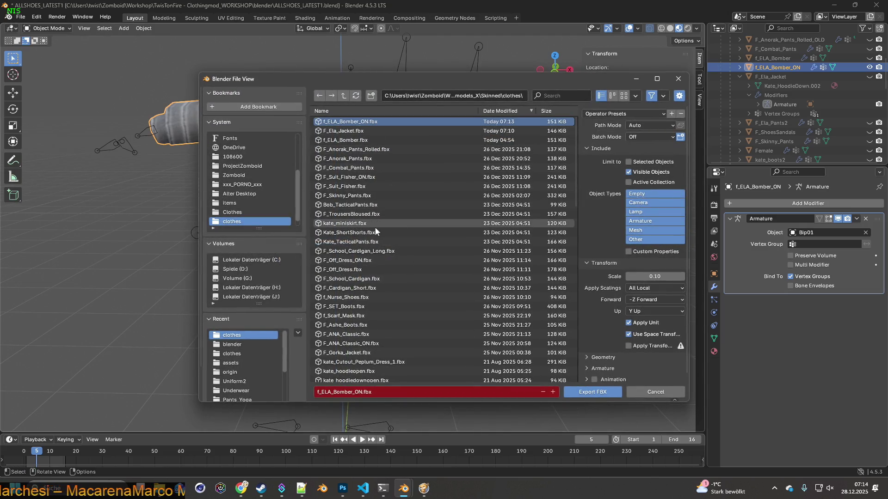
pyautogui.click(589, 391)
pyautogui.click(426, 485)
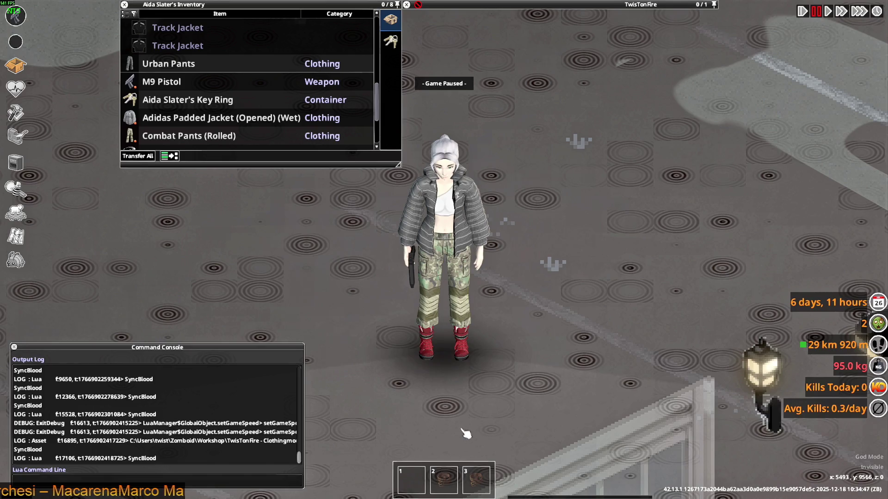
# Step: Walk the character in several directions and aim the pistol to check the updated jacket
pyautogui.press('s')
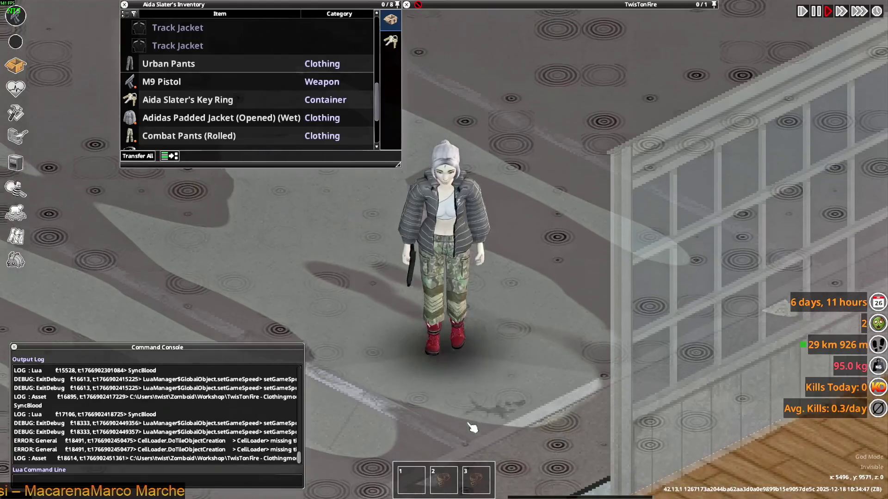
pyautogui.press('w')
pyautogui.press('w')
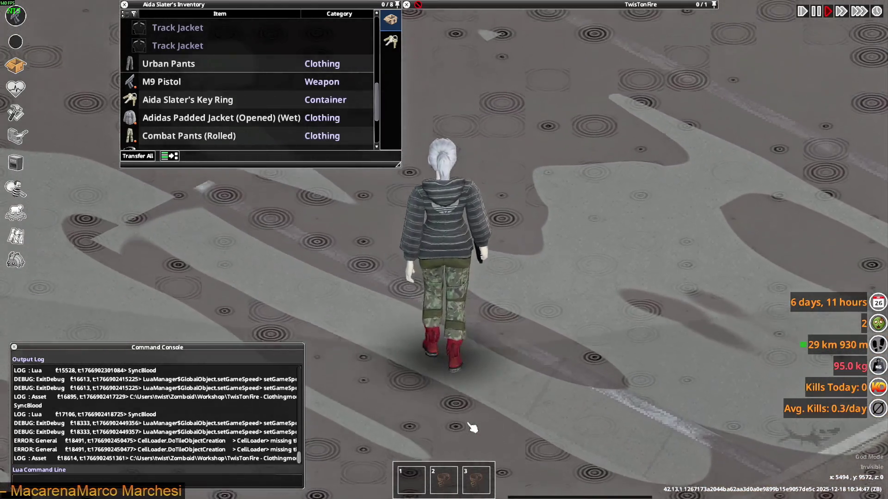
pyautogui.press('a')
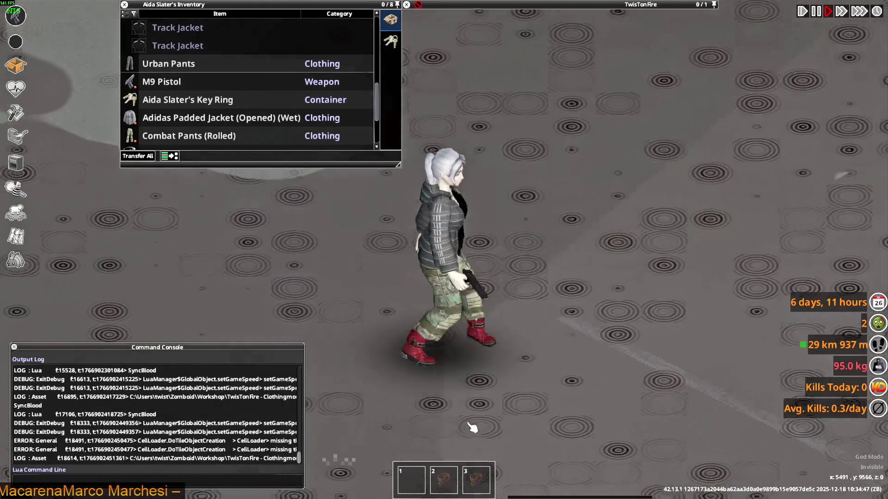
pyautogui.moveTo(468, 423)
pyautogui.mouseDown(button='right')
pyautogui.moveTo(290, 281)
pyautogui.moveTo(484, 285)
pyautogui.moveTo(569, 254)
pyautogui.moveTo(578, 172)
pyautogui.moveTo(365, 137)
pyautogui.moveTo(307, 242)
pyautogui.moveTo(449, 315)
pyautogui.mouseUp(button='right')
pyautogui.press('w')
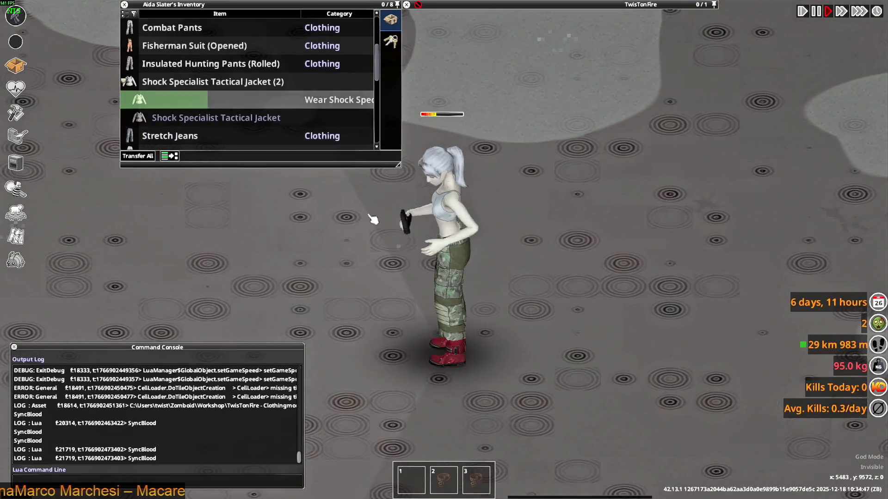
pyautogui.press('a')
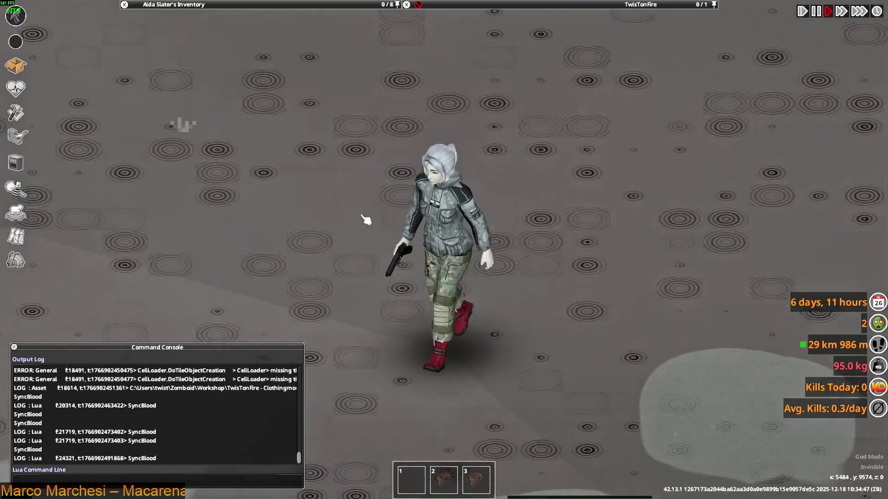
# Step: Lower and re-aim the pistol, then walk north to the clothes pile
pyautogui.click(522, 138)
pyautogui.click(436, 125)
pyautogui.click(554, 176)
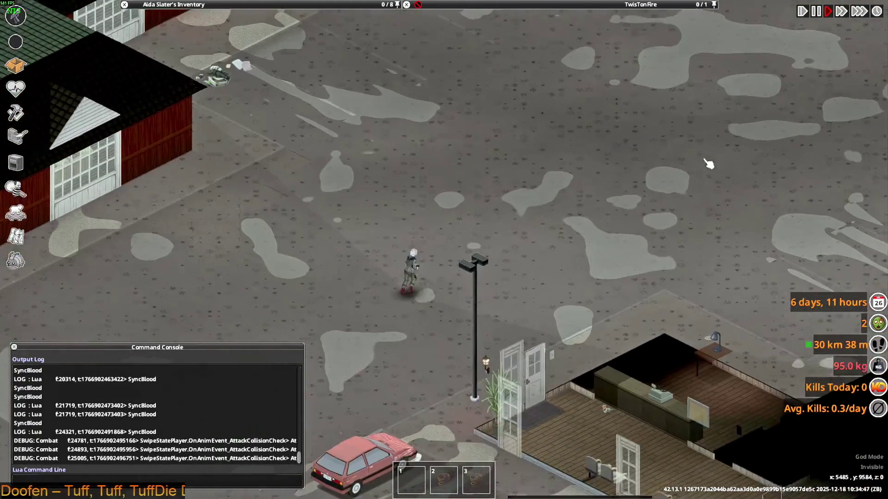
pyautogui.press('w')
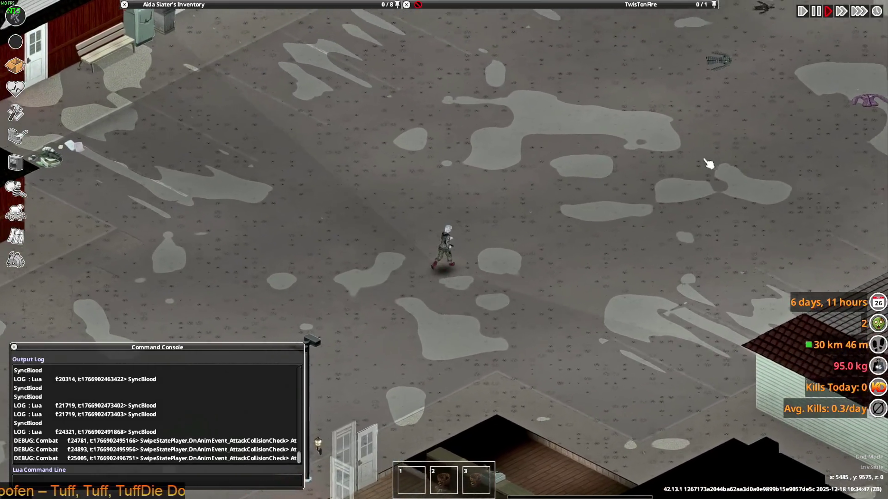
pyautogui.press('w')
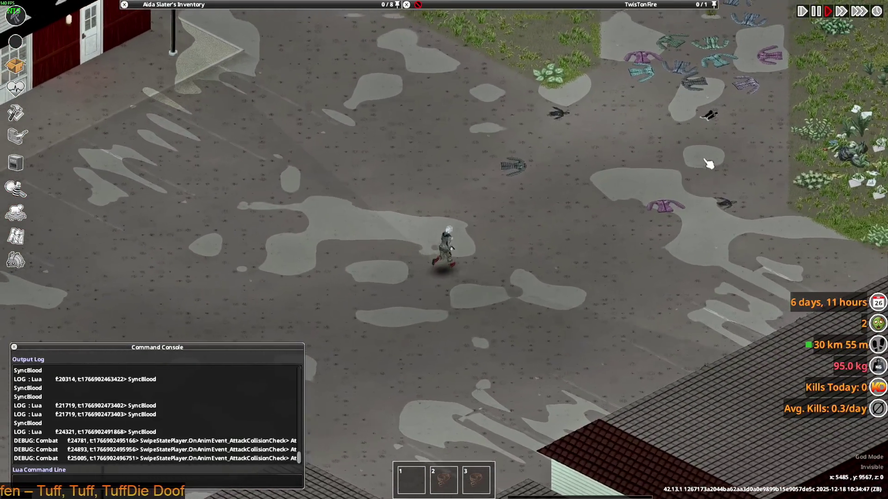
pyautogui.press('w')
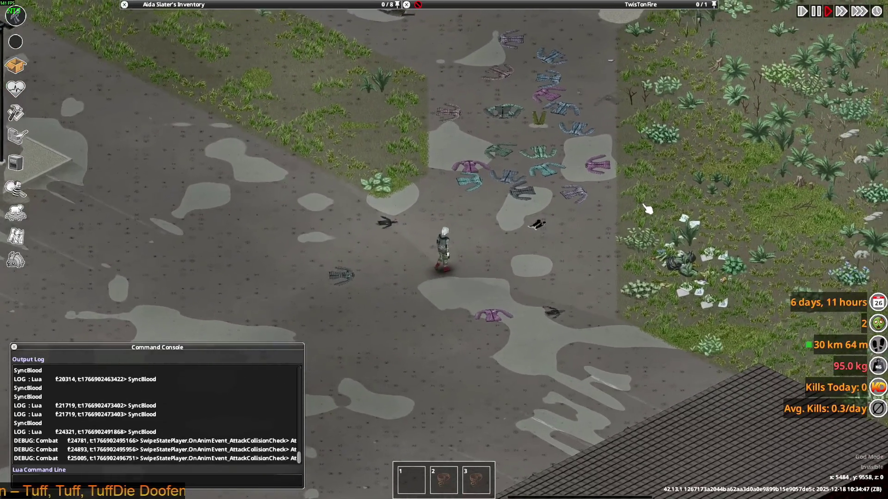
# Step: Put on the Adidas Track Pants and walk while aiming the pistol
pyautogui.scroll(5, 569, 214)
pyautogui.moveTo(180, 94)
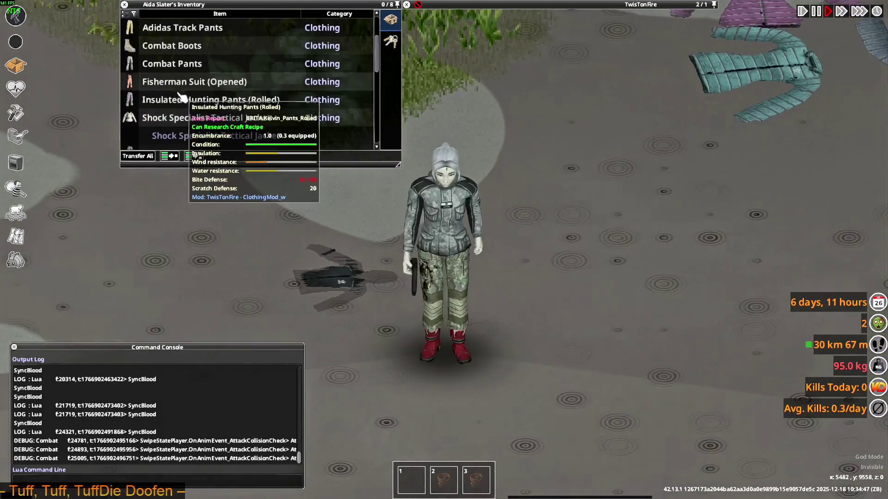
pyautogui.scroll(3, 180, 90)
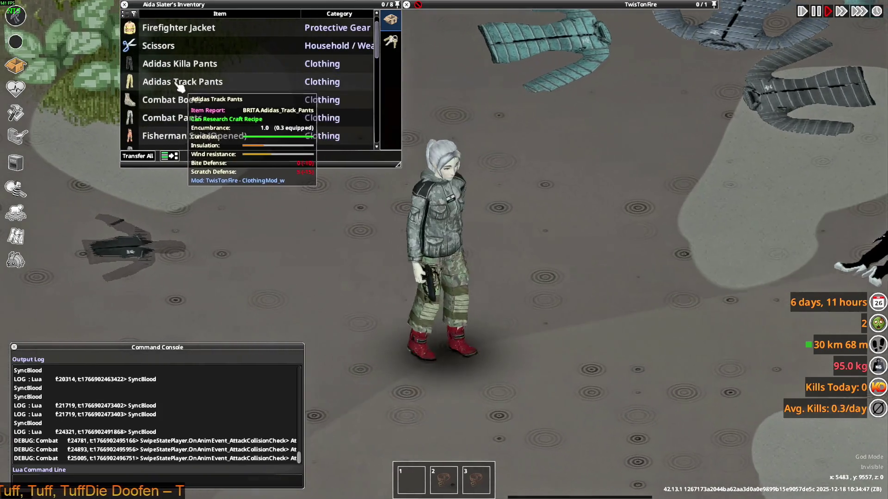
pyautogui.rightClick(179, 87)
pyautogui.click(203, 108)
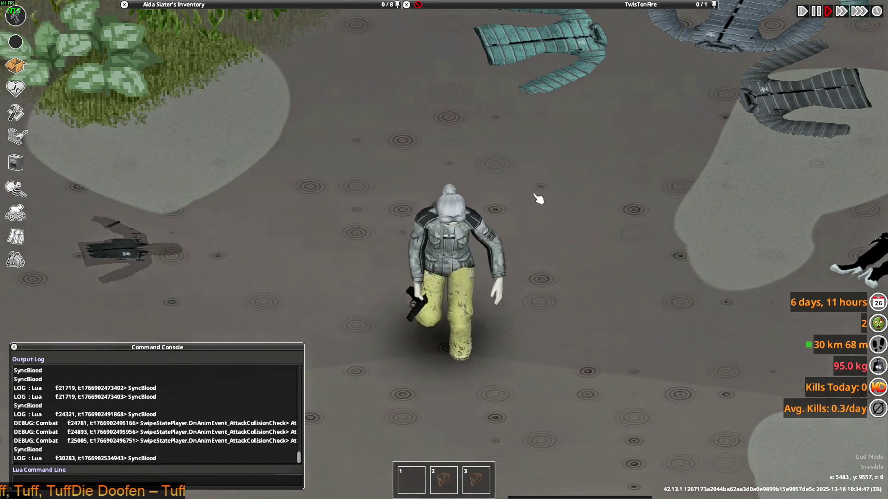
pyautogui.press('s')
pyautogui.moveTo(545, 180)
pyautogui.mouseDown(button='right')
pyautogui.moveTo(513, 232)
pyautogui.moveTo(569, 202)
pyautogui.moveTo(485, 182)
pyautogui.mouseUp(button='right')
pyautogui.press('s')
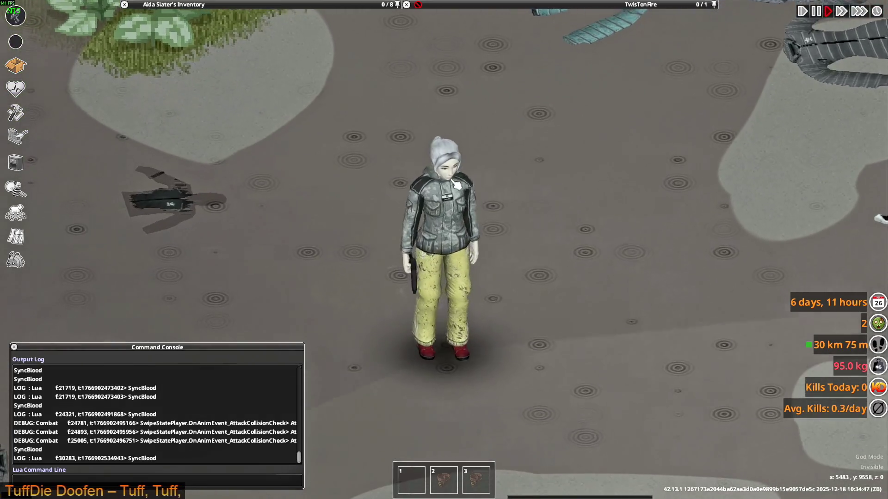
# Step: Bring up an inventory item's actions, then walk the character around the street
pyautogui.moveTo(224, 53)
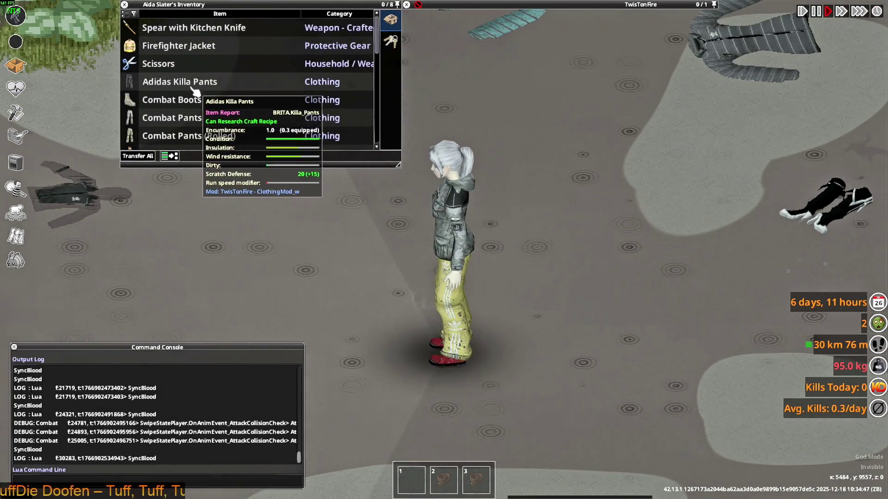
pyautogui.scroll(-10, 194, 90)
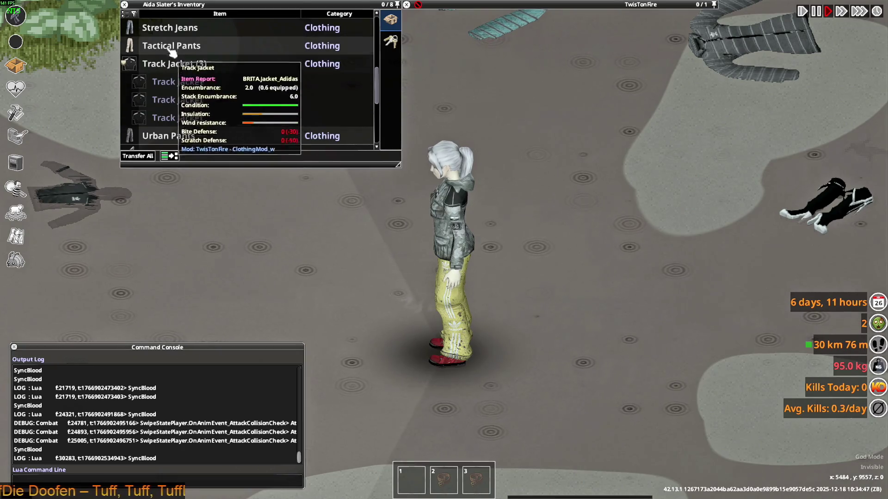
pyautogui.scroll(-3, 171, 53)
pyautogui.rightClick(178, 119)
pyautogui.press('s')
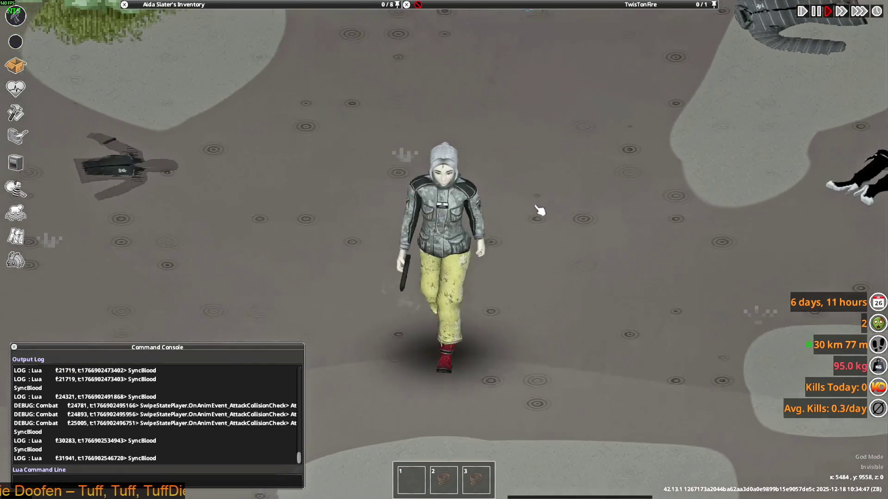
pyautogui.press('d')
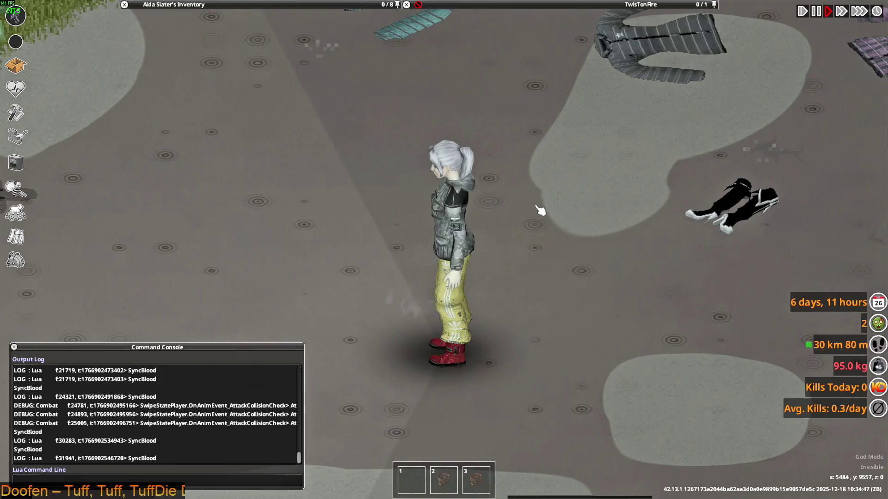
pyautogui.press('s')
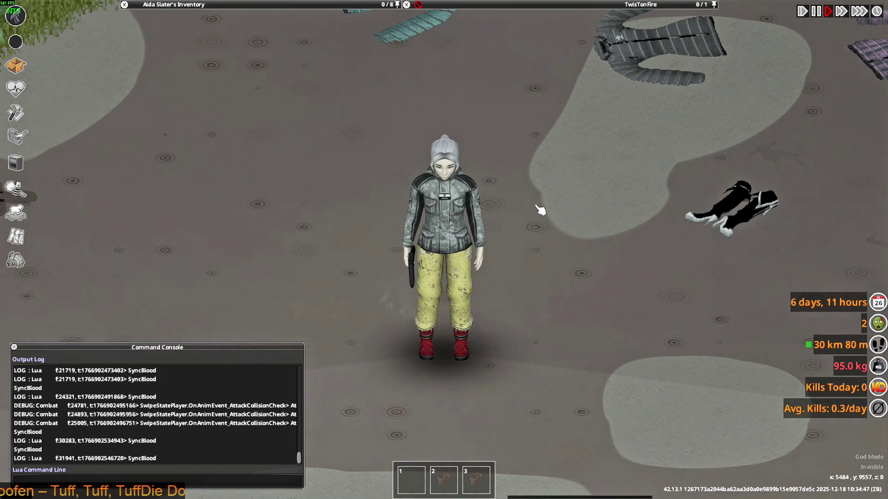
pyautogui.press('a')
pyautogui.press('w')
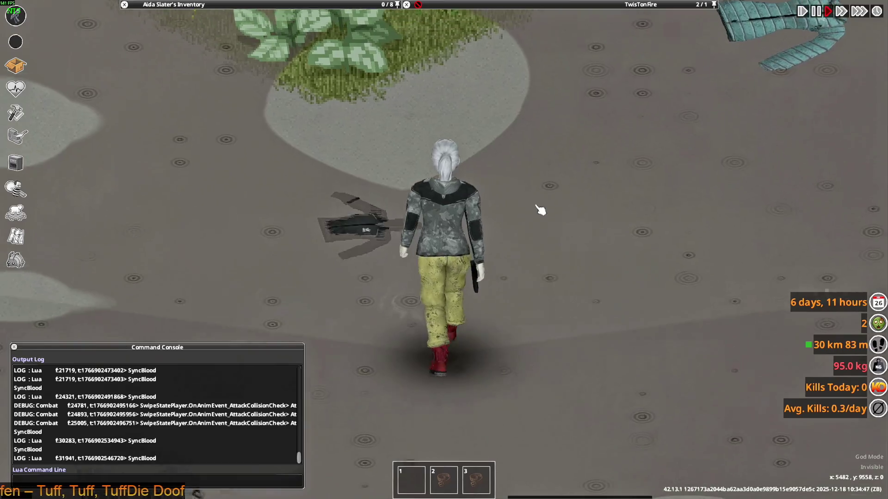
pyautogui.press('s')
# Step: Move the spare pants into the TwisTonFire container
pyautogui.moveTo(203, 83)
pyautogui.scroll(10, 204, 83)
pyautogui.press('a')
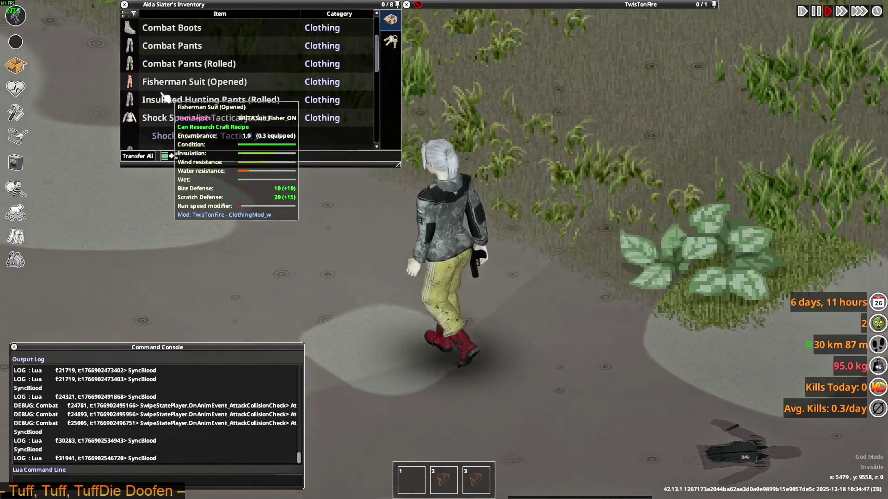
pyautogui.scroll(3, 169, 119)
pyautogui.scroll(-2, 169, 119)
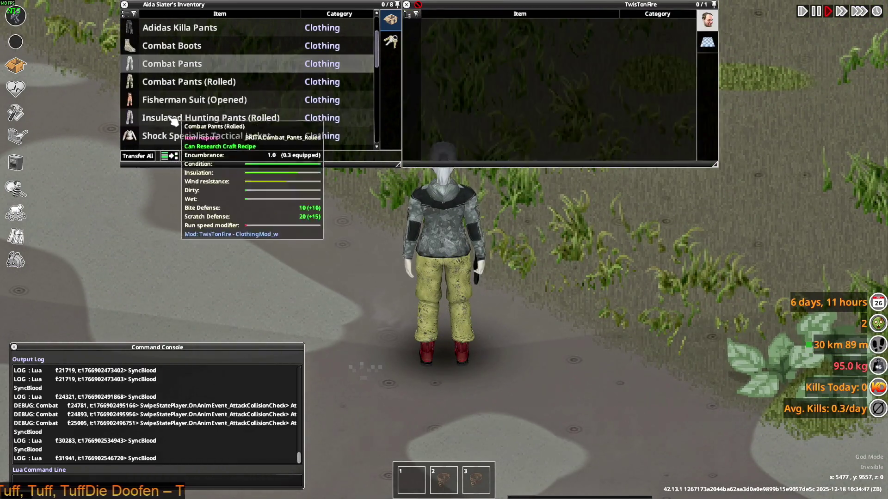
pyautogui.doubleClick(174, 100)
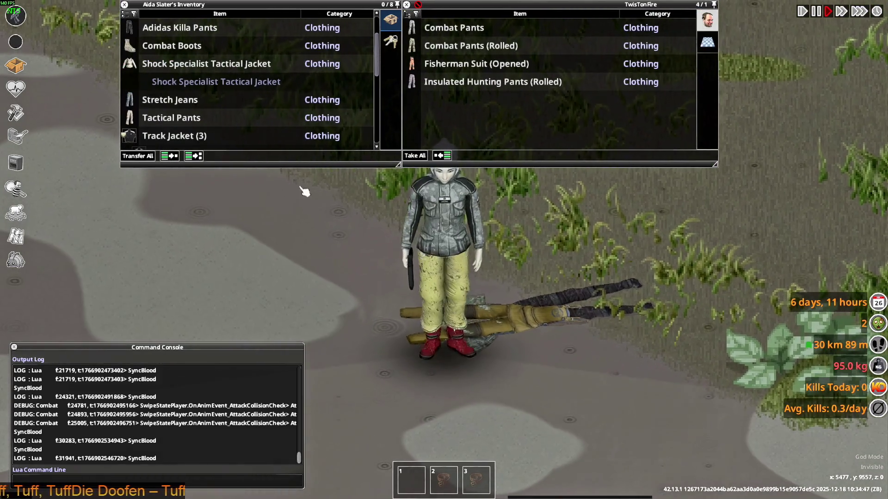
pyautogui.scroll(2, 196, 107)
pyautogui.hotkey('s', 'a')
# Step: Walk the character down-right away from the container
pyautogui.scroll(-2, 203, 109)
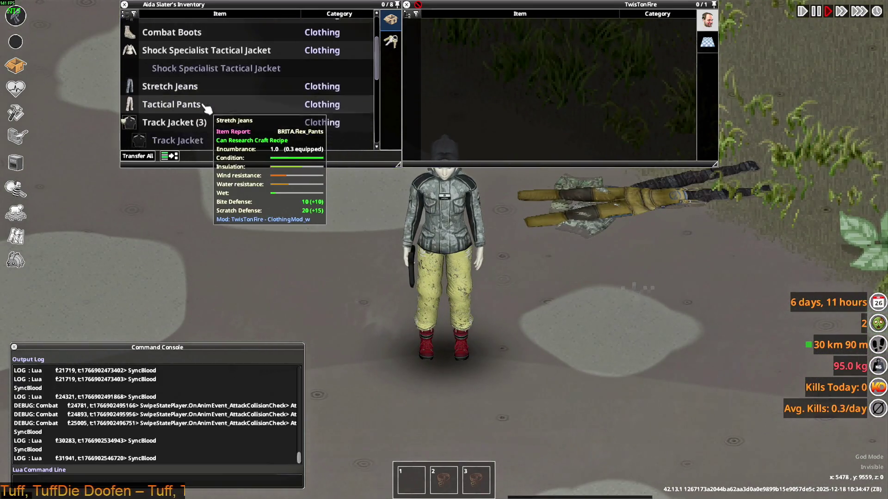
pyautogui.scroll(3, 206, 110)
pyautogui.press('s')
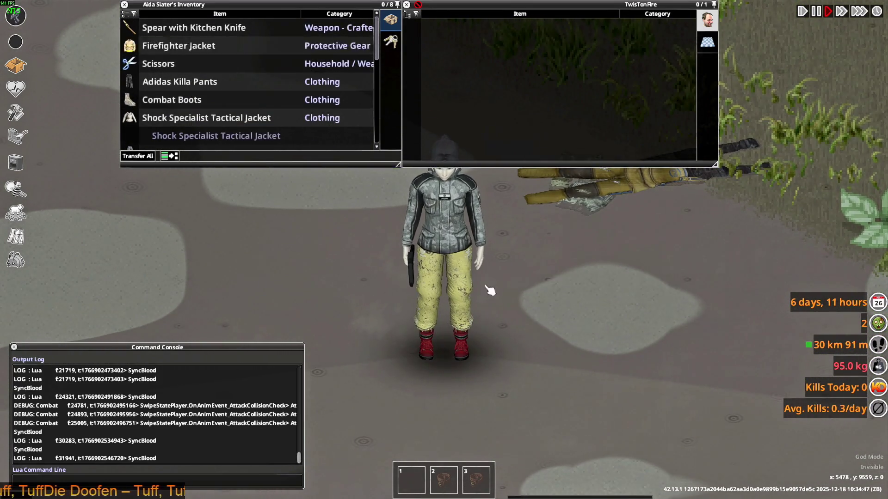
pyautogui.hotkey('s', 'd')
pyautogui.scroll(-3, 172, 63)
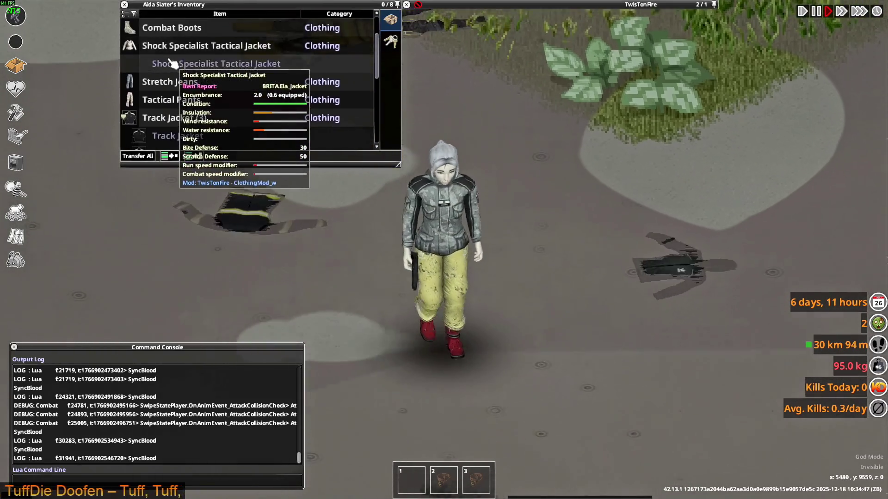
pyautogui.hotkey('s', 'd')
# Step: Wear the Shock Specialist Tactical Jacket and walk around to preview it
pyautogui.rightClick(172, 64)
pyautogui.click(201, 72)
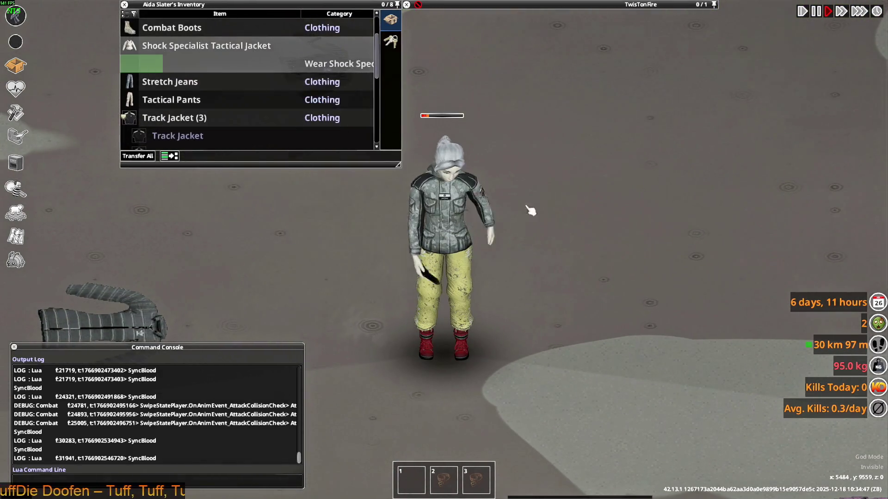
pyautogui.hotkey('w', 'd')
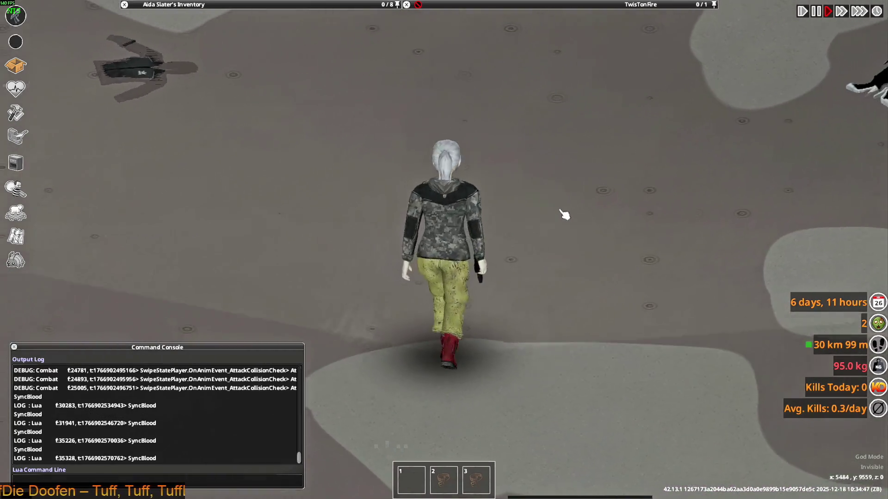
pyautogui.hotkey('s', 'd')
pyautogui.hotkey('w', 'a')
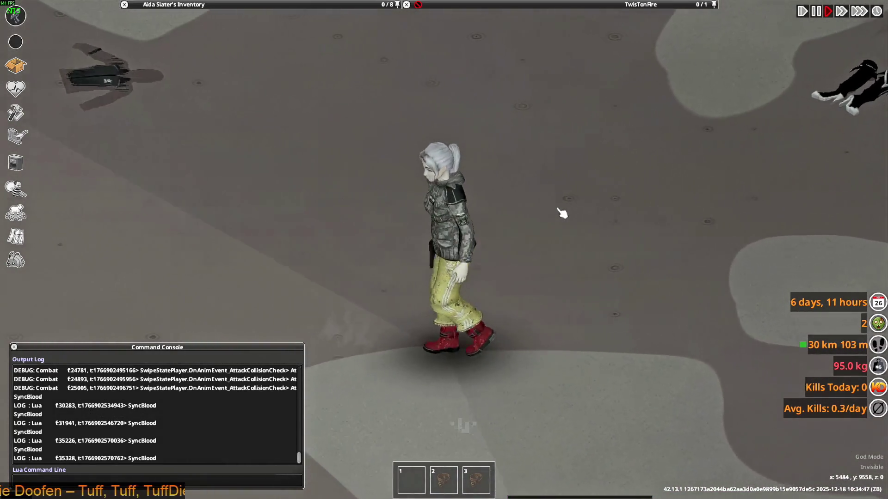
pyautogui.moveTo(194, 4)
pyautogui.scroll(-2, 196, 105)
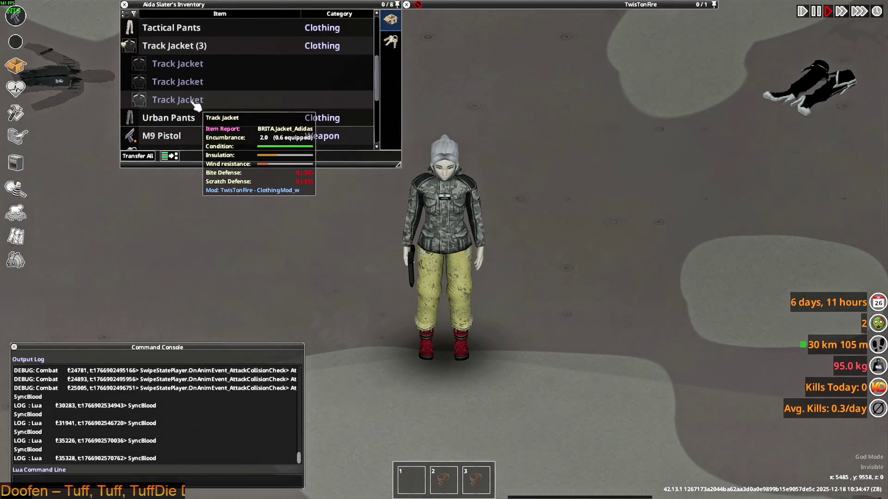
pyautogui.scroll(-3, 196, 106)
pyautogui.hotkey('w', 'a')
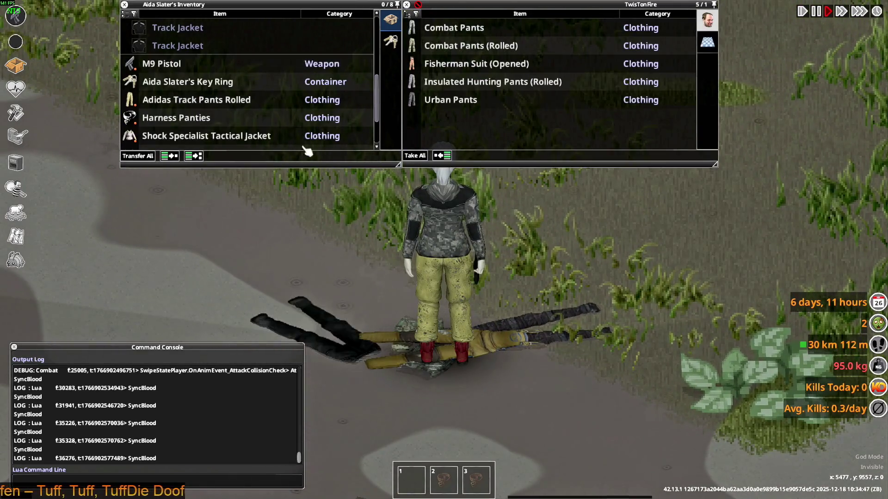
pyautogui.scroll(3, 262, 133)
# Step: Put on a Track Jacket and walk the character to preview it
pyautogui.rightClick(283, 114)
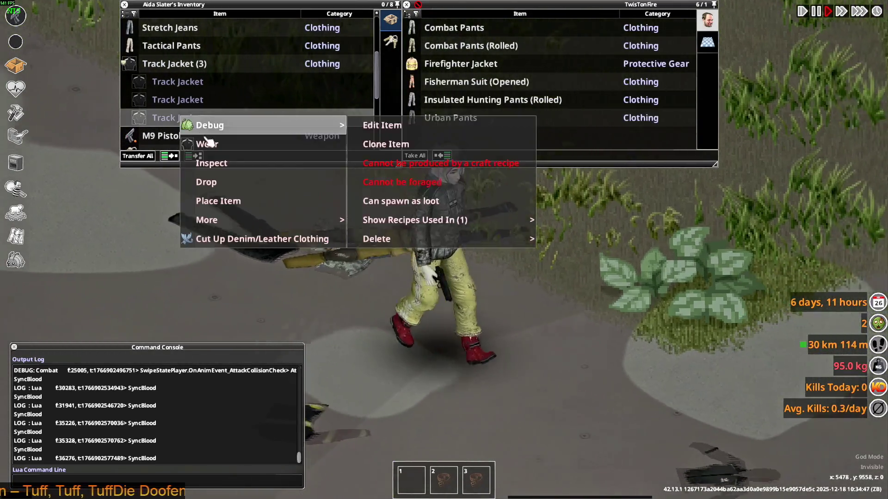
pyautogui.click(305, 146)
pyautogui.press('s')
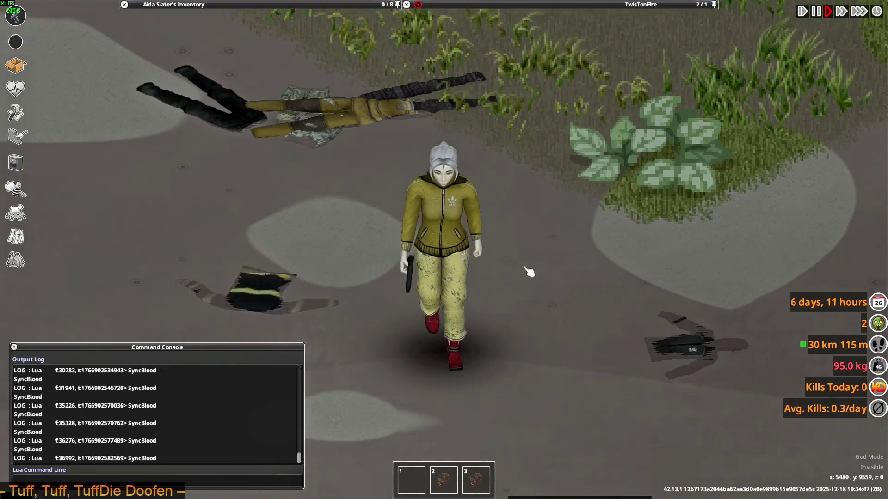
pyautogui.press('d')
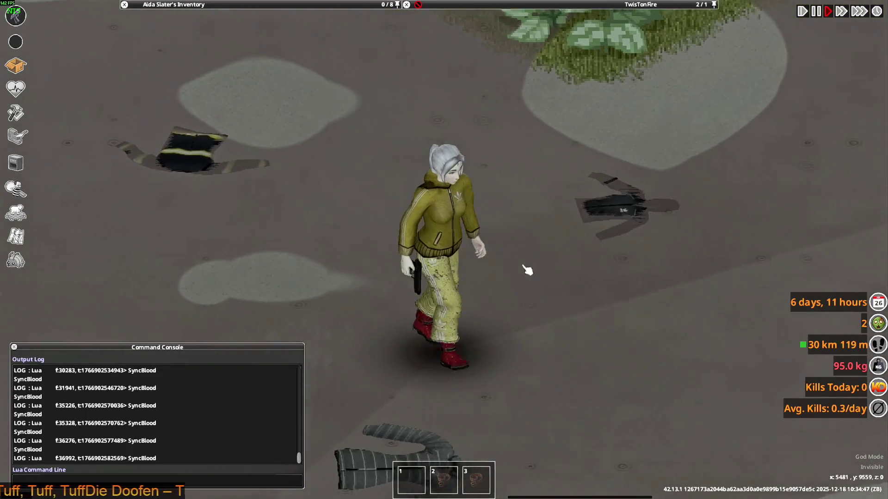
pyautogui.press('w')
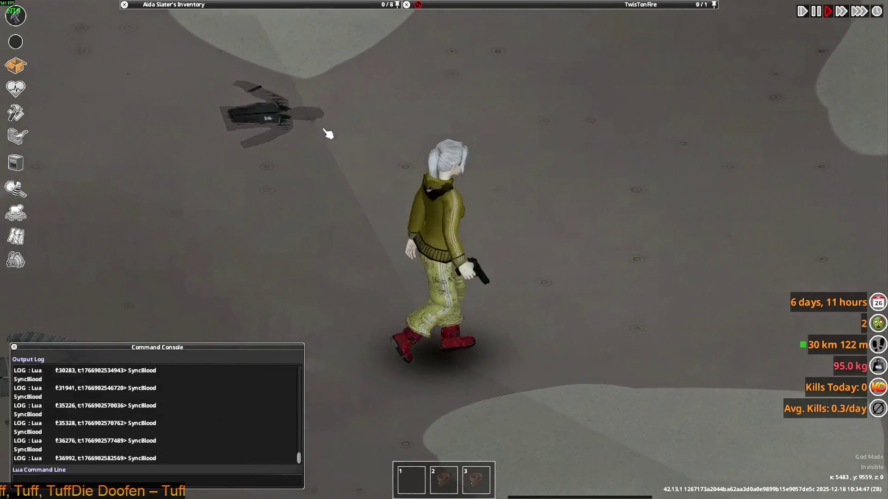
pyautogui.moveTo(243, 5)
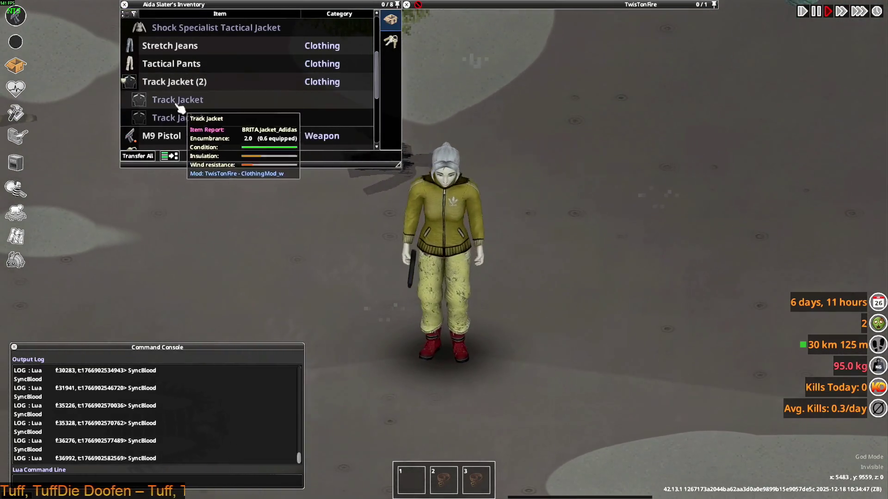
# Step: Switch to the purple and then the green Track Jacket, previewing each
pyautogui.rightClick(176, 115)
pyautogui.click(199, 139)
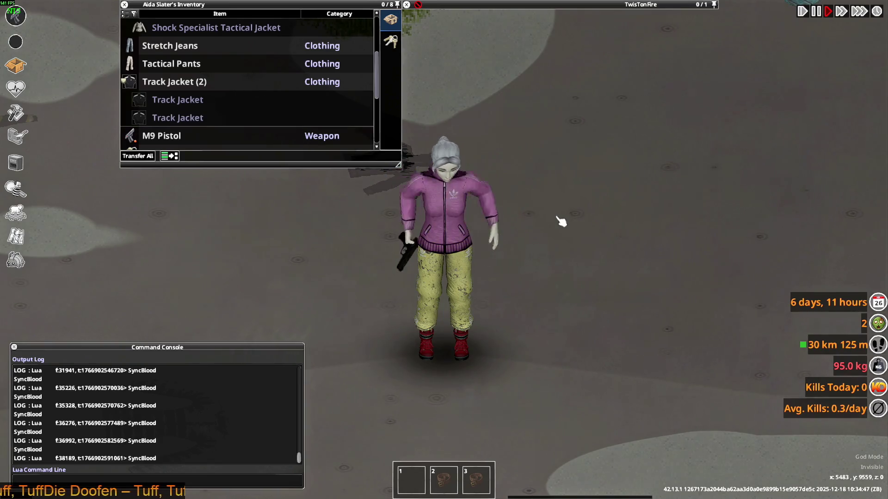
pyautogui.press('d')
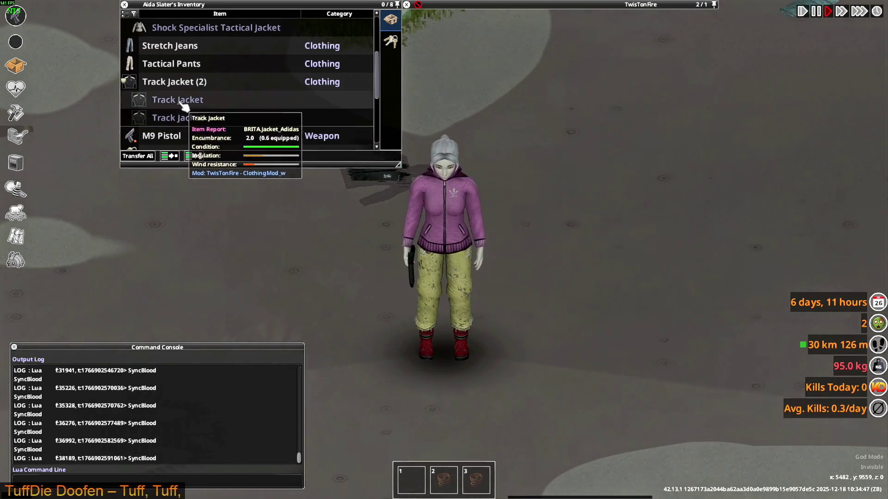
pyautogui.doubleClick(192, 99)
pyautogui.press('a')
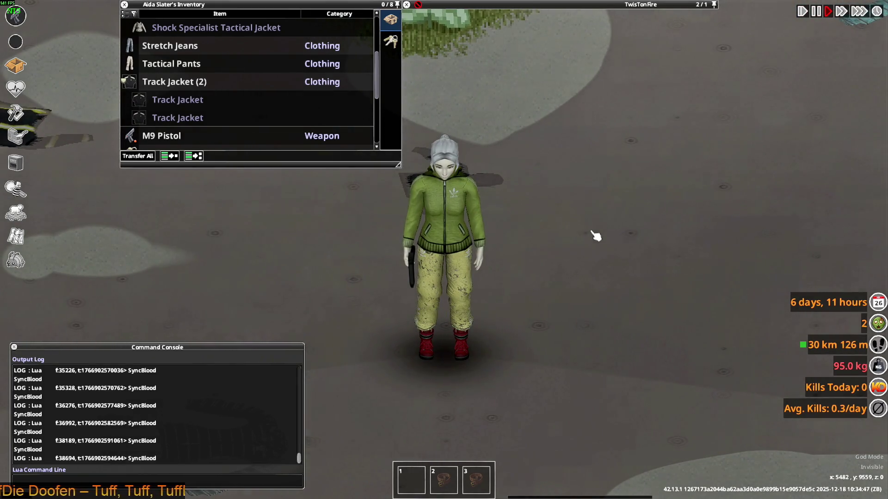
pyautogui.hotkey('alt', 'Tab')
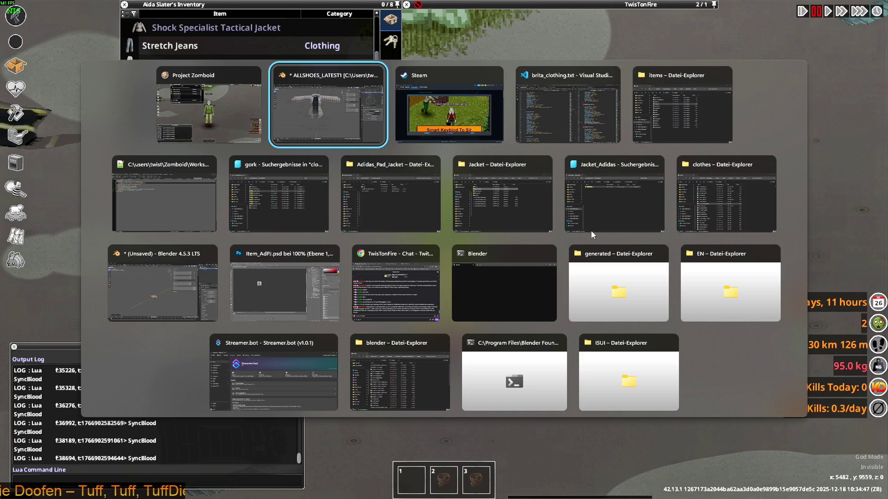
# Step: Open the Multiplayer Bug Fixes workshop page from a Steam notification and read its comments
pyautogui.hotkey('alt', 'Tab')
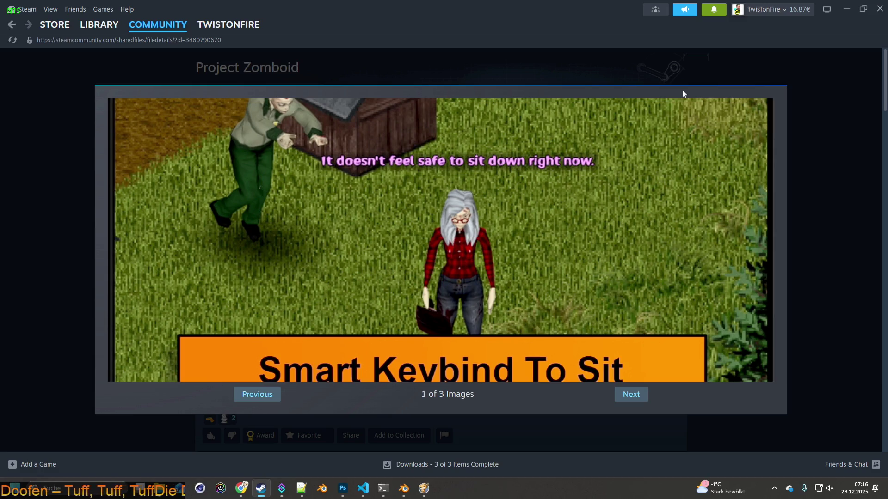
pyautogui.click(713, 10)
pyautogui.click(647, 81)
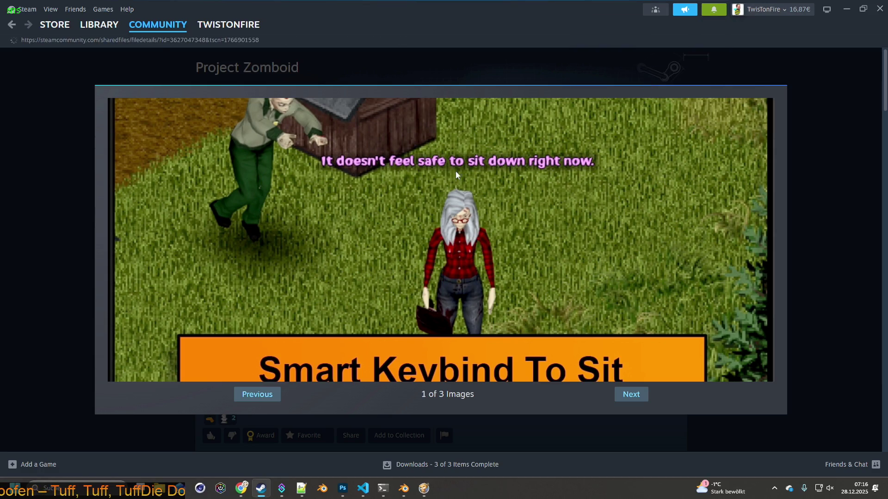
pyautogui.scroll(-10, 363, 250)
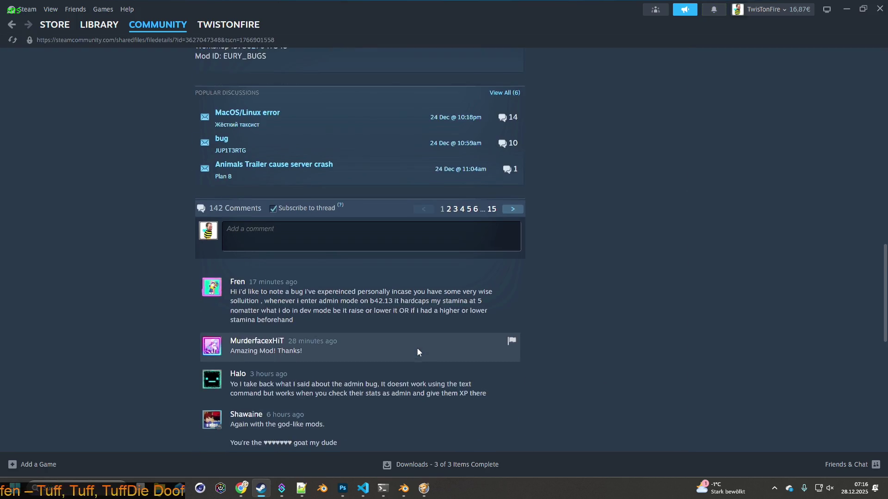
pyautogui.scroll(-1, 417, 353)
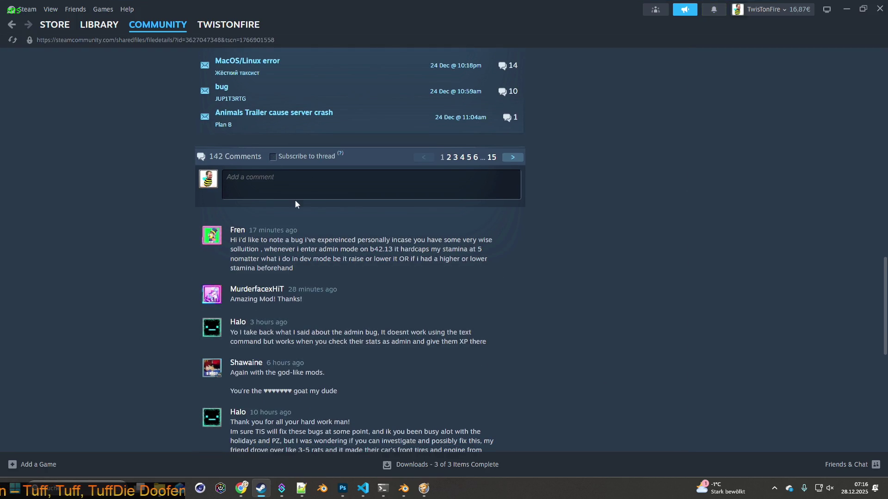
# Step: Minimise Steam and switch back to Blender
pyautogui.click(846, 9)
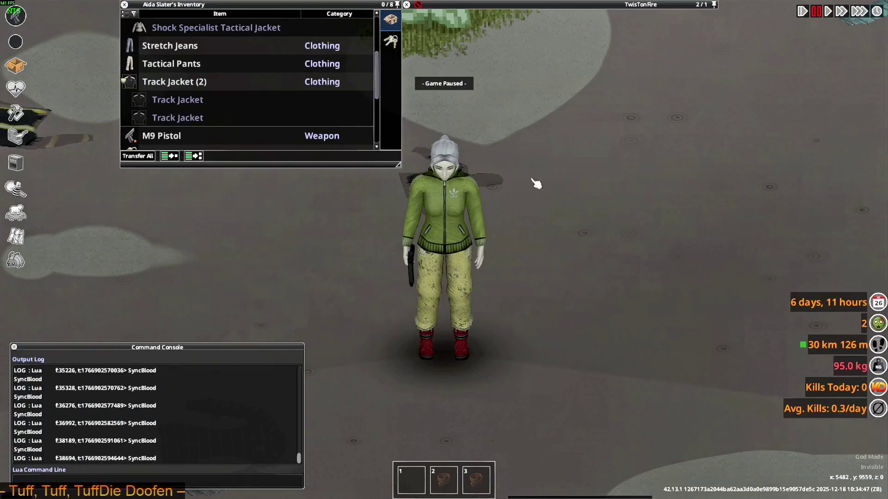
pyautogui.scroll(-1, 211, 134)
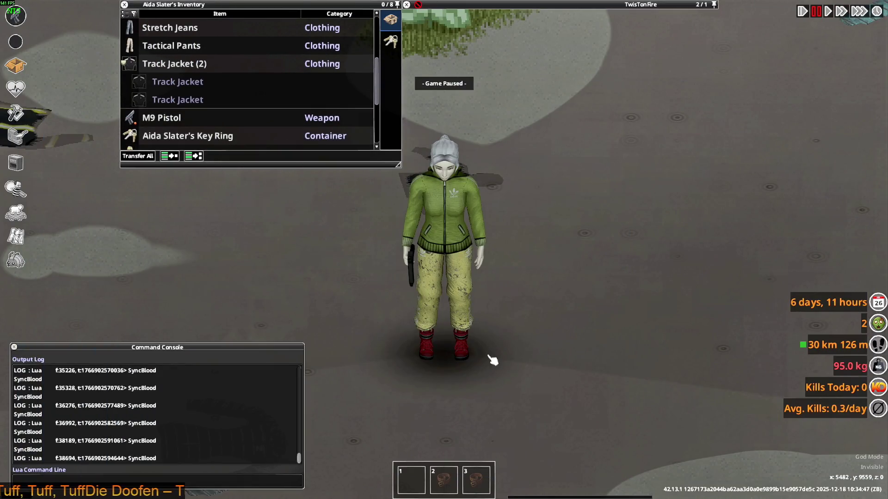
pyautogui.hotkey('alt', 'Tab')
pyautogui.hotkey('alt', 'Tab')
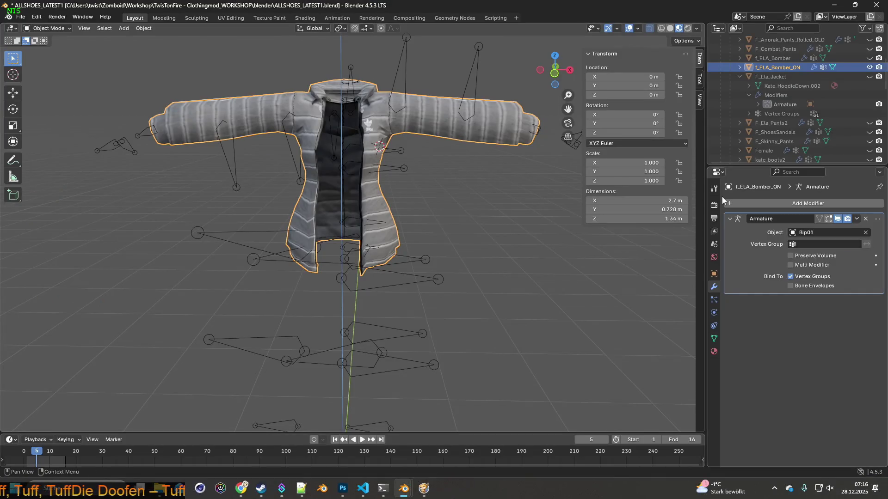
# Step: Hide f_ELA_Bomber_ON and unhide F_Ela_Jacket in the Outliner, then orbit to view it
pyautogui.click(870, 67)
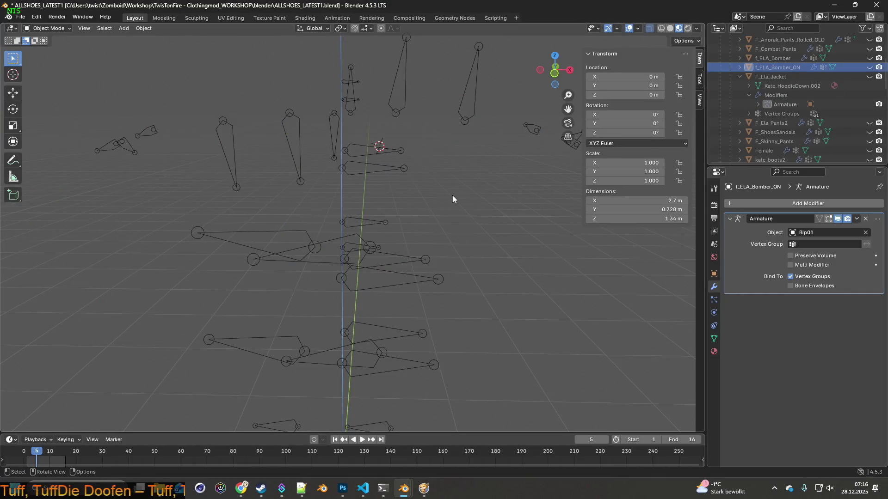
pyautogui.scroll(2, 797, 78)
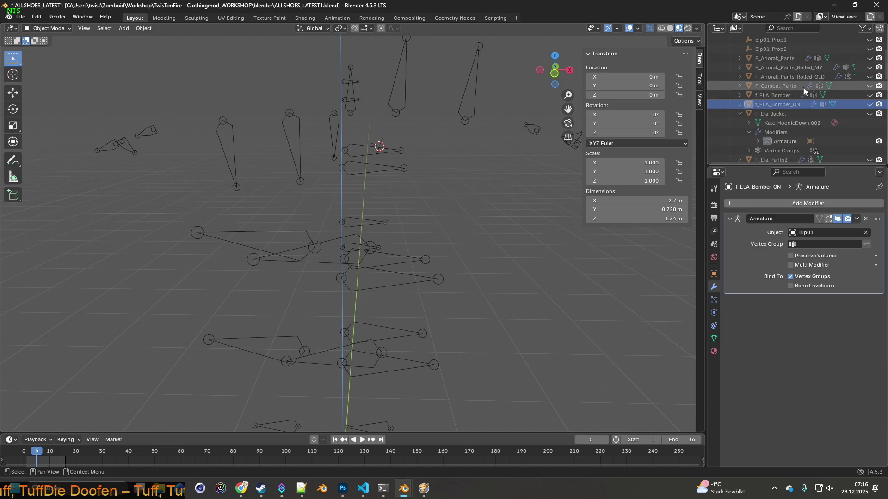
pyautogui.scroll(-1, 805, 87)
pyautogui.click(869, 95)
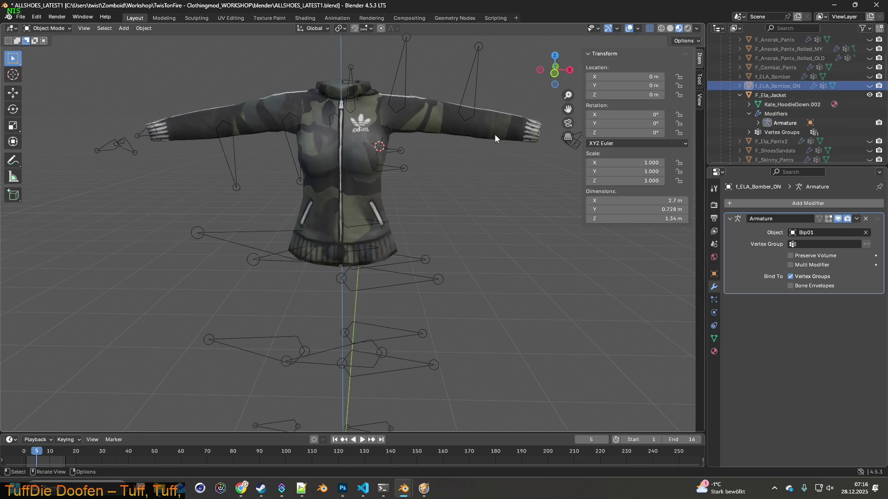
pyautogui.moveTo(447, 159); pyautogui.dragTo(427, 161, button='middle')
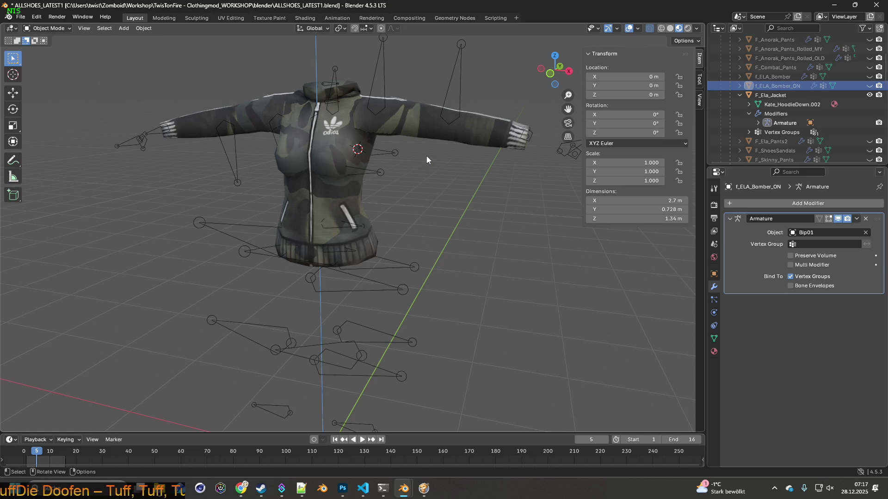
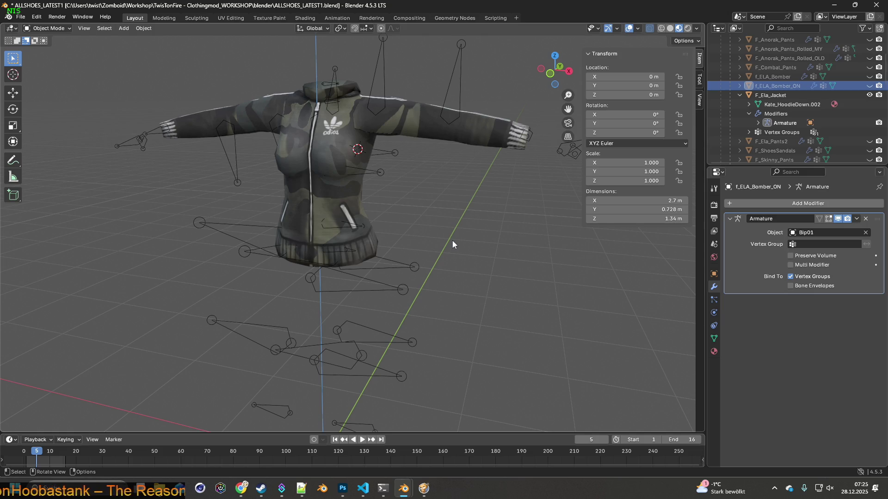
# Step: Open the YouTube link a viewer posted in the Twitch chat in a new tab and view it
pyautogui.click(241, 489)
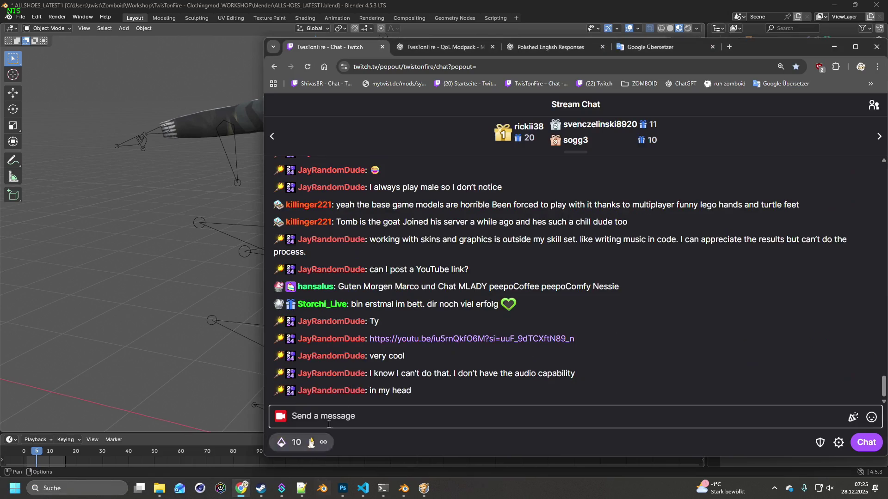
pyautogui.click(451, 342)
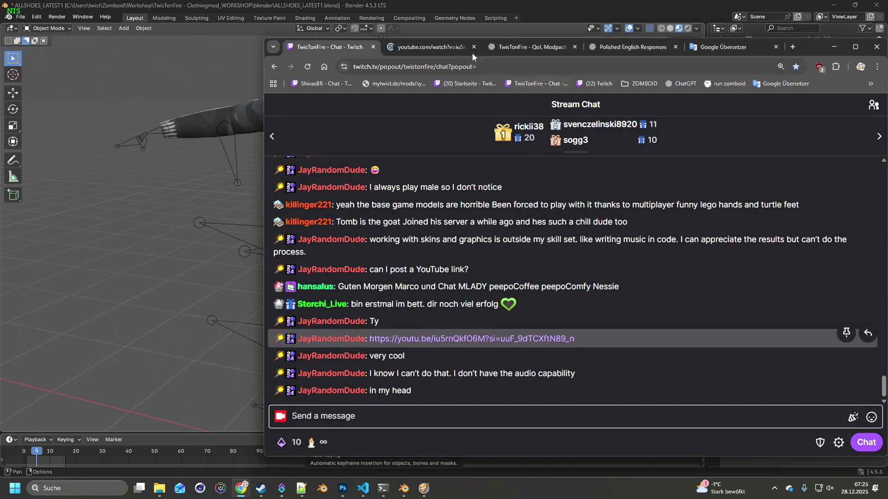
pyautogui.click(457, 50)
# Step: Lower the Coding Trance Music from Scratch (Again) video volume and set system volume to about 22
pyautogui.moveTo(320, 370); pyautogui.dragTo(317, 373)
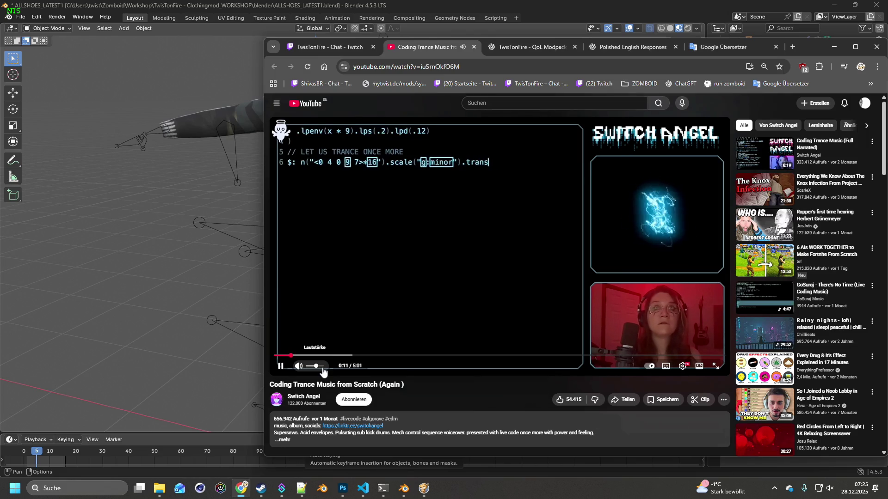
pyautogui.click(325, 367)
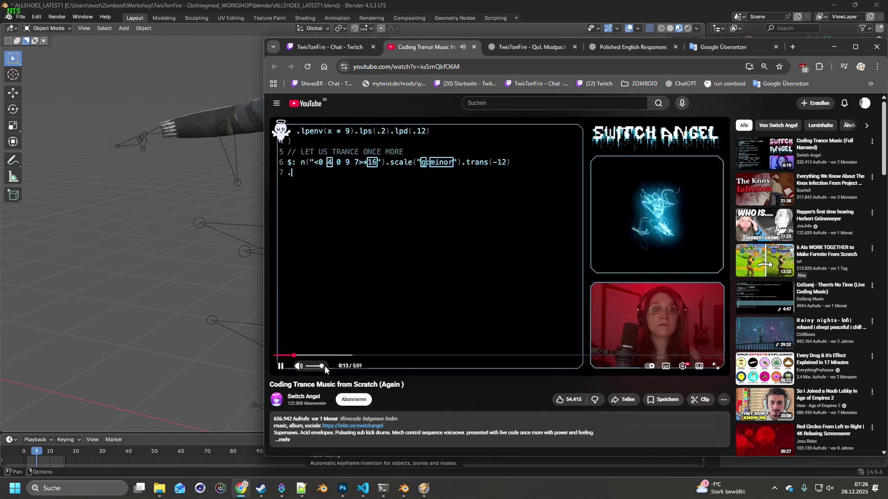
pyautogui.press('XF86AudioLowerVolume')
pyautogui.press('XF86AudioRaiseVolume')
pyautogui.press('XF86AudioRaiseVolume')
pyautogui.press('XF86AudioRaiseVolume')
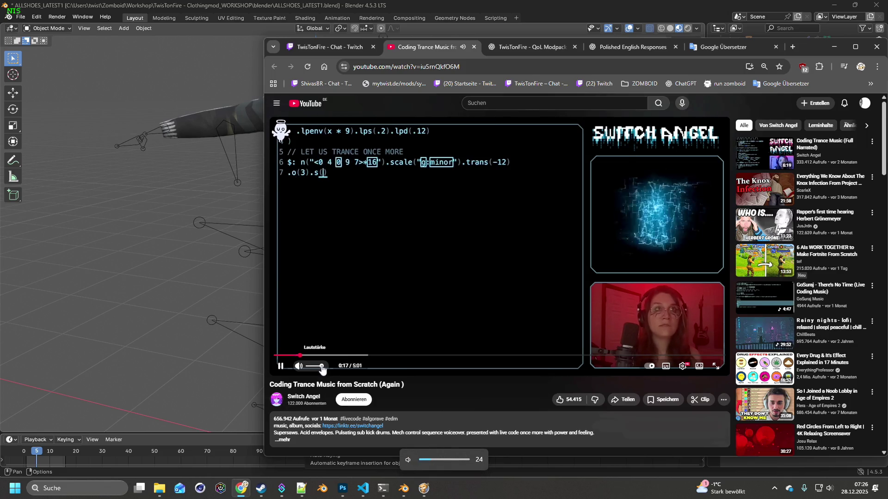
pyautogui.press('XF86AudioLowerVolume')
pyautogui.press('XF86AudioLowerVolume')
pyautogui.press('XF86AudioLowerVolume')
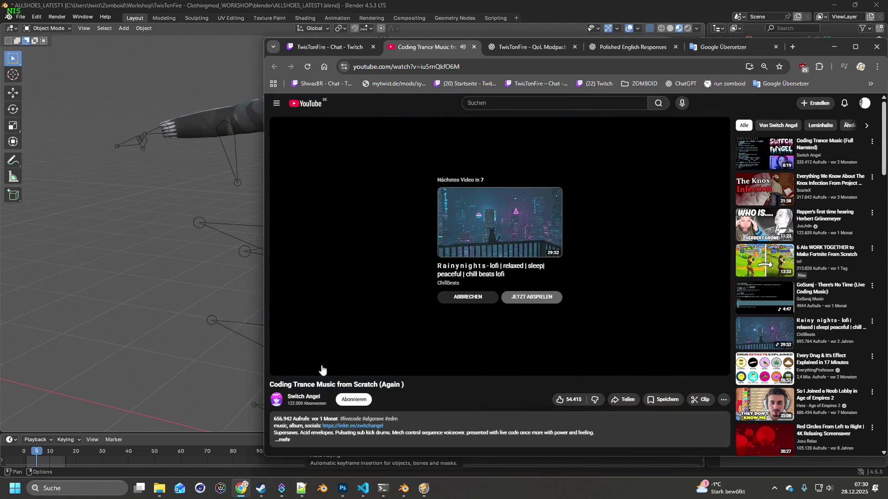
# Step: Close the finished YouTube tab and return to Blender, orbiting to face the jacket squarely
pyautogui.click(473, 46)
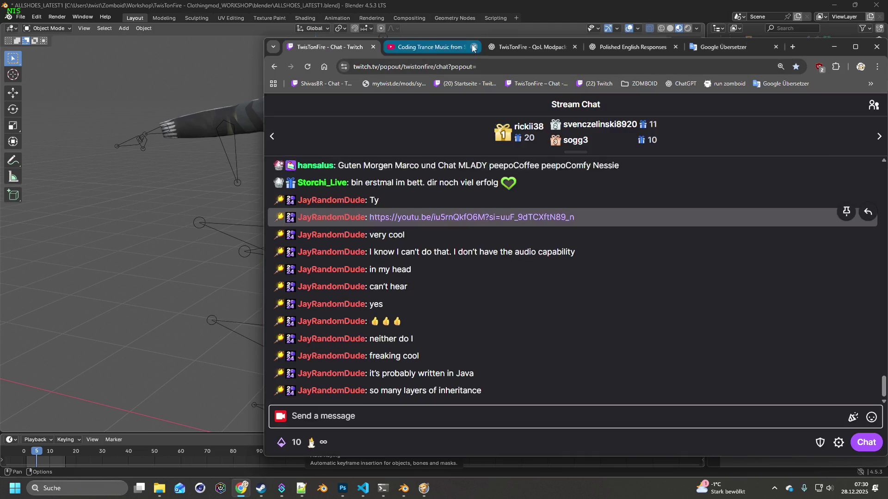
pyautogui.click(477, 10)
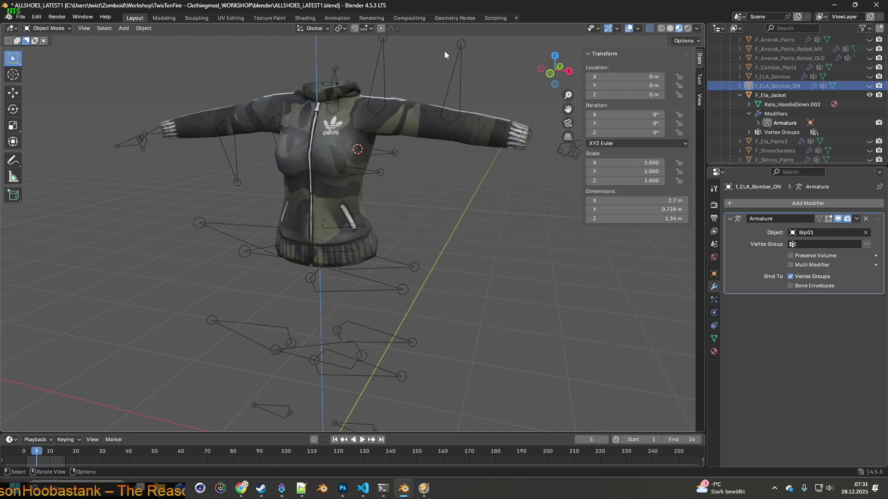
pyautogui.moveTo(319, 123)
pyautogui.mouseDown(button='middle')
pyautogui.moveTo(349, 125)
pyautogui.moveTo(327, 146)
pyautogui.moveTo(367, 170)
pyautogui.moveTo(254, 188)
pyautogui.moveTo(358, 183)
pyautogui.moveTo(286, 170)
pyautogui.moveTo(353, 127)
pyautogui.moveTo(264, 143)
pyautogui.moveTo(363, 192)
pyautogui.moveTo(356, 145)
pyautogui.moveTo(346, 205)
pyautogui.moveTo(270, 203)
pyautogui.moveTo(250, 192)
pyautogui.moveTo(316, 193)
pyautogui.mouseUp(button='middle')
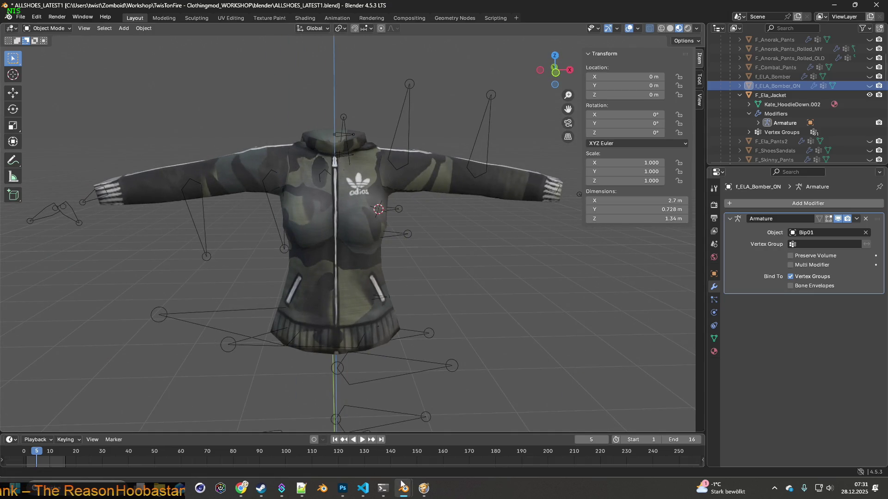
# Step: Orbit around the camo jacket, view it in the Shading workspace, then bring up VS Code
pyautogui.moveTo(405, 486)
pyautogui.moveTo(438, 412)
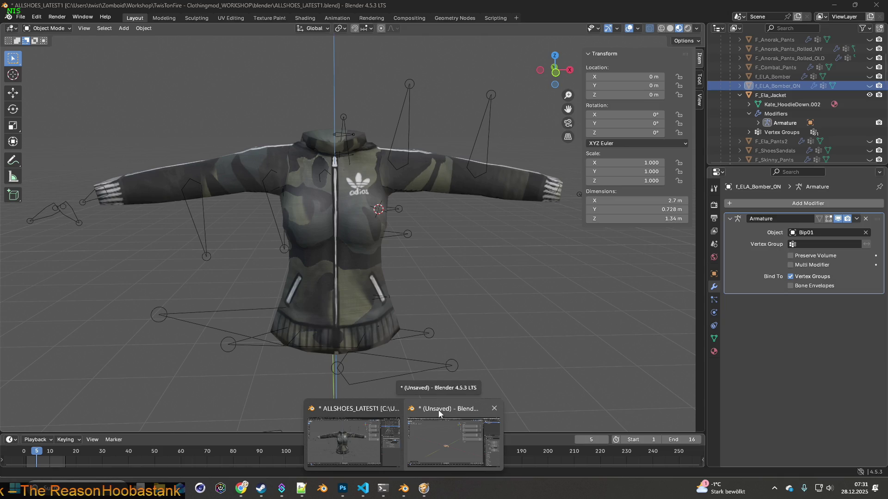
pyautogui.moveTo(364, 338); pyautogui.dragTo(433, 311, button='middle')
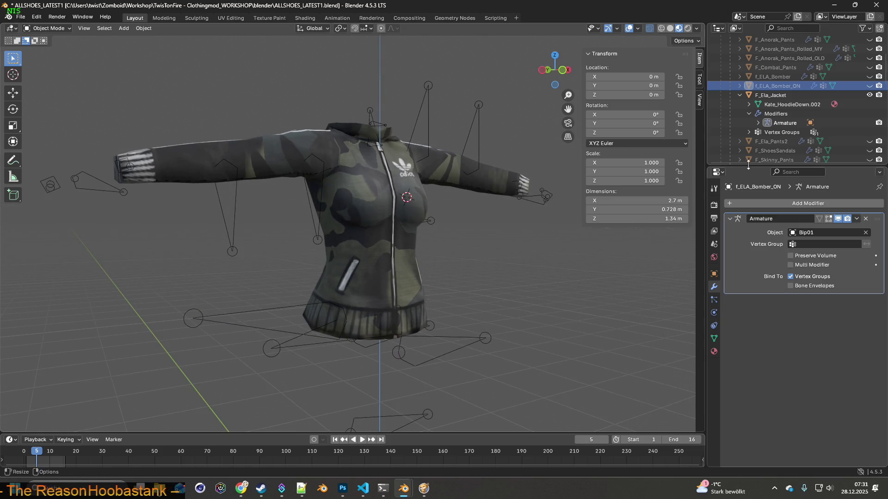
pyautogui.moveTo(523, 191)
pyautogui.mouseDown(button='middle')
pyautogui.moveTo(487, 201)
pyautogui.moveTo(378, 196)
pyautogui.moveTo(365, 165)
pyautogui.moveTo(470, 195)
pyautogui.mouseUp(button='middle')
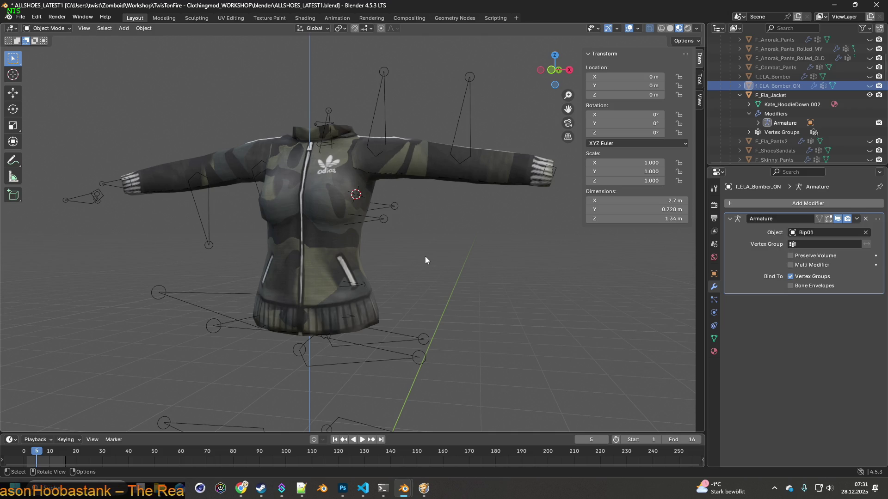
pyautogui.moveTo(385, 239)
pyautogui.mouseDown(button='middle')
pyautogui.moveTo(467, 240)
pyautogui.moveTo(396, 230)
pyautogui.mouseUp(button='middle')
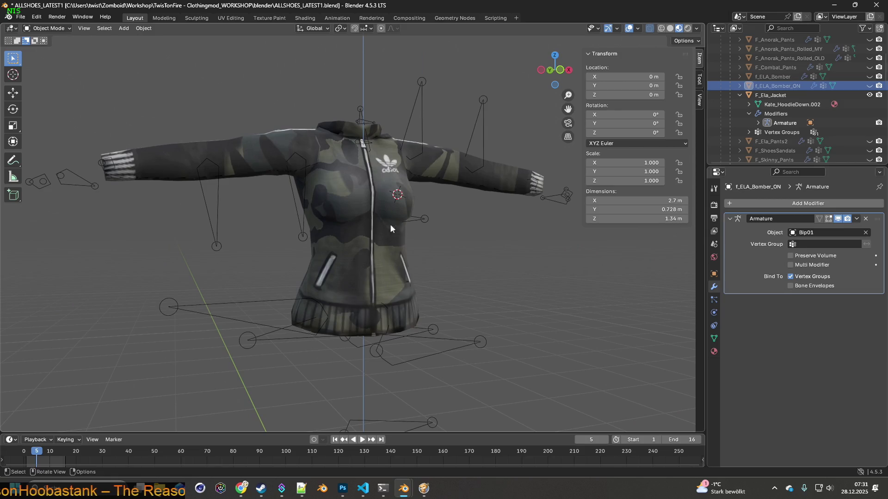
pyautogui.click(305, 19)
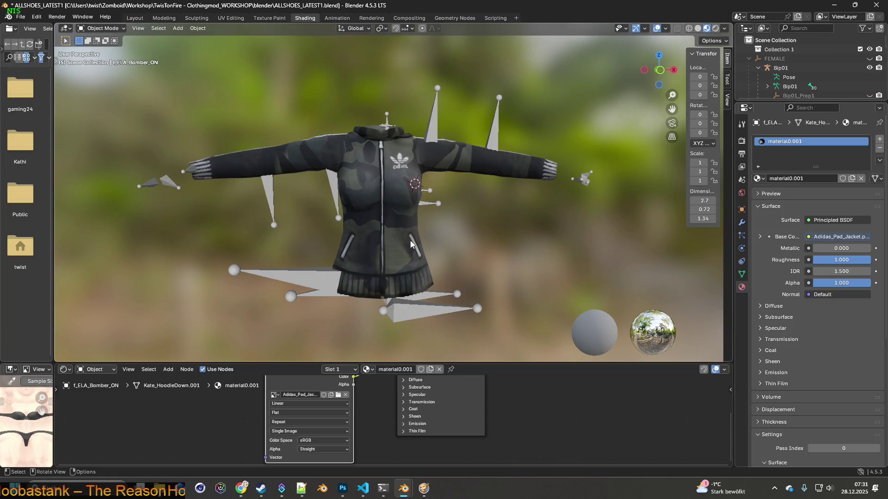
pyautogui.click(363, 488)
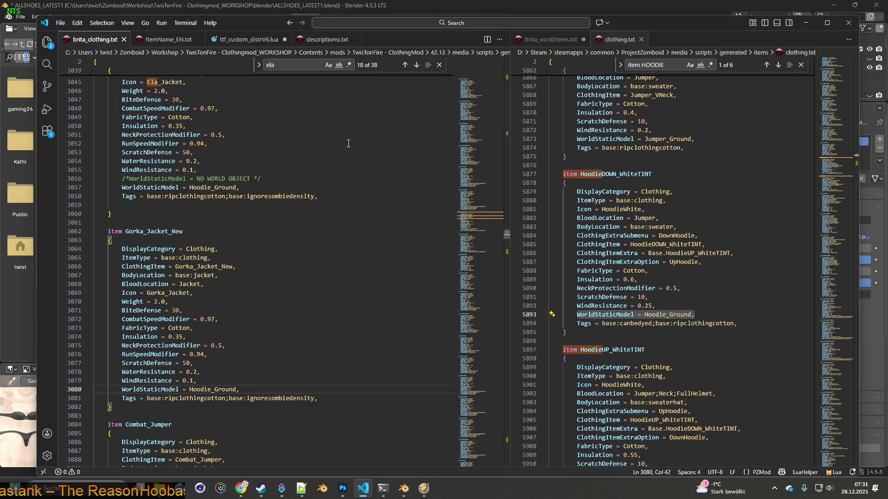
# Step: Step back through the Ela matches and scroll up to the Jacket_Adidas item in brita_clothing.txt
pyautogui.click(405, 65)
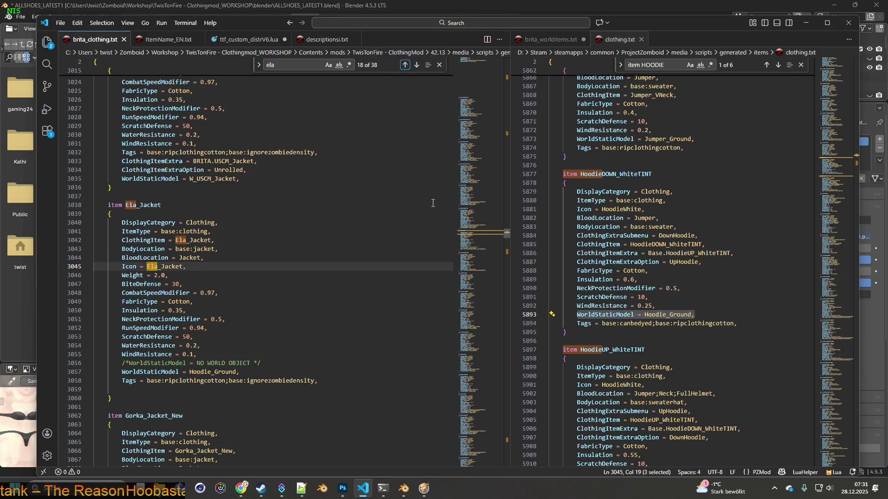
pyautogui.scroll(5, 386, 233)
pyautogui.click(405, 65)
pyautogui.click(404, 64)
pyautogui.scroll(10, 348, 209)
pyautogui.scroll(20, 349, 209)
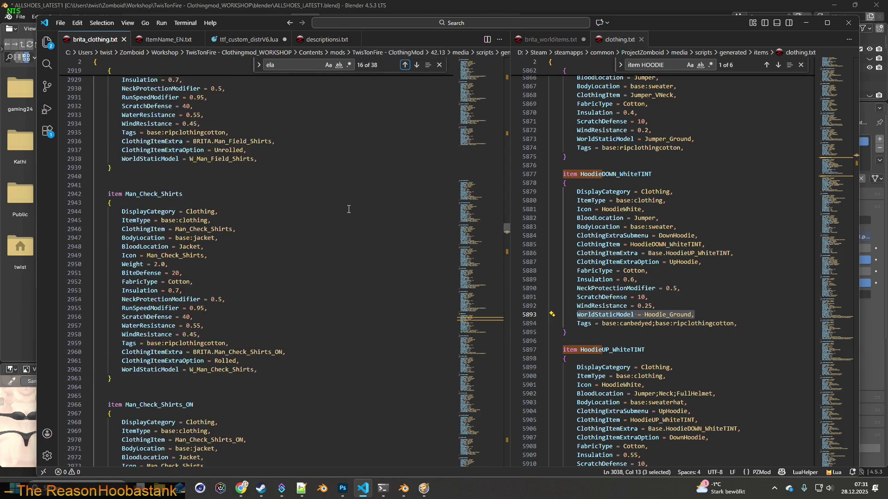
pyautogui.scroll(9, 348, 209)
pyautogui.scroll(20, 345, 216)
pyautogui.scroll(18, 346, 217)
pyautogui.scroll(14, 346, 217)
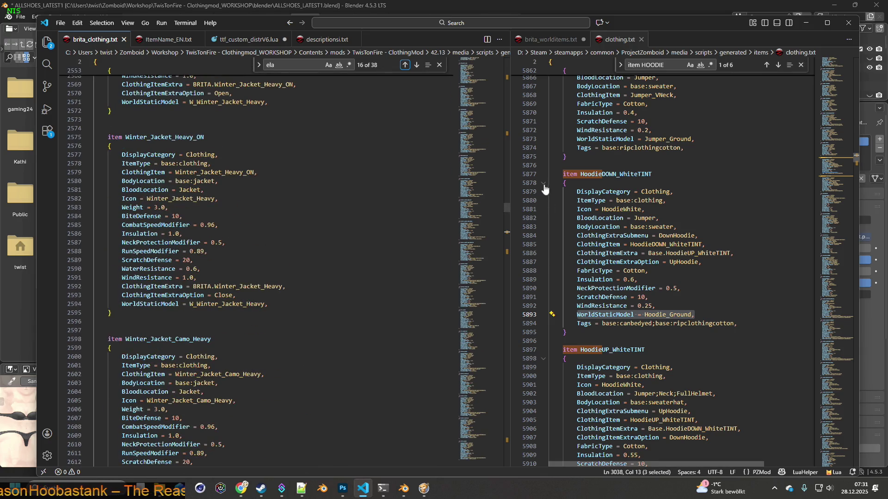
pyautogui.moveTo(507, 207); pyautogui.dragTo(507, 138)
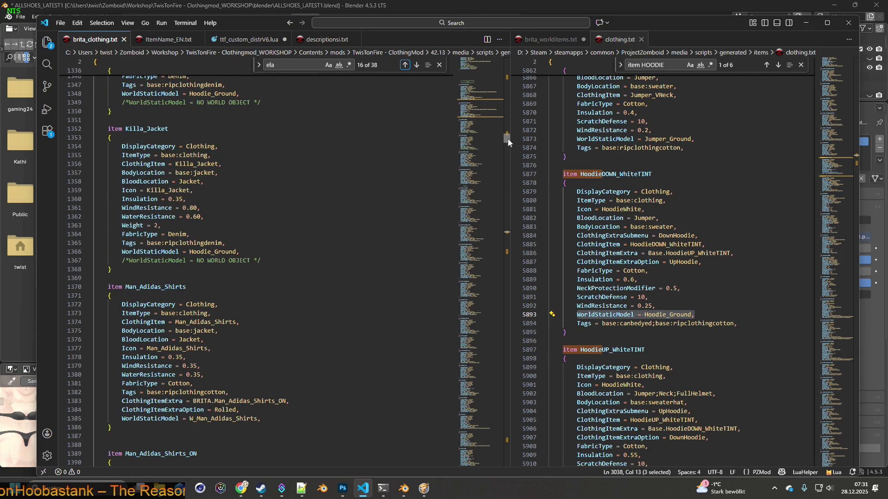
pyautogui.scroll(10, 355, 263)
pyautogui.scroll(-3, 355, 263)
# Step: Delete the commented-out NO WORLD OBJECT line from Jacket_Adidas
pyautogui.click(281, 333)
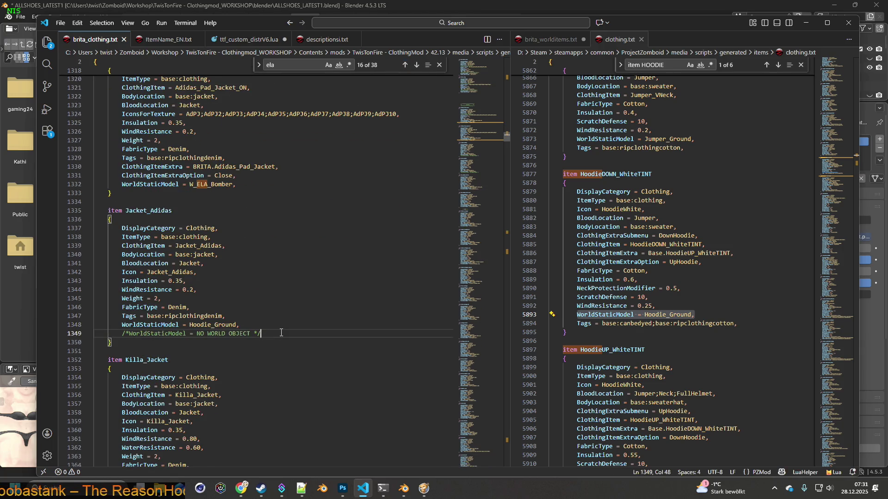
pyautogui.hotkey('shift', 'Home')
pyautogui.hotkey('shift', 'Home')
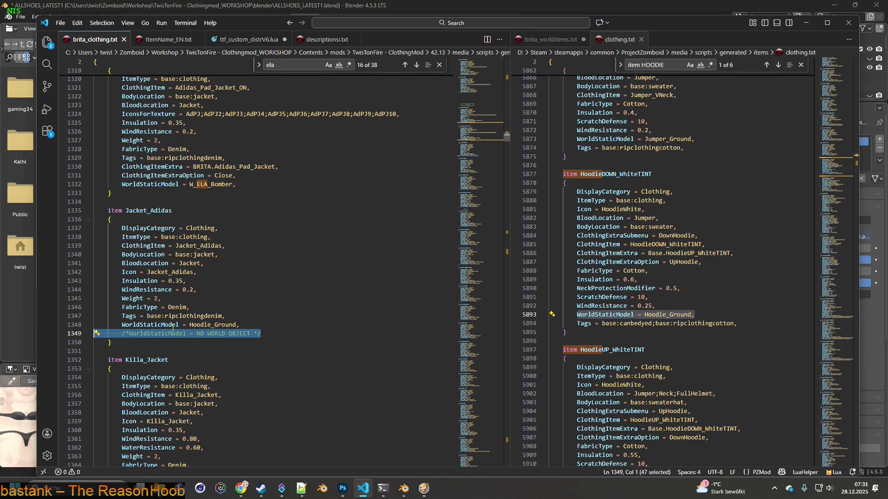
pyautogui.press('BackSpace')
pyautogui.press('BackSpace')
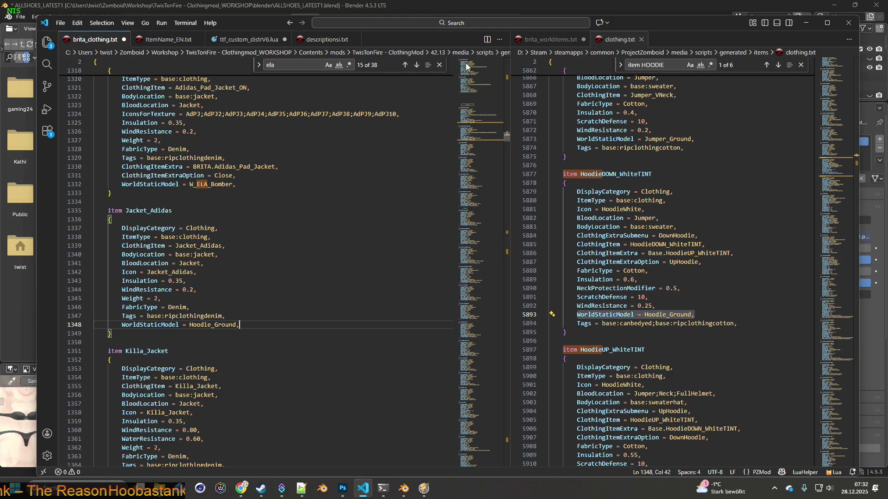
# Step: Check where Killa_Jacket is used, then move the editor aside to reveal Blender
pyautogui.scroll(-1, 233, 252)
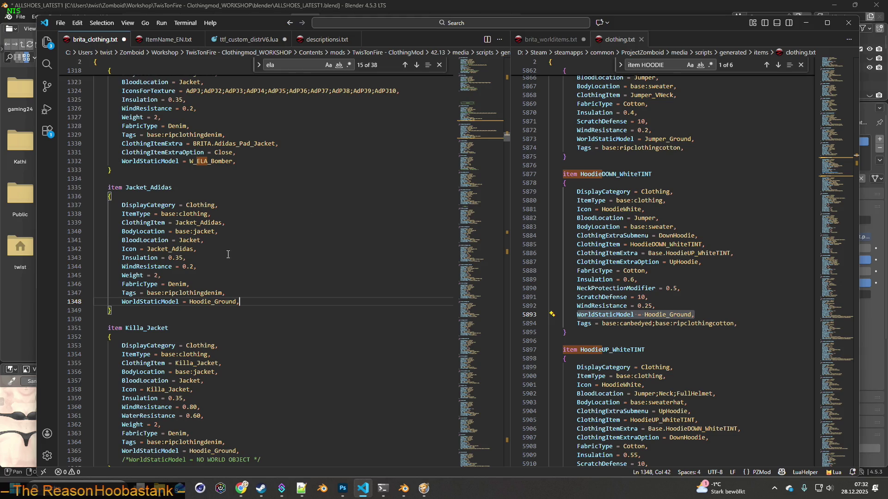
pyautogui.doubleClick(171, 328)
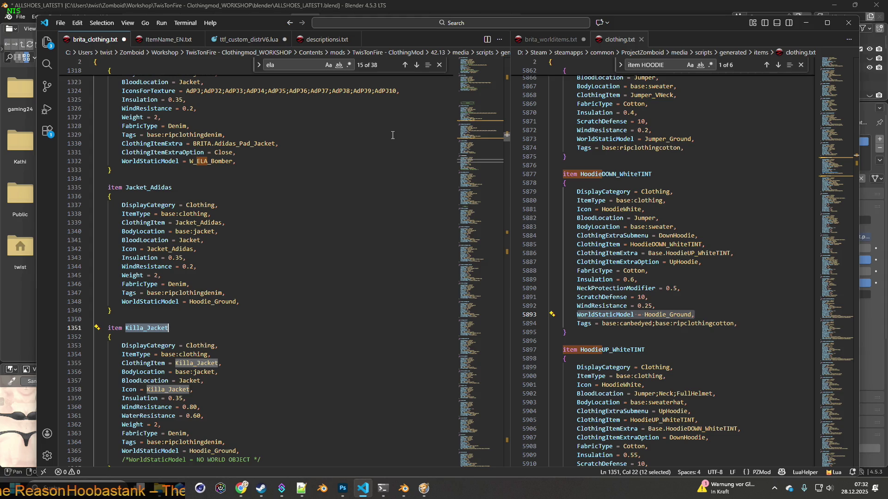
pyautogui.scroll(-1, 242, 259)
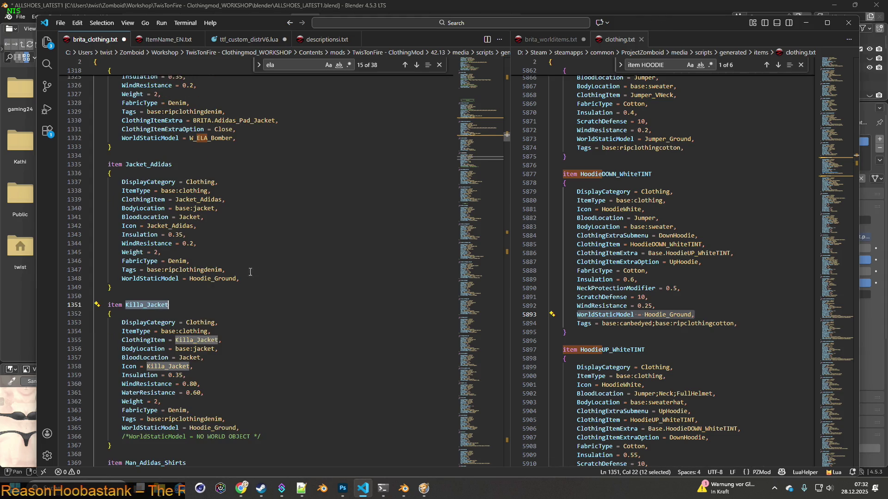
pyautogui.moveTo(169, 304); pyautogui.dragTo(127, 304)
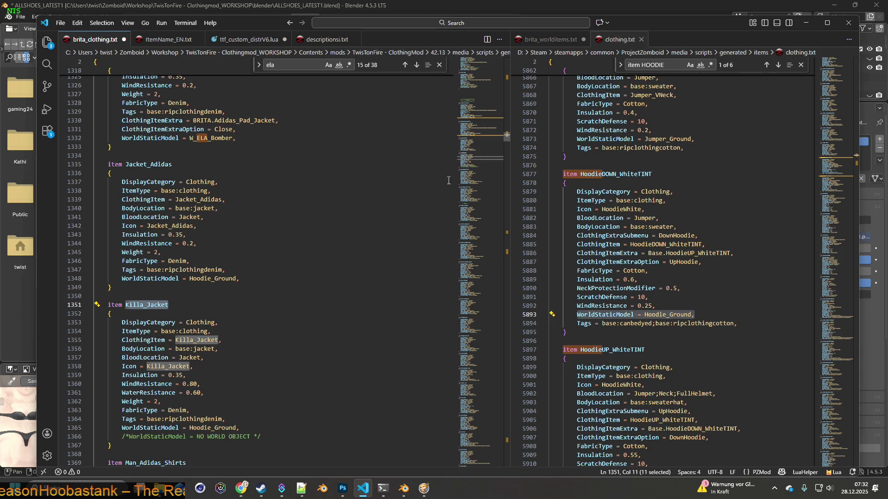
pyautogui.moveTo(684, 22)
pyautogui.mouseDown()
pyautogui.moveTo(662, 74)
pyautogui.moveTo(654, 0)
pyautogui.mouseUp()
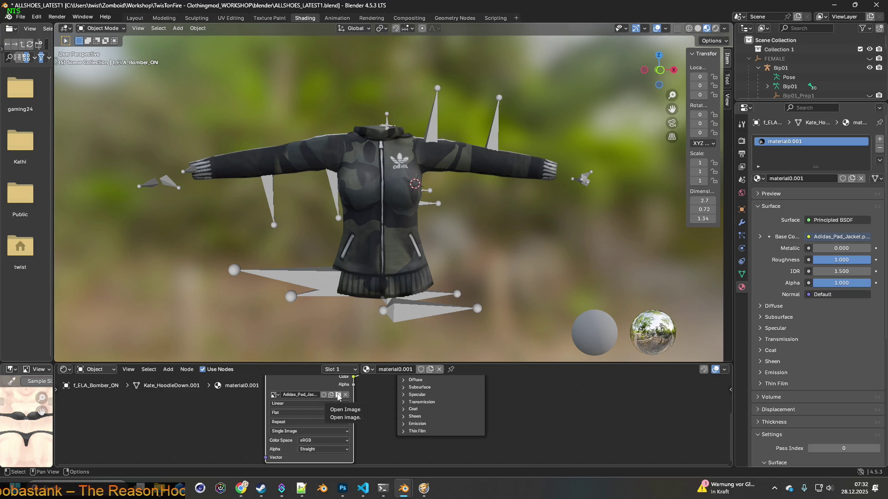
pyautogui.click(338, 396)
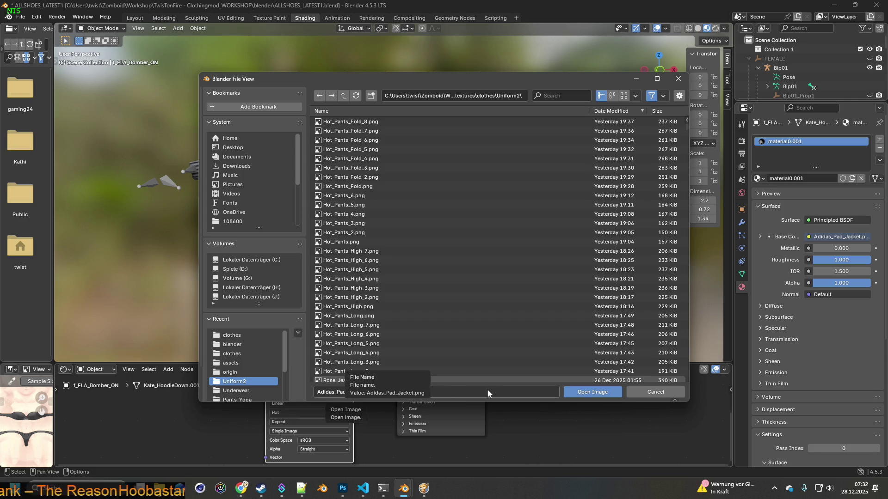
pyautogui.click(652, 392)
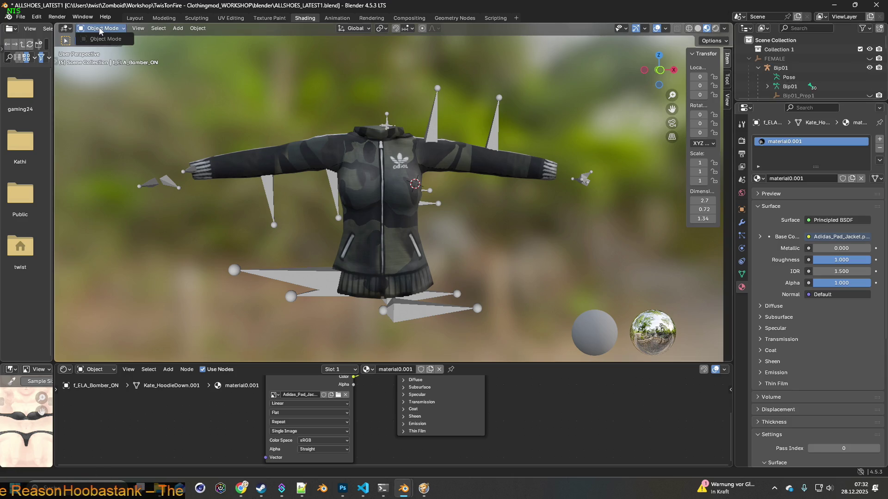
pyautogui.scroll(-10, 809, 83)
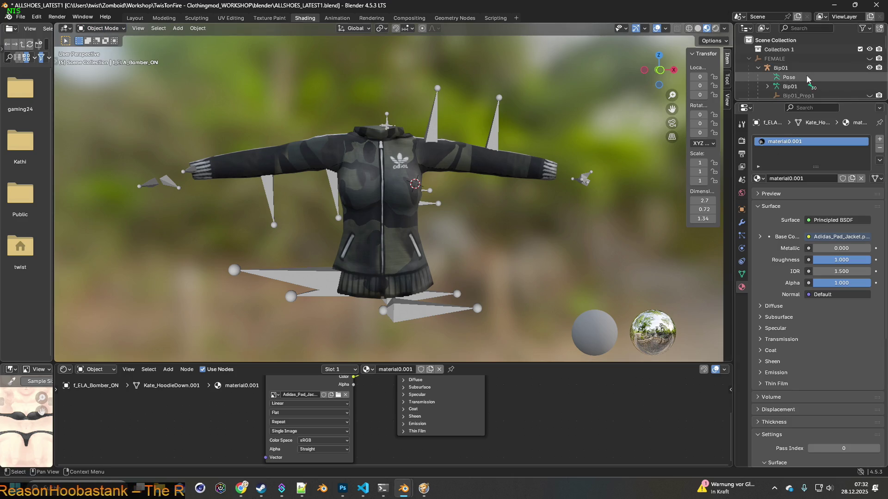
pyautogui.scroll(2, 809, 83)
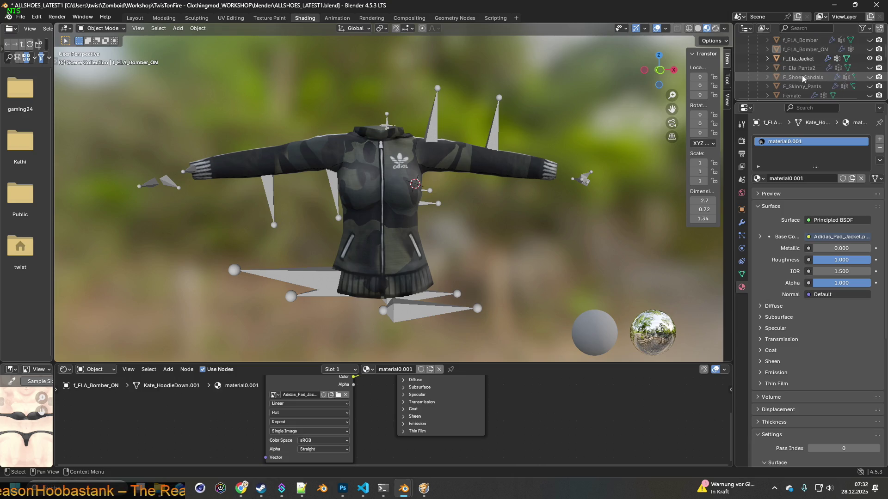
pyautogui.click(802, 59)
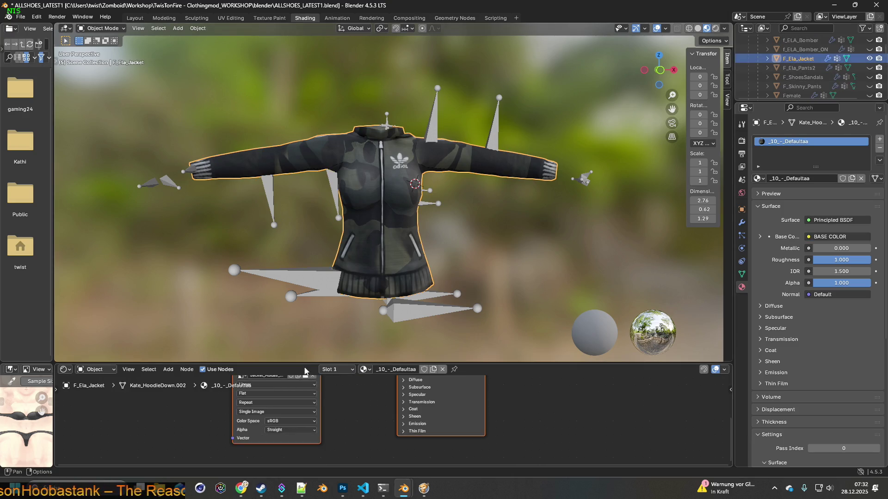
# Step: Check the BASE COLOR node's image name, Jacket_Adidas_10.png, and cancel without loading anything
pyautogui.moveTo(337, 402)
pyautogui.mouseDown(button='middle')
pyautogui.moveTo(343, 395)
pyautogui.moveTo(346, 449)
pyautogui.mouseUp(button='middle')
pyautogui.click(307, 430)
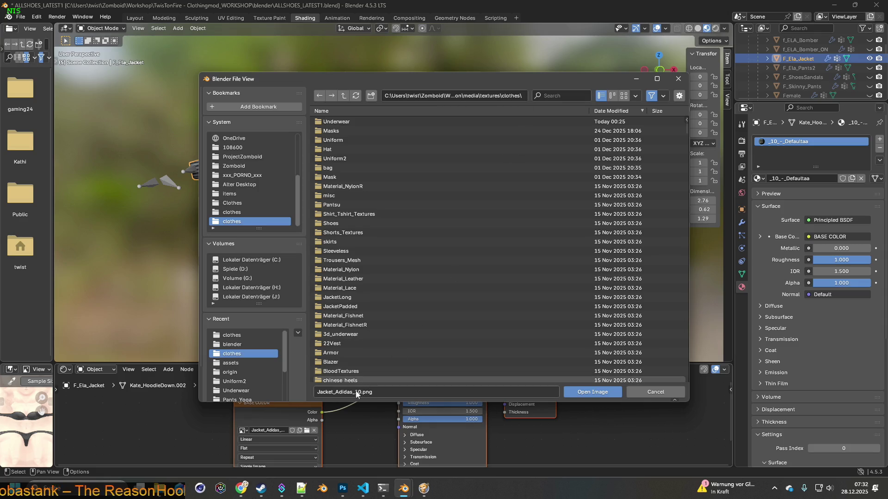
pyautogui.click(355, 393)
pyautogui.click(321, 392)
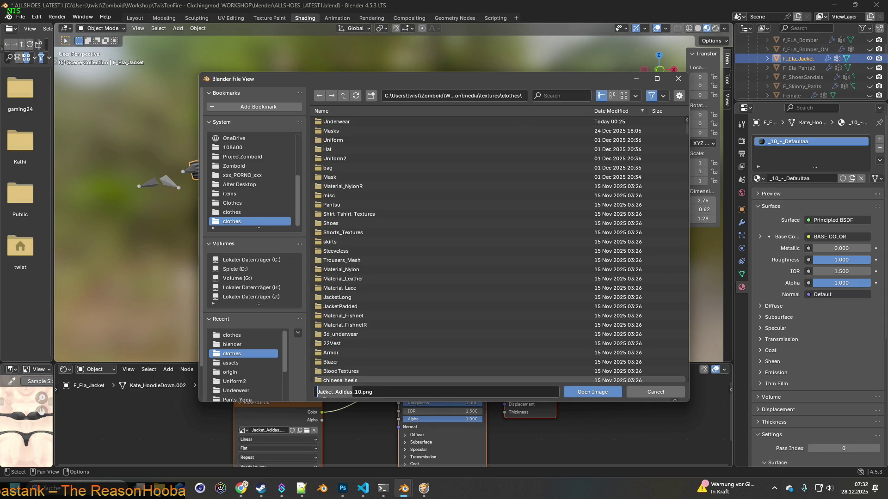
pyautogui.click(643, 392)
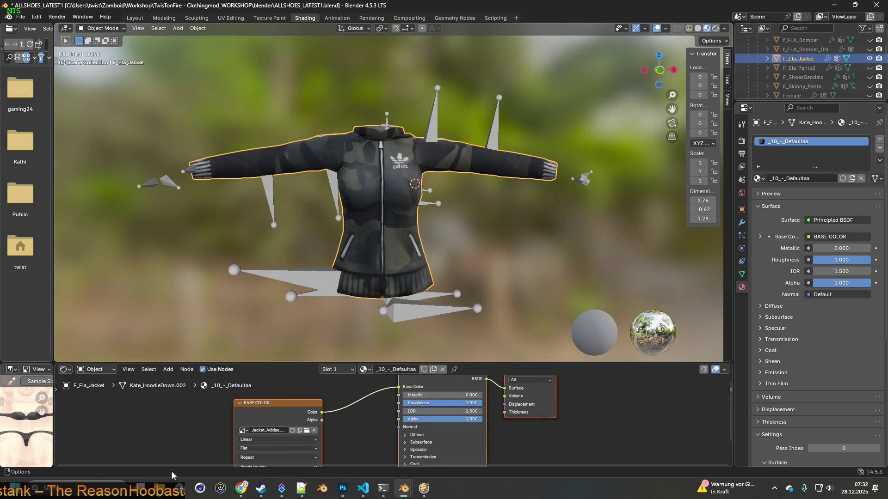
# Step: Switch to the Adidas_Pad_Jacket folder window in File Explorer
pyautogui.moveTo(159, 488)
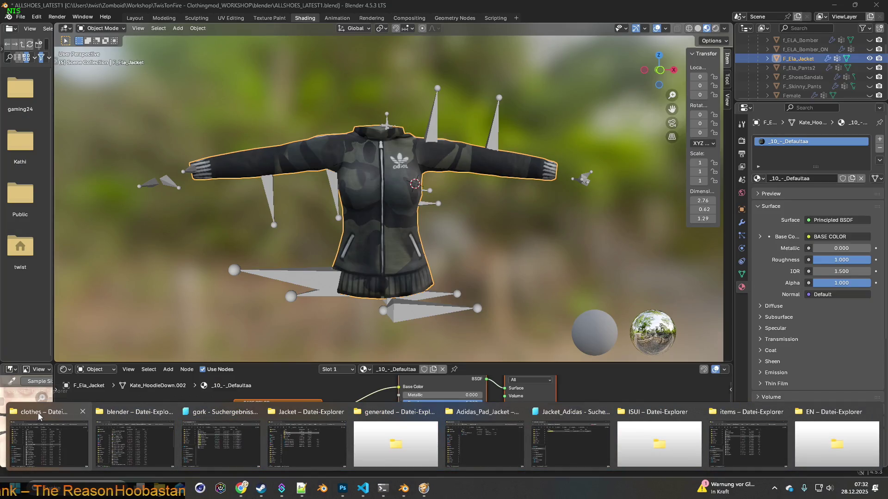
pyautogui.click(40, 418)
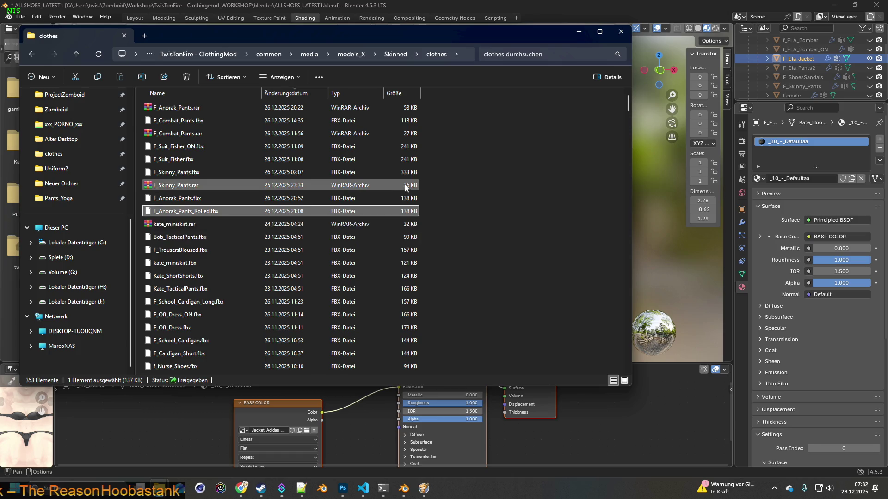
pyautogui.hotkey('alt', 'Tab')
pyautogui.press('Tab')
pyautogui.press('Tab')
pyautogui.press('Tab')
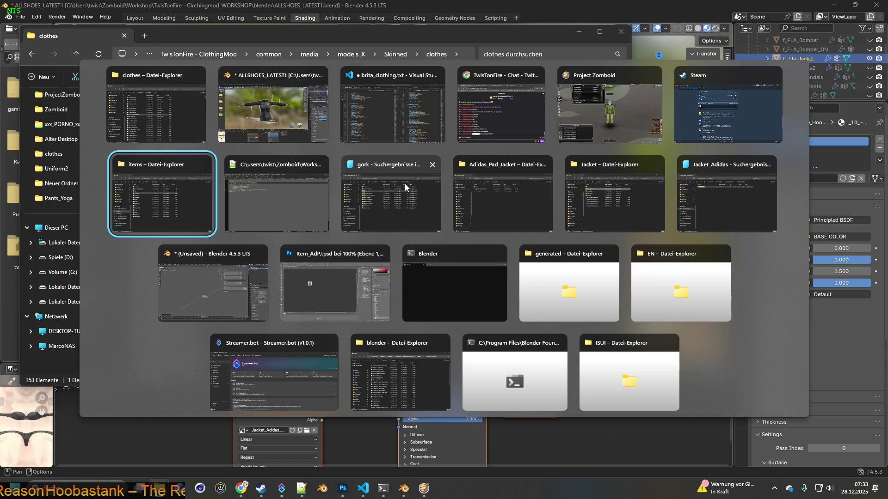
pyautogui.press('Tab')
pyautogui.press('Tab')
pyautogui.press('Tab')
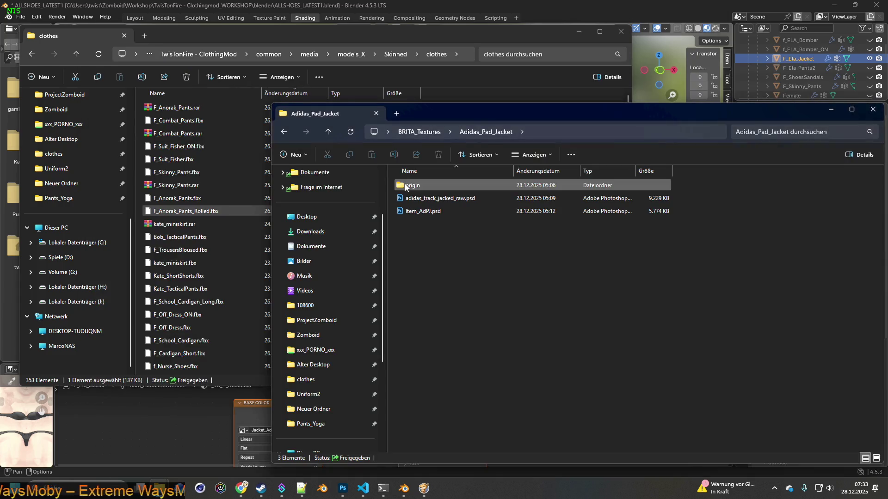
# Step: Create and open a new Jacket_Adidas folder inside BRITA_Textures
pyautogui.click(418, 131)
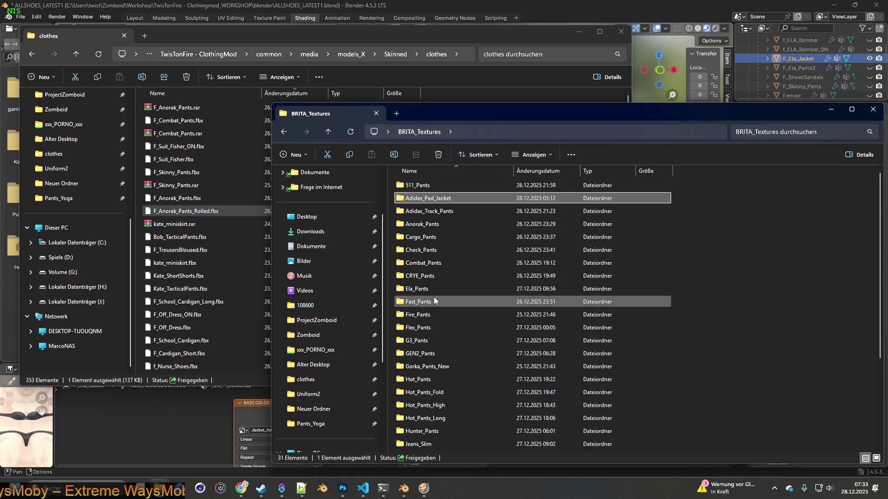
pyautogui.rightClick(392, 310)
pyautogui.moveTo(424, 380)
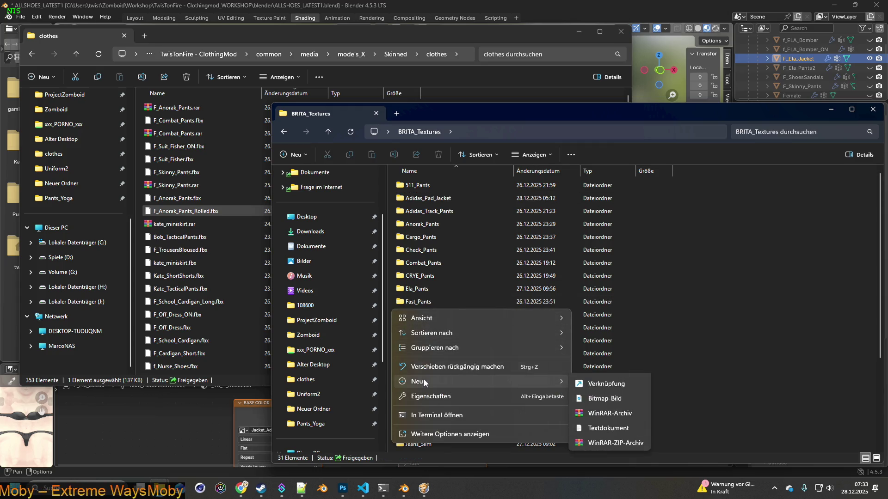
pyautogui.click(589, 389)
pyautogui.write('Jacket_Adidas')
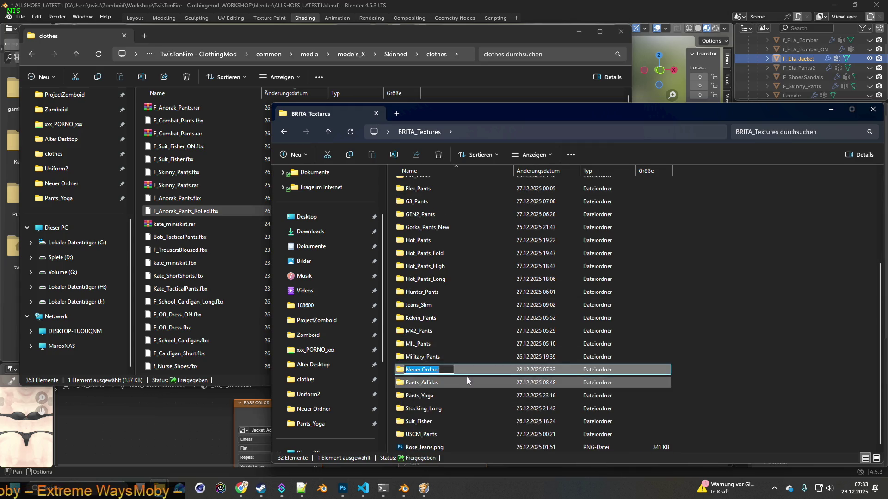
pyautogui.press('Return')
pyautogui.doubleClick(445, 370)
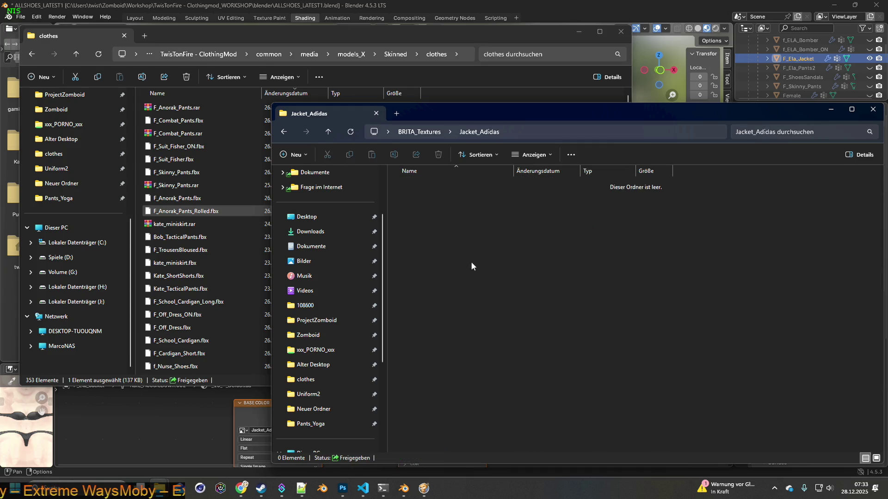
pyautogui.moveTo(509, 118)
pyautogui.mouseDown()
pyautogui.moveTo(543, 171)
pyautogui.moveTo(442, 182)
pyautogui.moveTo(495, 230)
pyautogui.mouseUp()
# Step: Minimize the generated scripts folder window and bring the Jacket textures window forward
pyautogui.hotkey('alt', 'Tab')
pyautogui.hotkey('alt', 'Tab')
pyautogui.hotkey('alt', 'Tab')
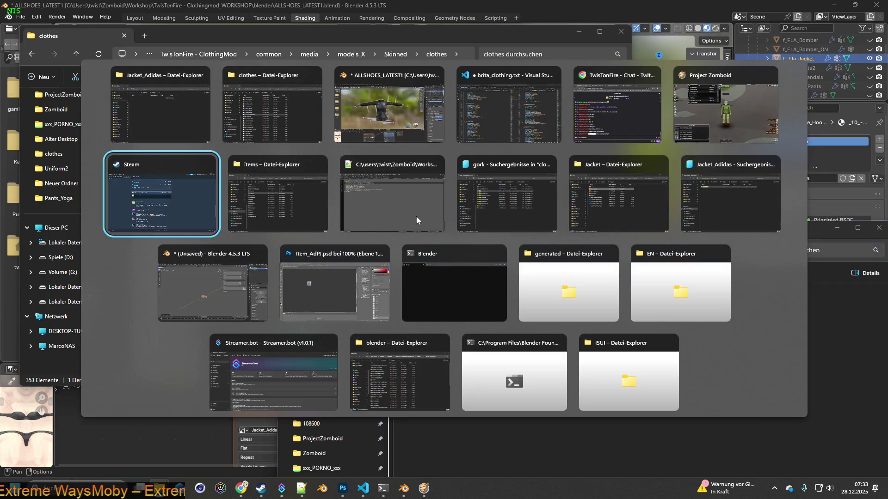
pyautogui.hotkey('alt', 'Tab')
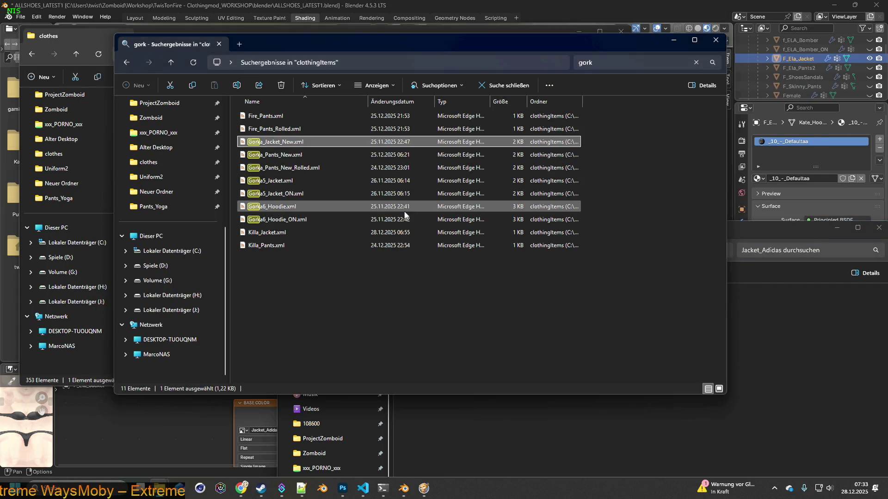
pyautogui.hotkey('alt', 'Tab')
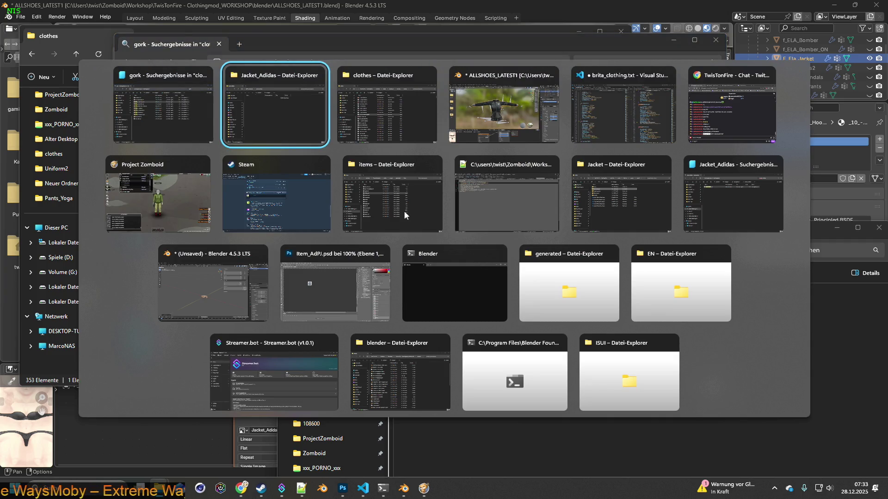
pyautogui.hotkey('alt', 'Tab')
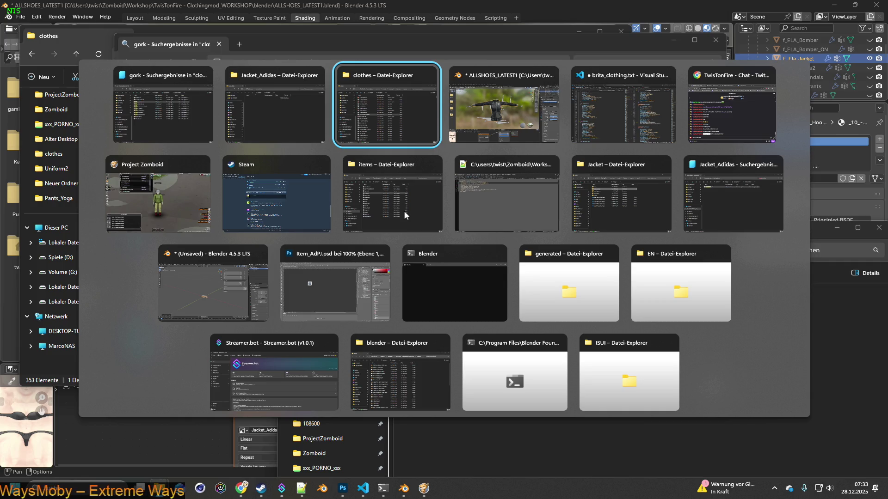
pyautogui.hotkey('alt', 'Tab')
pyautogui.hotkey('alt', 'Tab')
pyautogui.hotkey('alt', 'Tab')
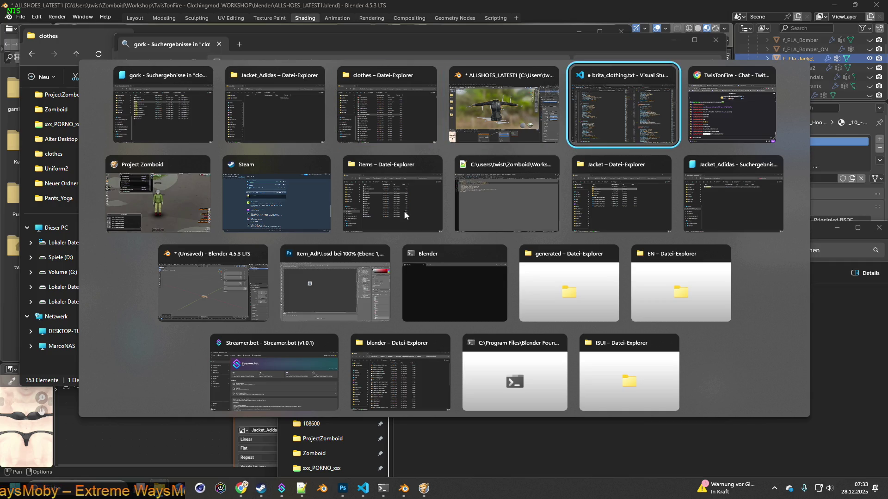
pyautogui.hotkey('alt', 'Tab')
pyautogui.hotkey('alt', 'Tab')
pyautogui.hotkey('alt', 'Tab')
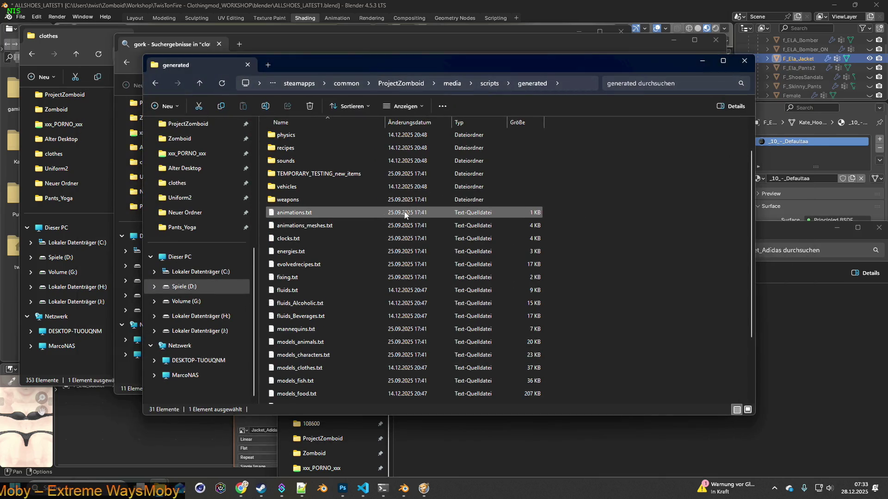
pyautogui.click(702, 61)
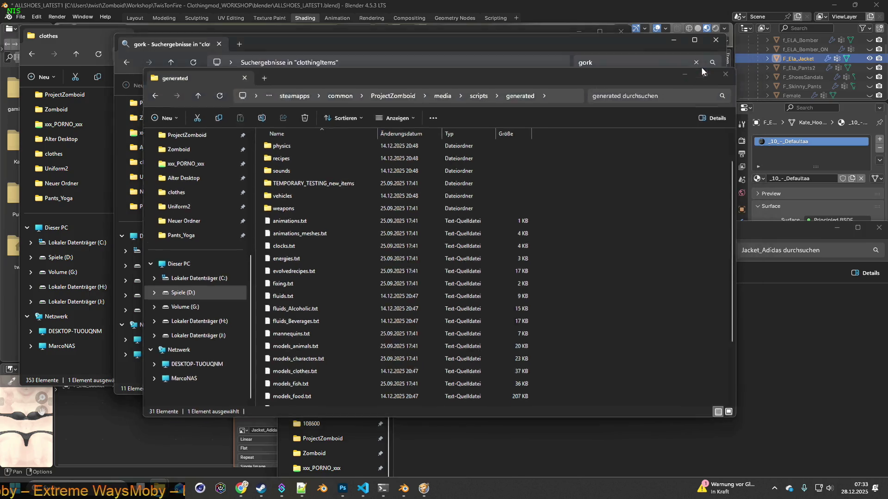
pyautogui.hotkey('alt', 'Tab')
pyautogui.hotkey('alt', 'Tab')
pyautogui.hotkey('alt', 'Tab')
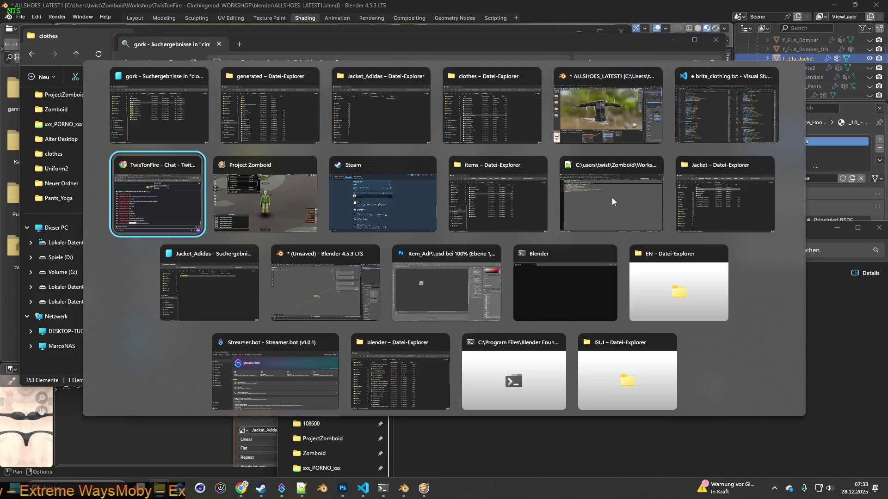
pyautogui.hotkey('alt', 'Tab')
pyautogui.hotkey('alt', 'Tab')
pyautogui.hotkey('alt', 'Tab')
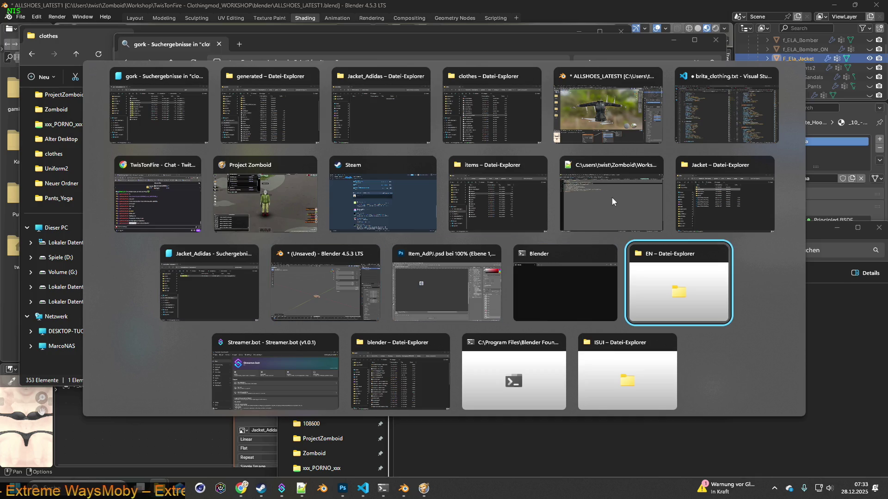
pyautogui.click(703, 166)
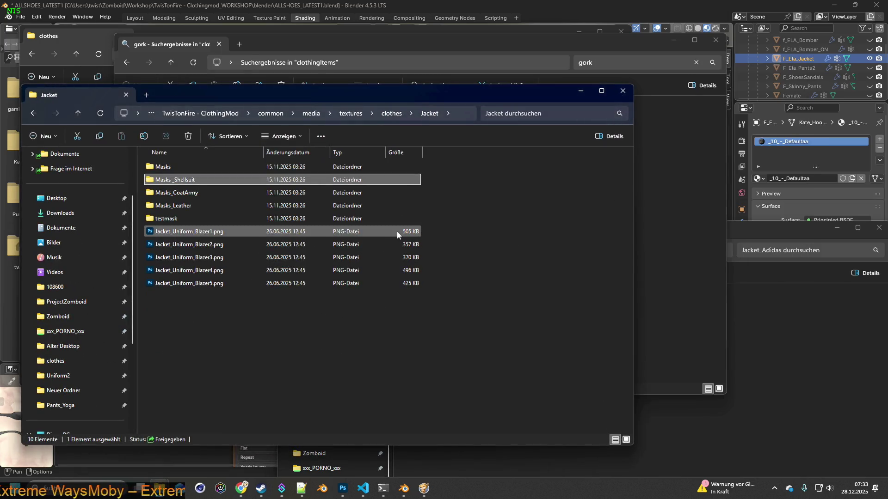
# Step: Search the clothes textures folder for Jacket_Adidas and select all ten results
pyautogui.click(351, 114)
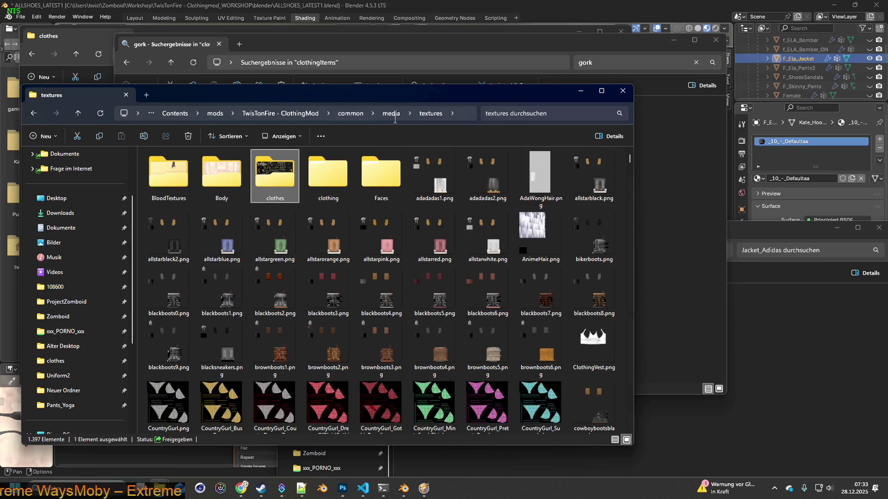
pyautogui.doubleClick(289, 176)
pyautogui.click(507, 114)
pyautogui.write('Jacket_Adidas')
pyautogui.click(192, 171)
pyautogui.hotkey('ctrl', 'a')
# Step: Copy the ten selected PNGs into the new Jacket_Adidas folder
pyautogui.moveTo(299, 97); pyautogui.dragTo(282, 304)
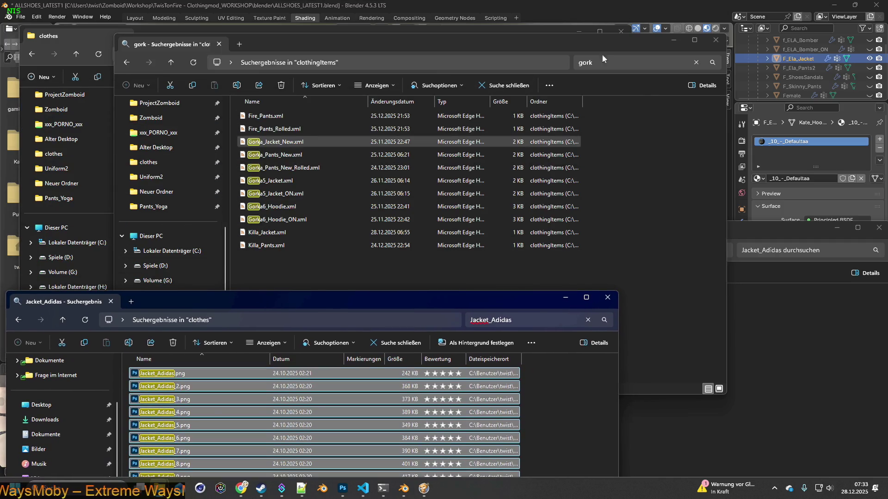
pyautogui.click(716, 40)
pyautogui.moveTo(273, 388); pyautogui.dragTo(761, 362, button='right')
pyautogui.click(796, 379)
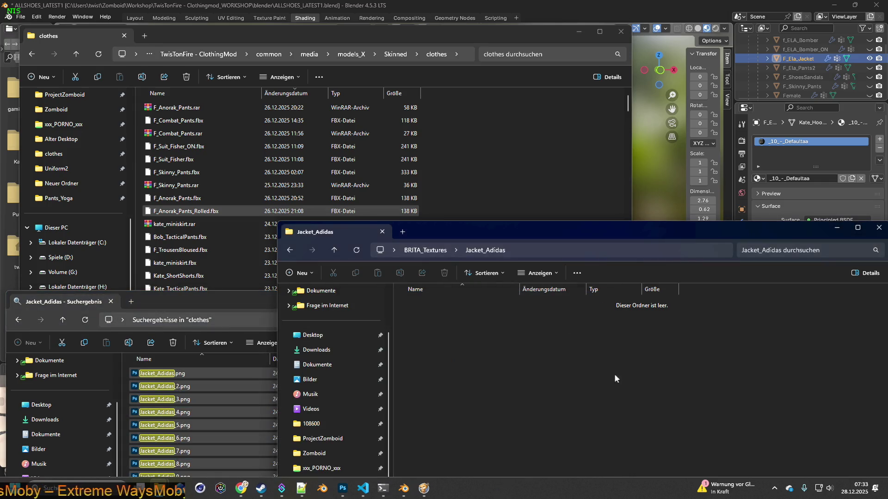
pyautogui.moveTo(537, 231); pyautogui.dragTo(509, 75)
# Step: Create a new subfolder named origin inside Jacket_Adidas
pyautogui.rightClick(464, 296)
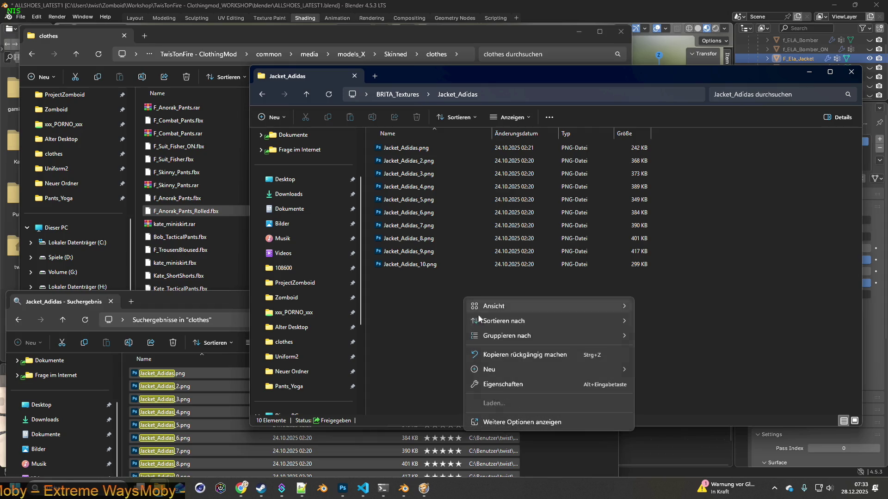
pyautogui.moveTo(532, 368)
pyautogui.click(661, 372)
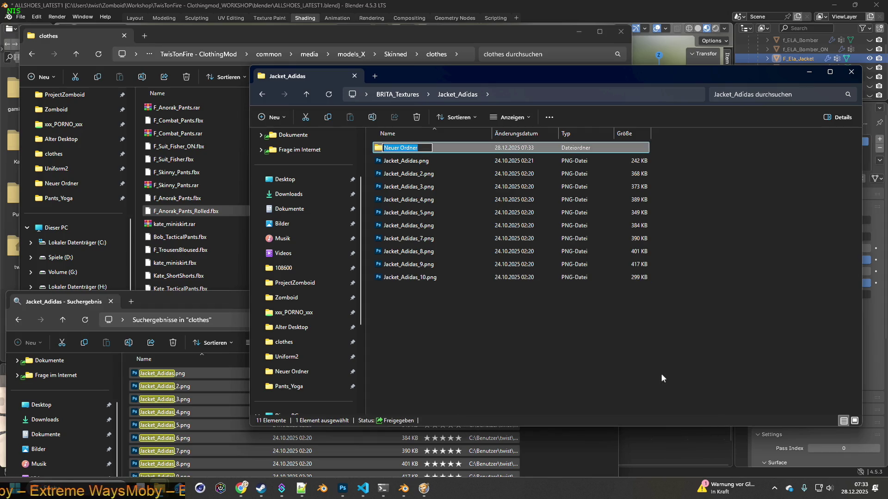
pyautogui.write('origi')
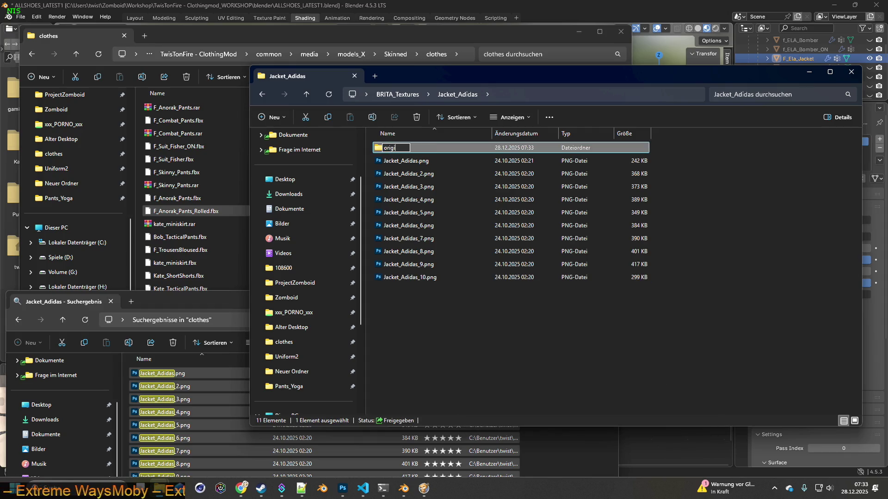
pyautogui.write('n')
pyautogui.press('Return')
# Step: Move the ten Jacket_Adidas PNGs into origin, then return to Blender
pyautogui.moveTo(499, 333)
pyautogui.mouseDown()
pyautogui.moveTo(414, 218)
pyautogui.moveTo(390, 160)
pyautogui.moveTo(397, 175)
pyautogui.mouseUp()
pyautogui.moveTo(398, 175); pyautogui.dragTo(390, 149, button='right')
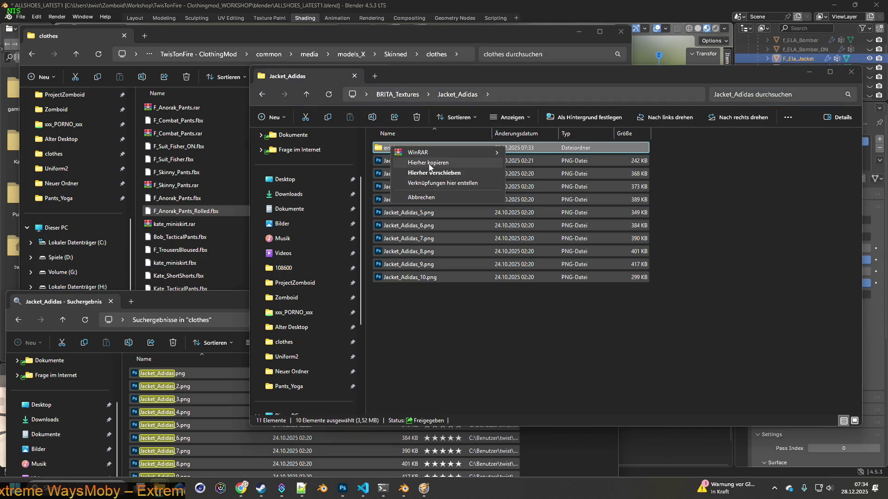
pyautogui.click(416, 170)
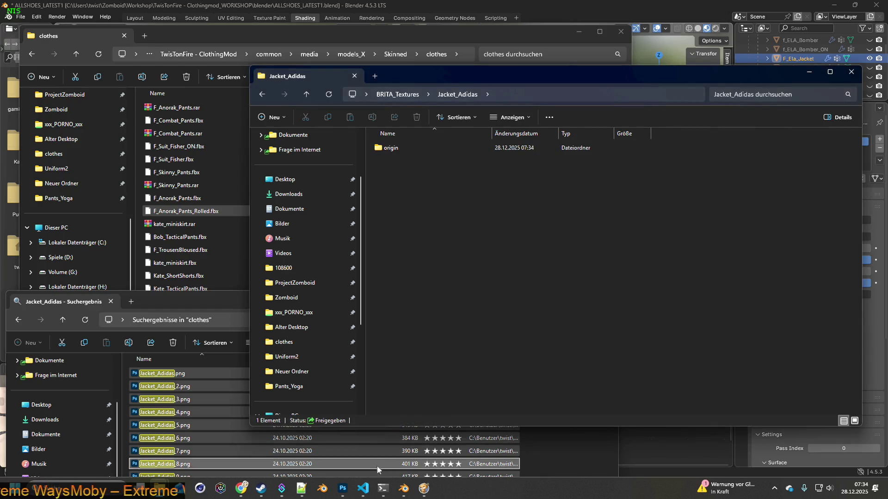
pyautogui.click(585, 21)
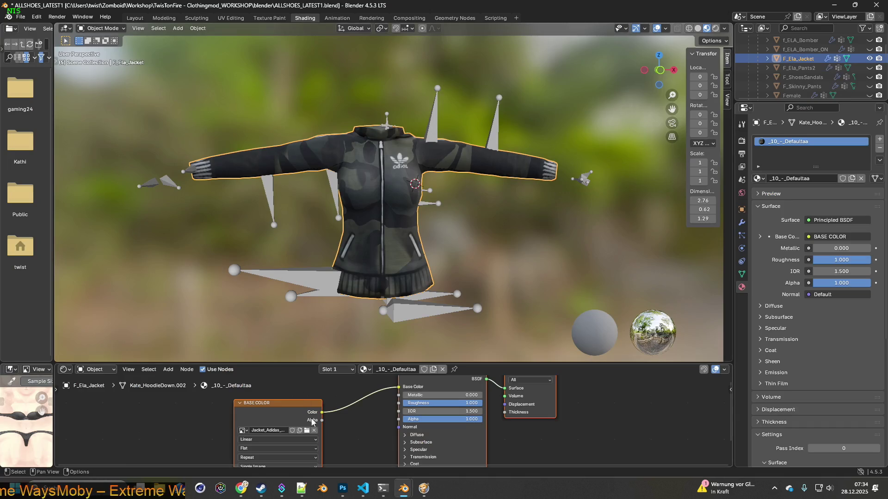
# Step: Load BRITA_Textures\Jacket_Adidas\Jacket_Adidas.png into the jacket's image texture node
pyautogui.click(307, 430)
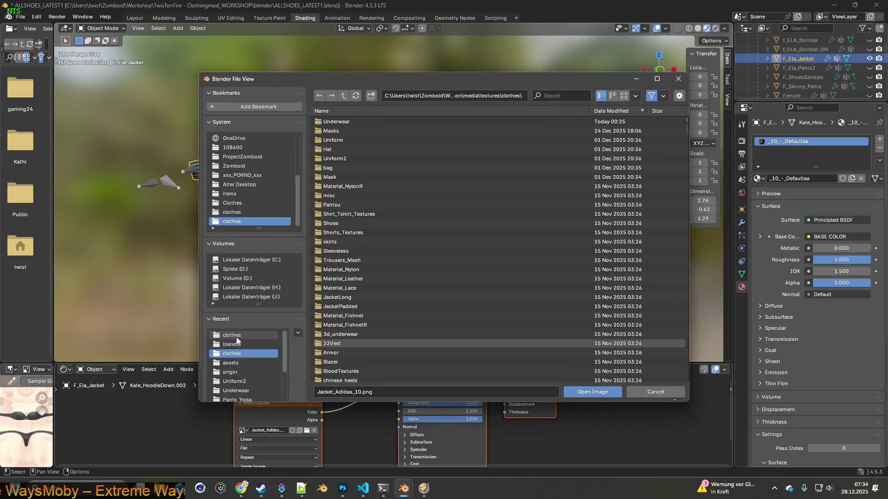
pyautogui.click(236, 373)
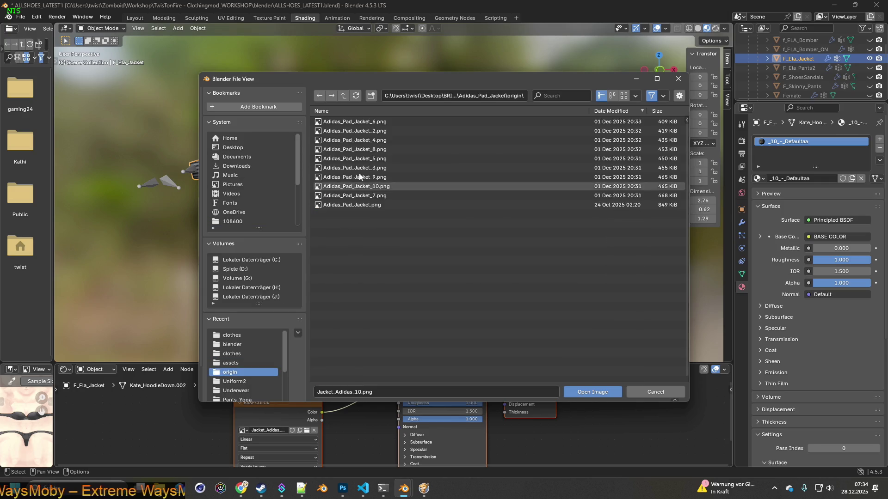
pyautogui.click(347, 97)
pyautogui.click(346, 97)
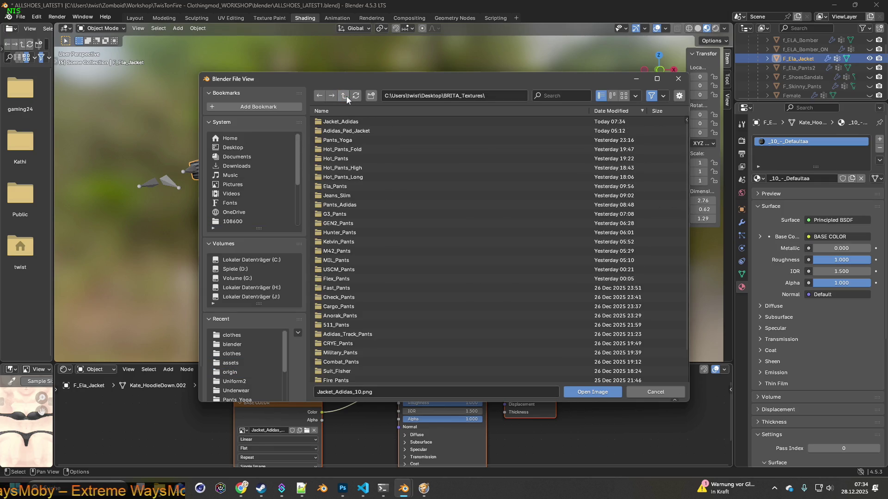
pyautogui.doubleClick(346, 123)
pyautogui.click(346, 122)
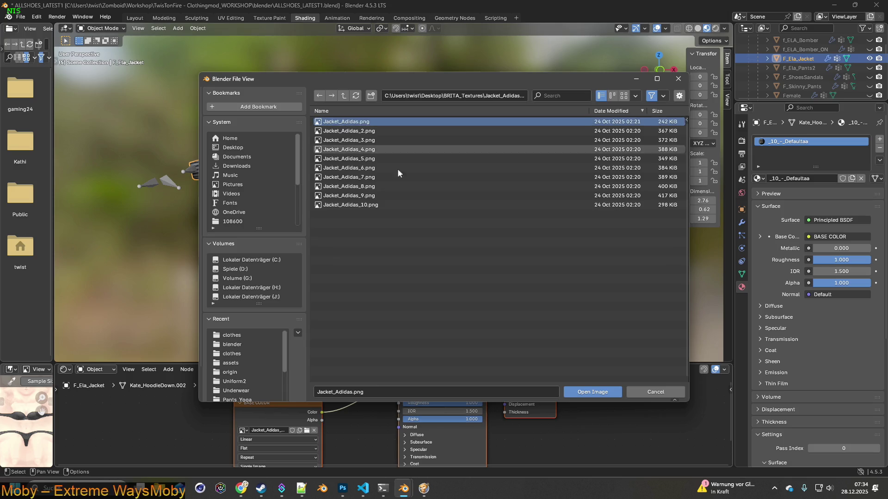
pyautogui.click(592, 392)
# Step: Hide the Bip01 armature so only the jacket shows in the viewport
pyautogui.scroll(10, 842, 79)
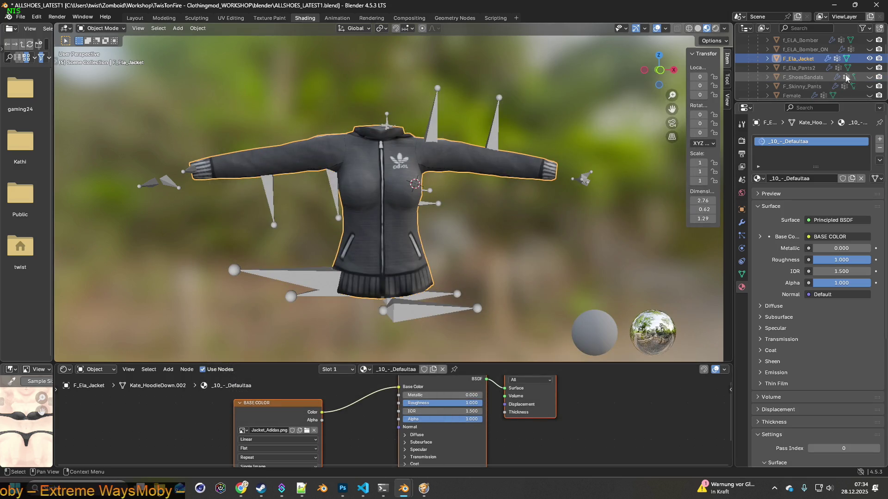
pyautogui.click(868, 68)
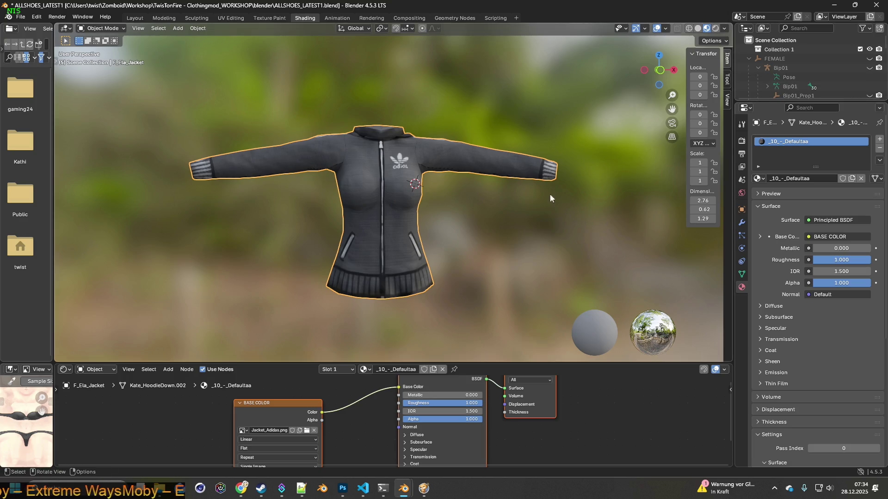
pyautogui.click(499, 219)
pyautogui.moveTo(499, 219); pyautogui.dragTo(476, 222, button='middle')
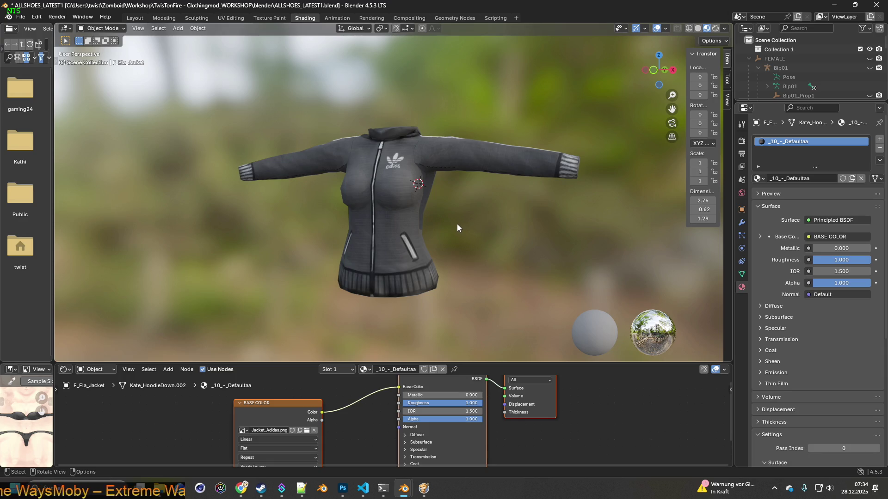
pyautogui.click(20, 16)
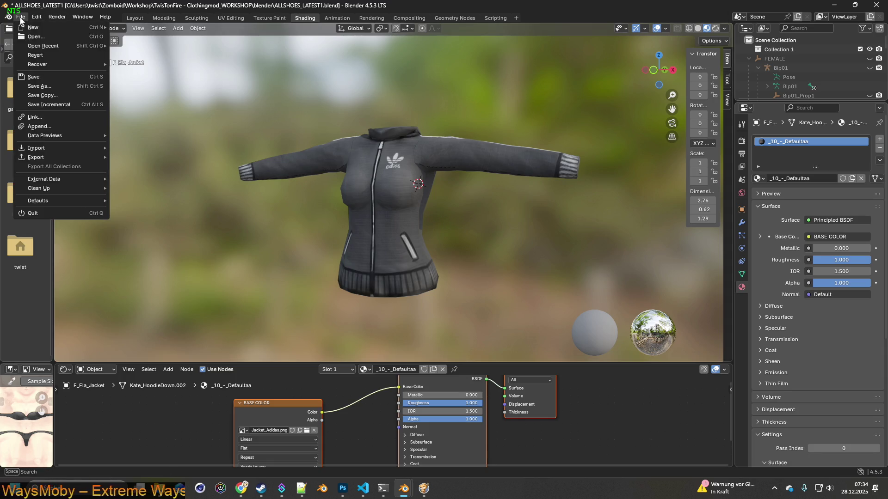
# Step: Save the scene and store a copy named ALLSHOESpose.blend
pyautogui.click(39, 77)
pyautogui.click(21, 16)
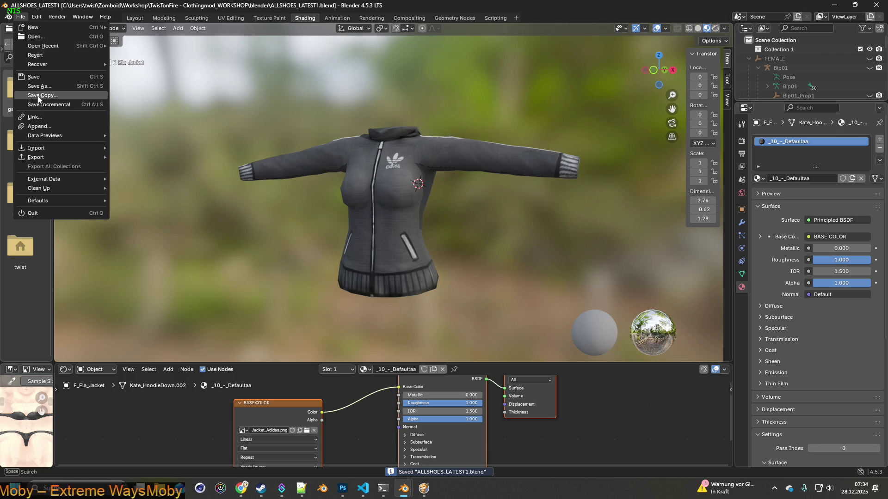
pyautogui.click(40, 95)
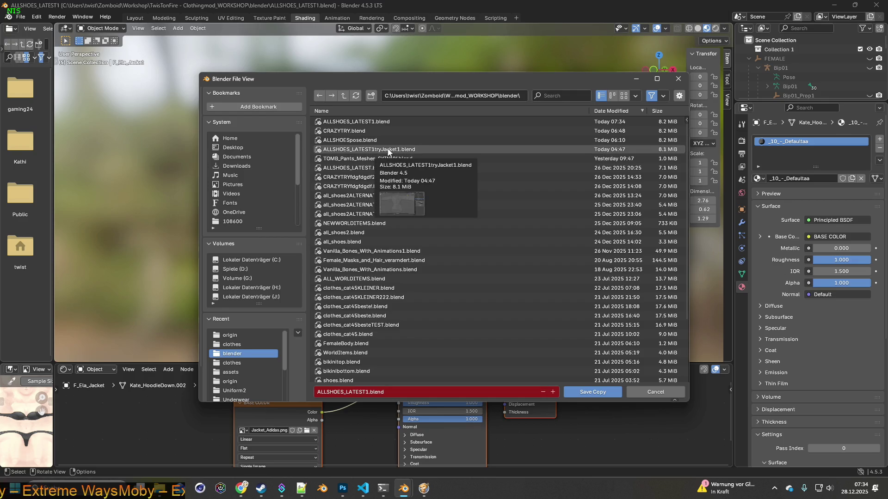
pyautogui.click(365, 141)
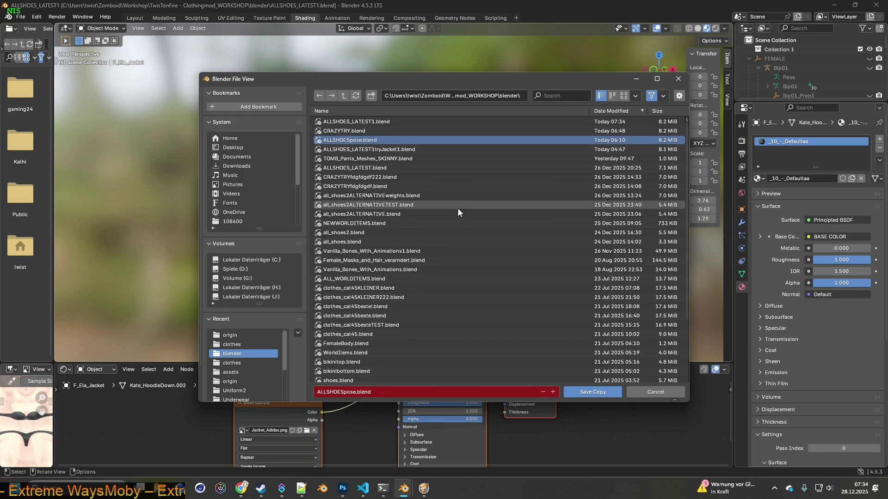
pyautogui.click(580, 393)
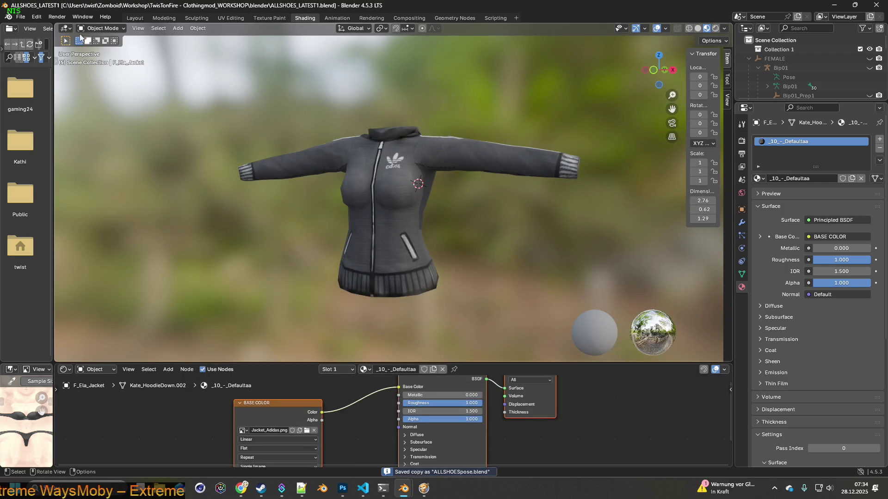
# Step: Open ALLSHOESpose.blend and switch to the Layout workspace
pyautogui.click(21, 18)
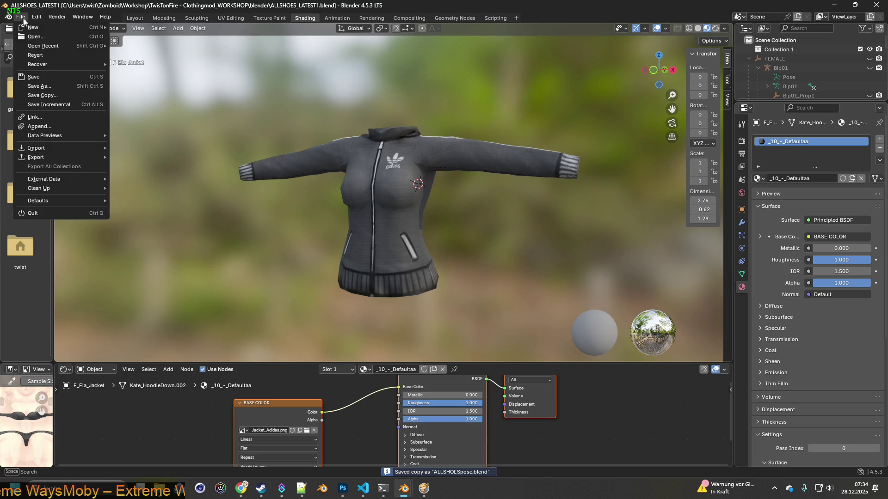
pyautogui.click(36, 38)
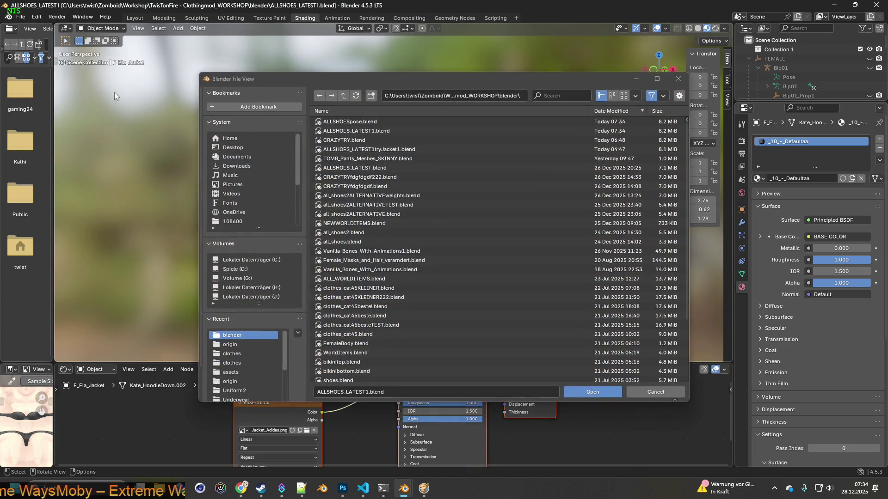
pyautogui.click(356, 122)
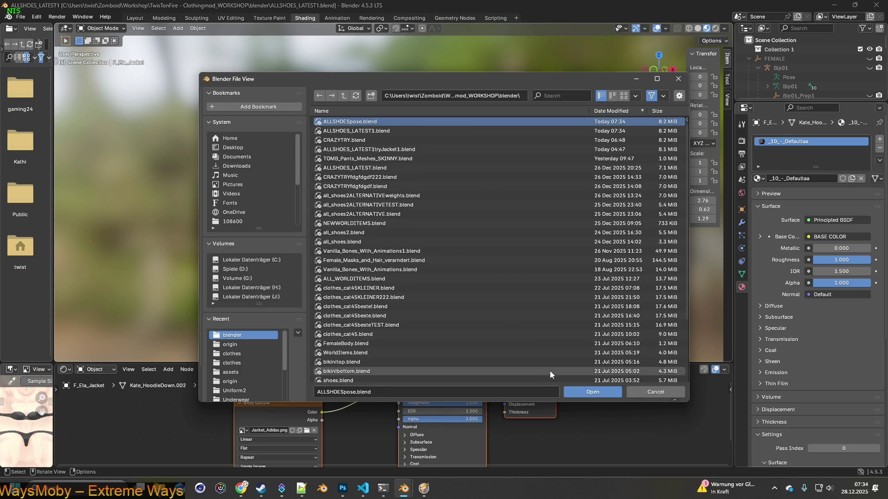
pyautogui.click(590, 391)
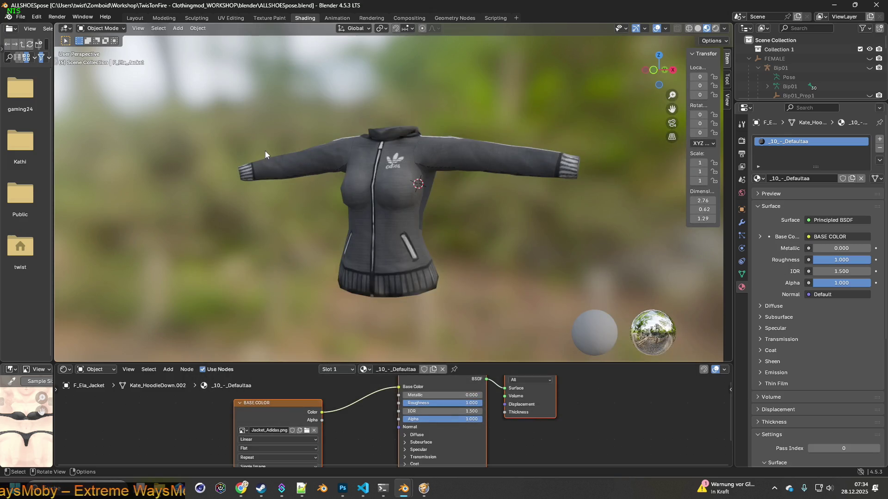
pyautogui.click(103, 28)
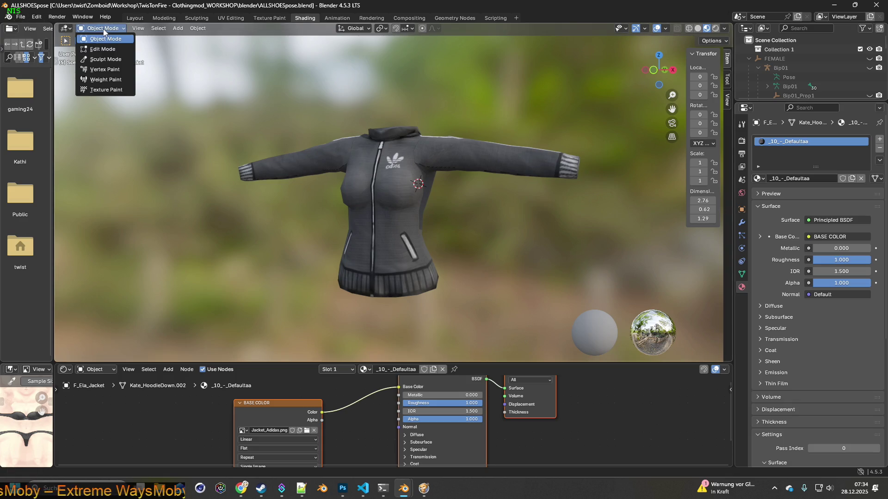
pyautogui.click(135, 18)
# Step: Unhide the Bip01 armature bones, select Bip01 and switch it into Pose Mode
pyautogui.moveTo(354, 106); pyautogui.dragTo(395, 112, button='middle')
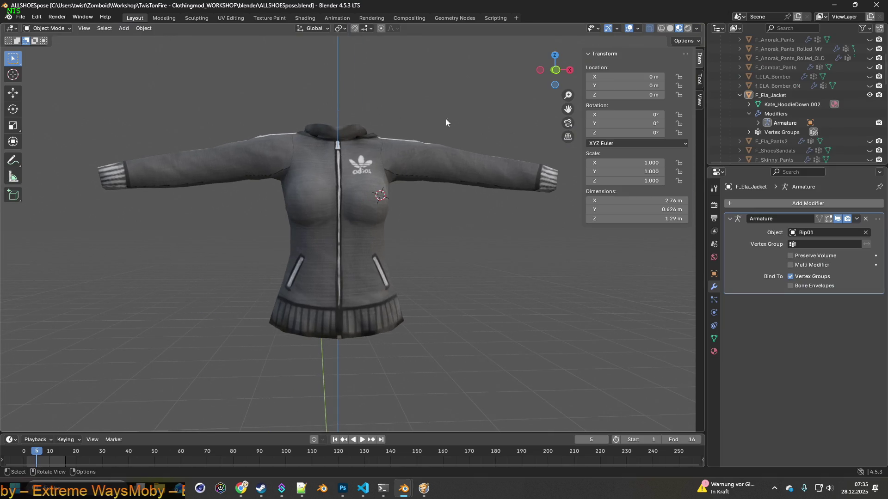
pyautogui.scroll(4, 851, 126)
pyautogui.click(869, 68)
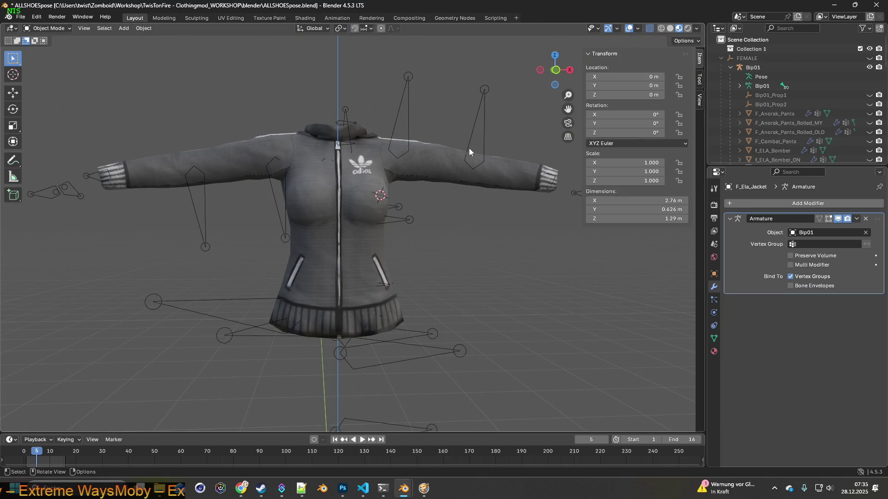
pyautogui.click(403, 113)
pyautogui.moveTo(409, 129)
pyautogui.mouseDown(button='middle')
pyautogui.moveTo(416, 161)
pyautogui.moveTo(414, 150)
pyautogui.mouseUp(button='middle')
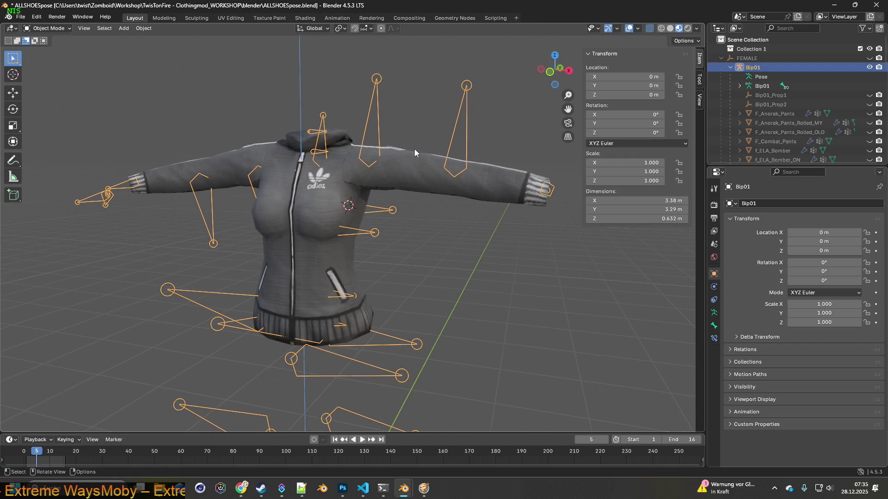
pyautogui.click(48, 28)
pyautogui.click(51, 59)
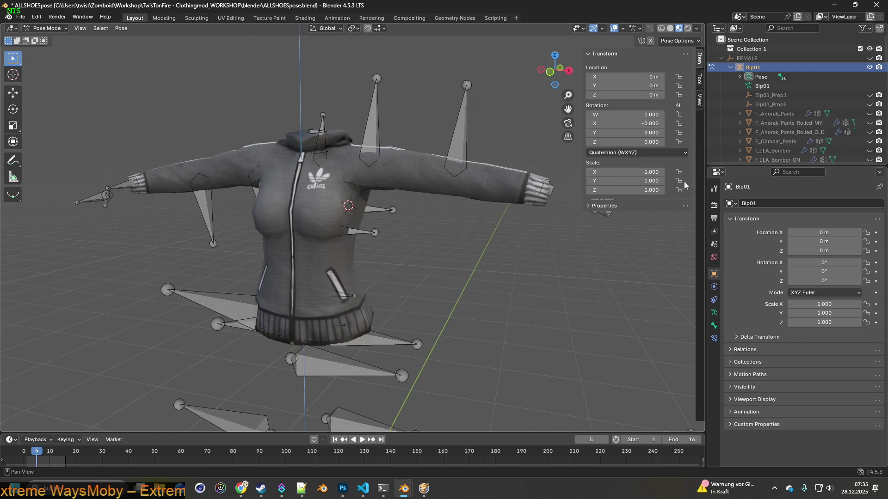
# Step: Inspect Bip01's bone, physics, object and armature data properties, then open the Pose menu
pyautogui.click(713, 323)
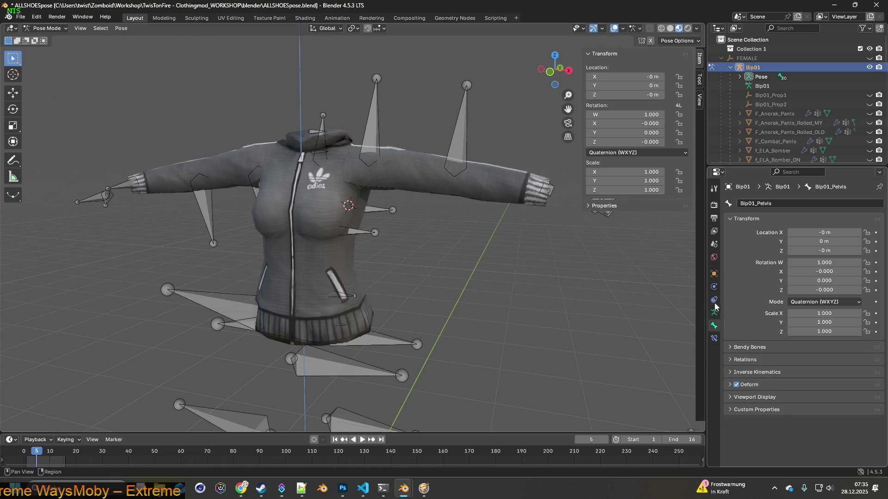
pyautogui.click(714, 286)
pyautogui.click(714, 274)
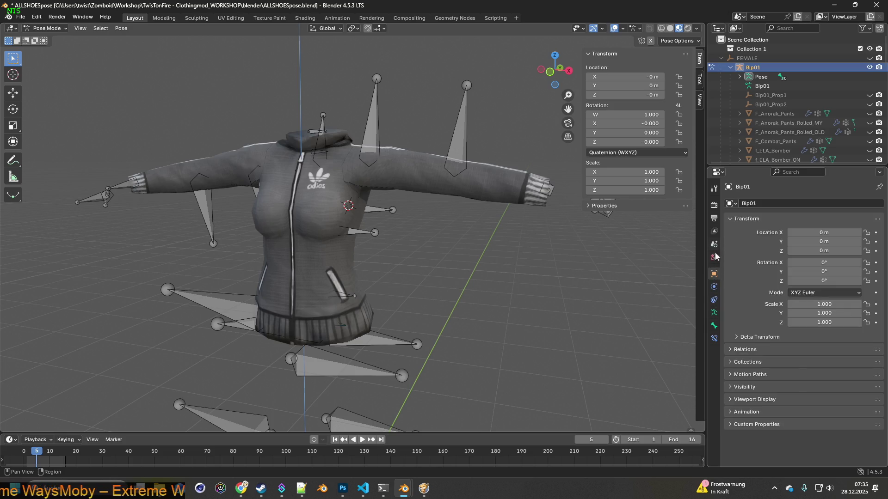
pyautogui.click(713, 327)
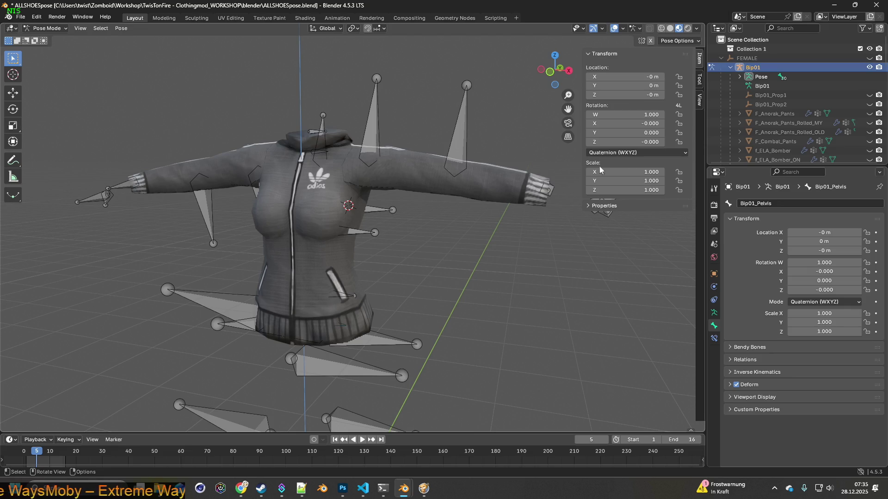
pyautogui.click(714, 313)
pyautogui.moveTo(518, 257)
pyautogui.mouseDown(button='middle')
pyautogui.moveTo(506, 262)
pyautogui.moveTo(523, 249)
pyautogui.moveTo(502, 245)
pyautogui.mouseUp(button='middle')
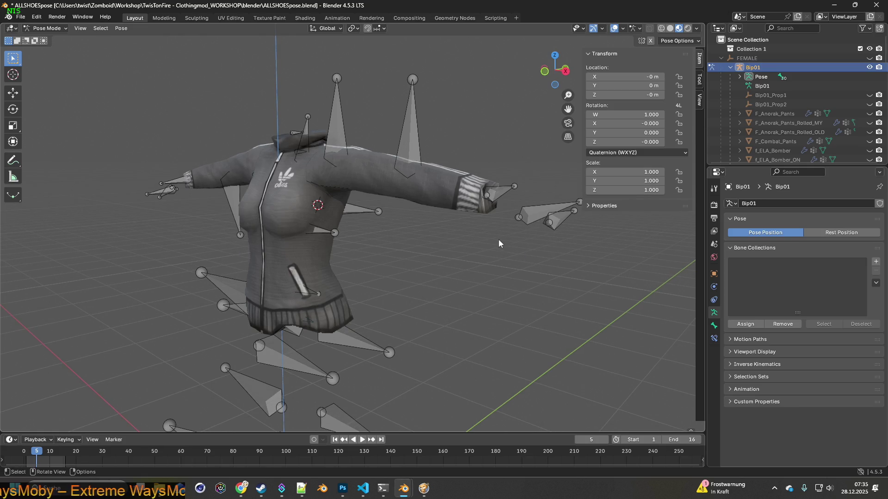
pyautogui.click(122, 28)
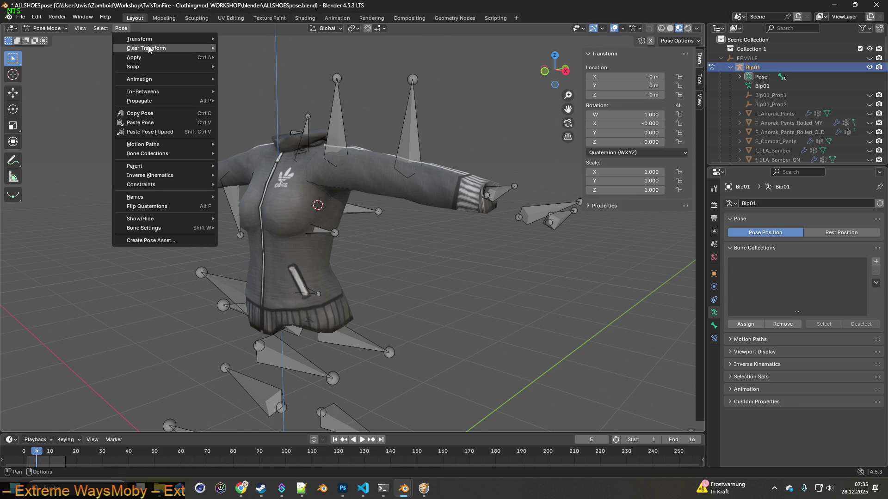
# Step: Clear all bone transforms, preview the Rest Position, then return to Pose Position
pyautogui.moveTo(148, 49)
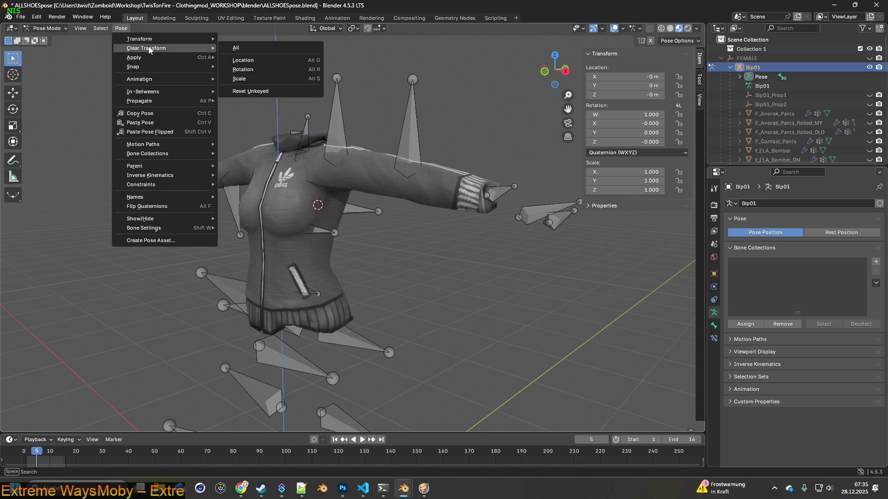
pyautogui.click(253, 47)
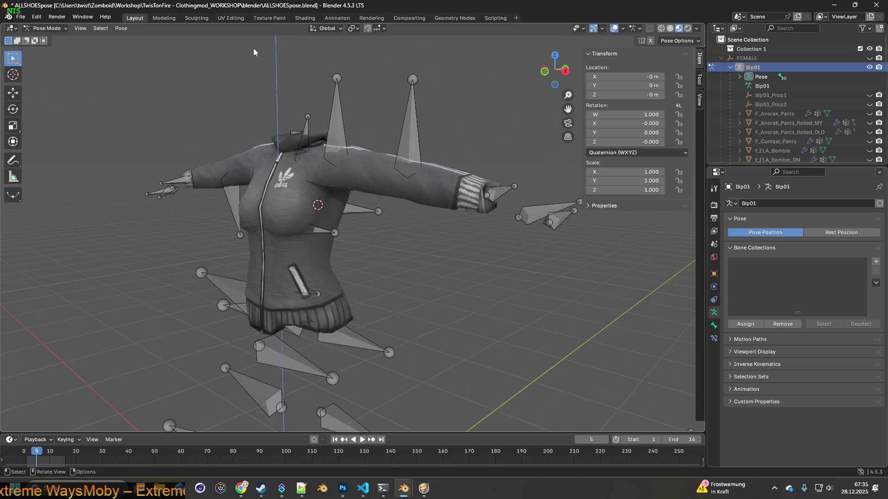
pyautogui.click(50, 27)
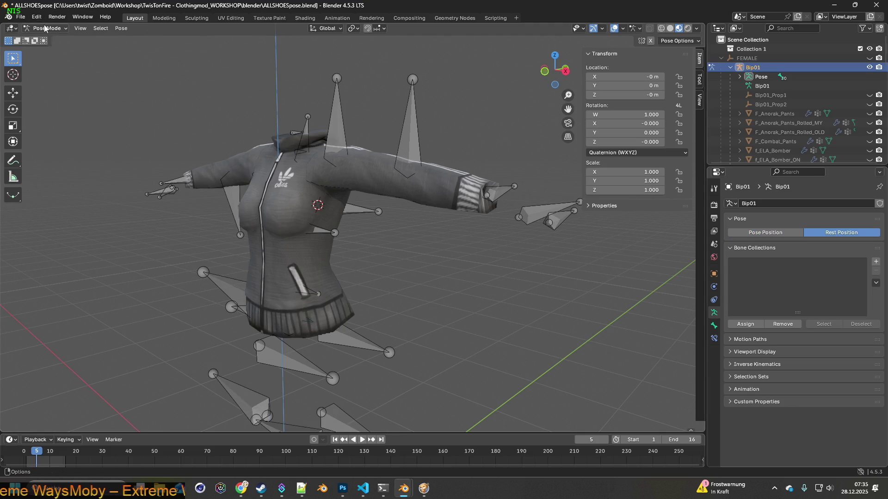
pyautogui.moveTo(238, 156)
pyautogui.mouseDown(button='middle')
pyautogui.moveTo(284, 160)
pyautogui.moveTo(262, 158)
pyautogui.mouseUp(button='middle')
pyautogui.click(54, 28)
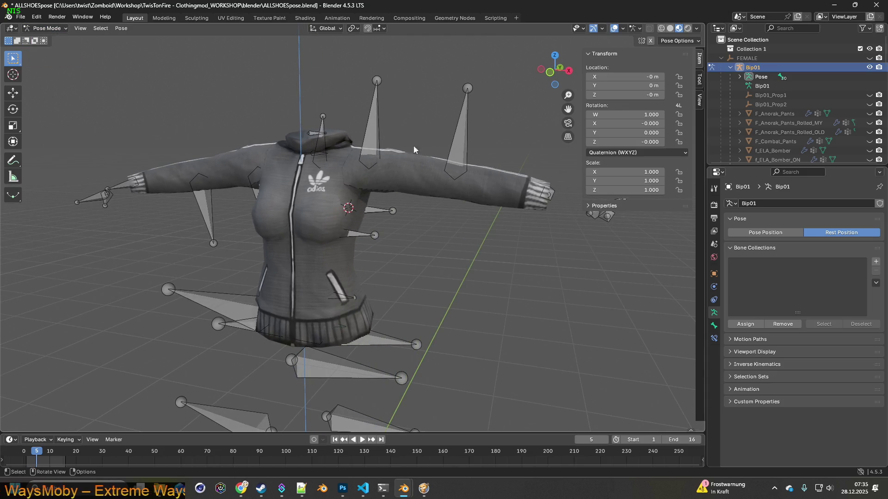
pyautogui.click(764, 231)
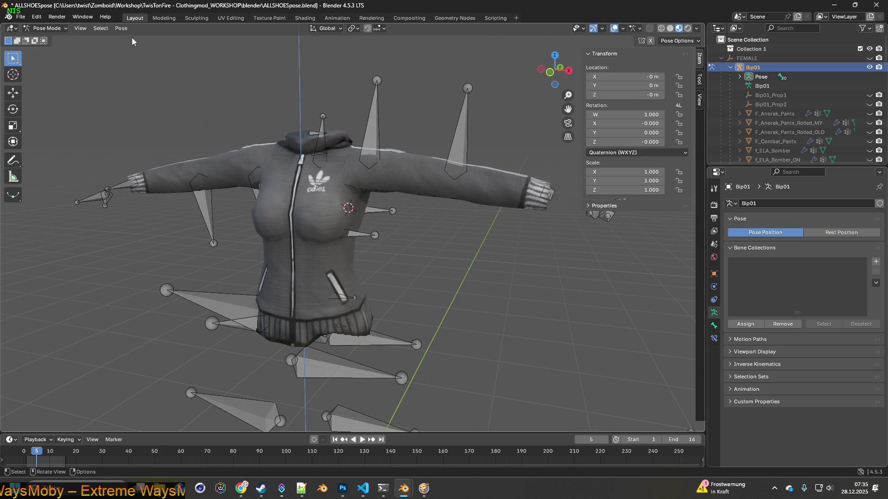
# Step: Browse the Pose menu's Transform, Apply and Animation submenus before switching windows
pyautogui.click(120, 29)
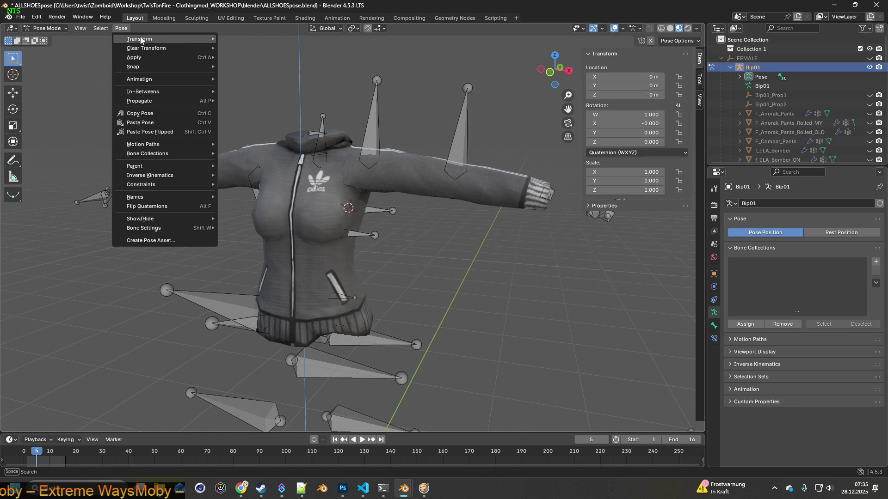
pyautogui.moveTo(141, 40)
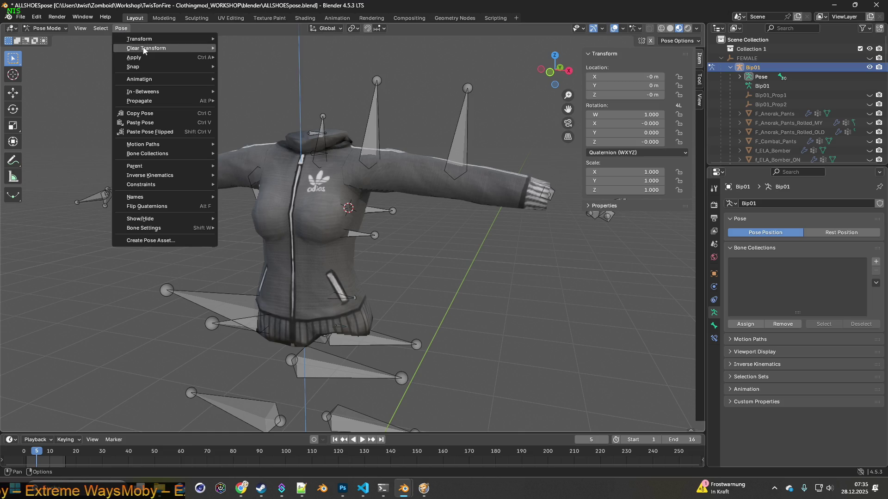
pyautogui.moveTo(143, 56)
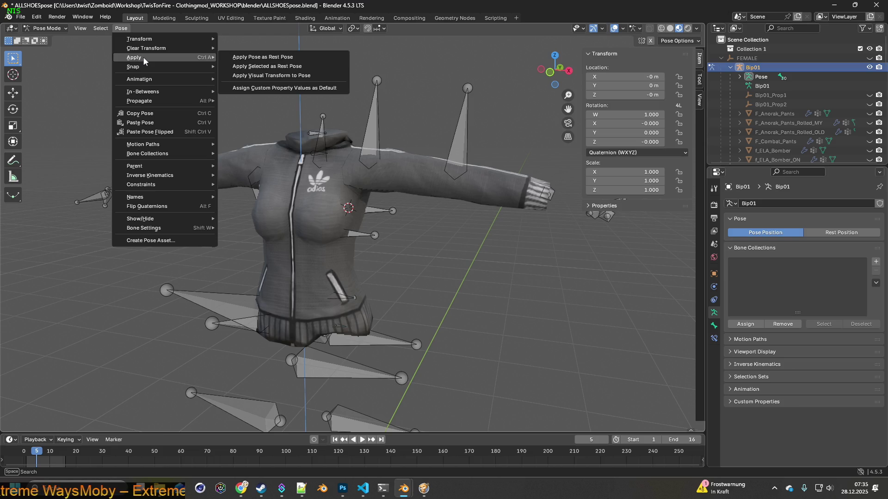
pyautogui.moveTo(144, 80)
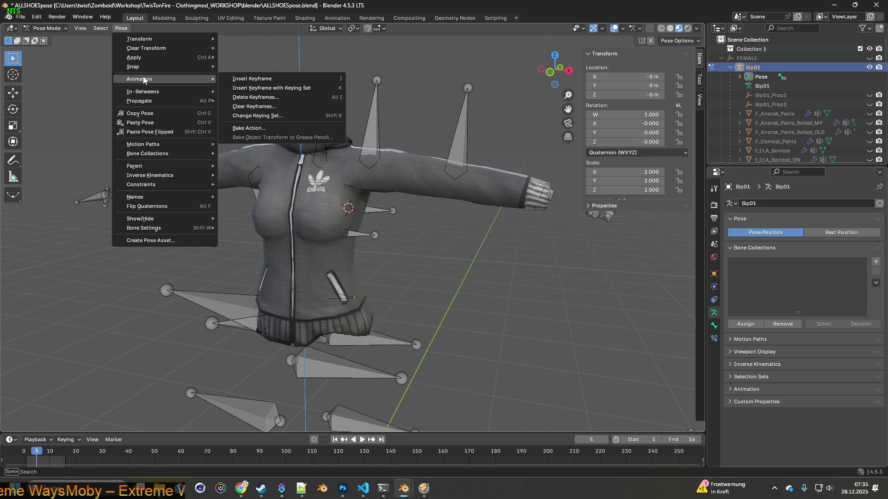
pyautogui.moveTo(152, 102)
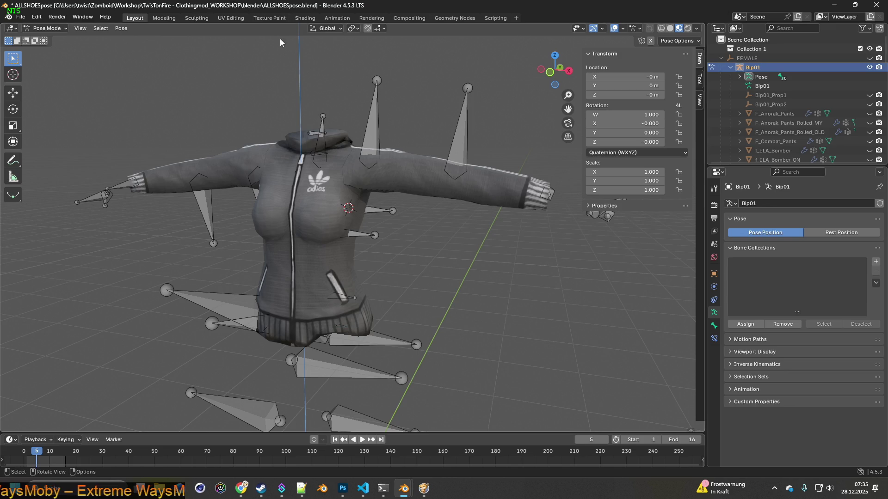
pyautogui.hotkey('alt', 'Tab')
pyautogui.hotkey('alt', 'Tab')
pyautogui.hotkey('alt', 'Tab')
pyautogui.hotkey('alt', 'Tab')
pyautogui.hotkey('alt', 'Tab')
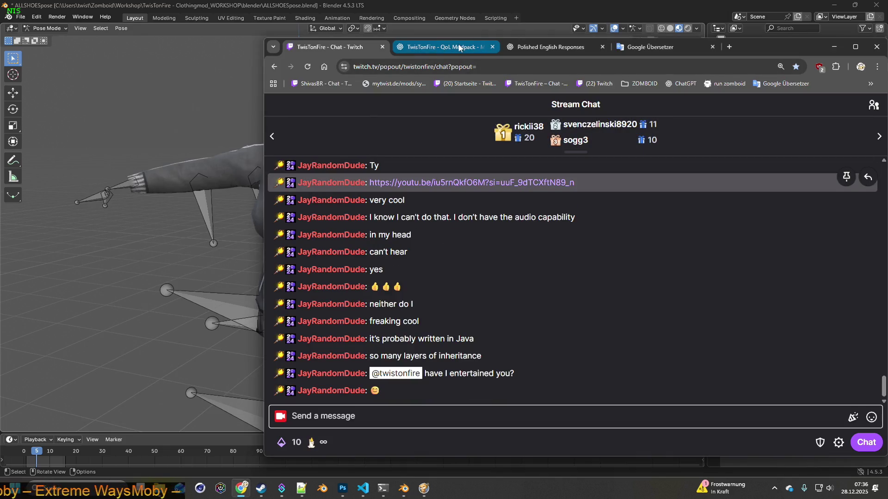
# Step: Ask the clothingmod Blender Normals anzeigen chat 'blender pose reset - wie war nochmal der keybind?'
pyautogui.hotkey('ctrl', 'Tab')
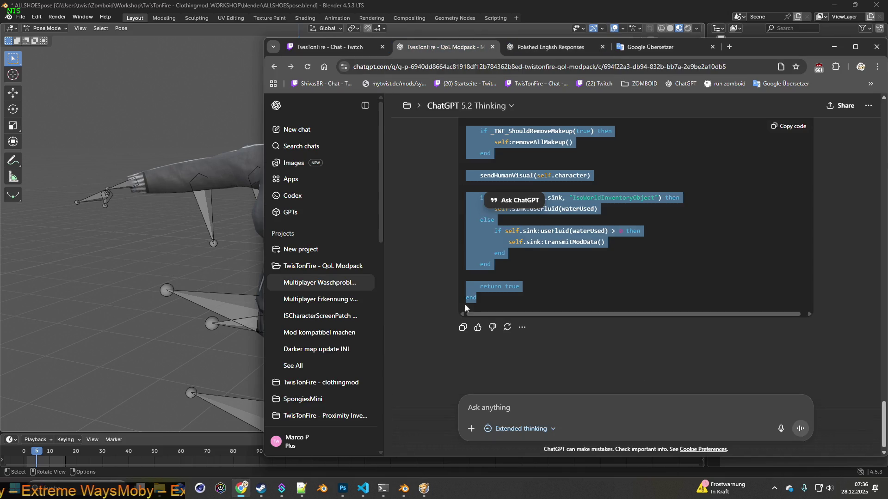
pyautogui.click(332, 383)
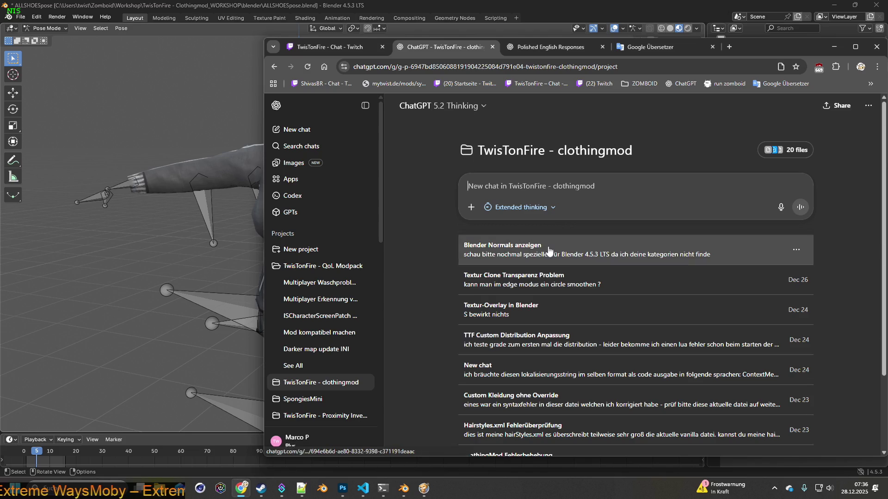
pyautogui.click(549, 251)
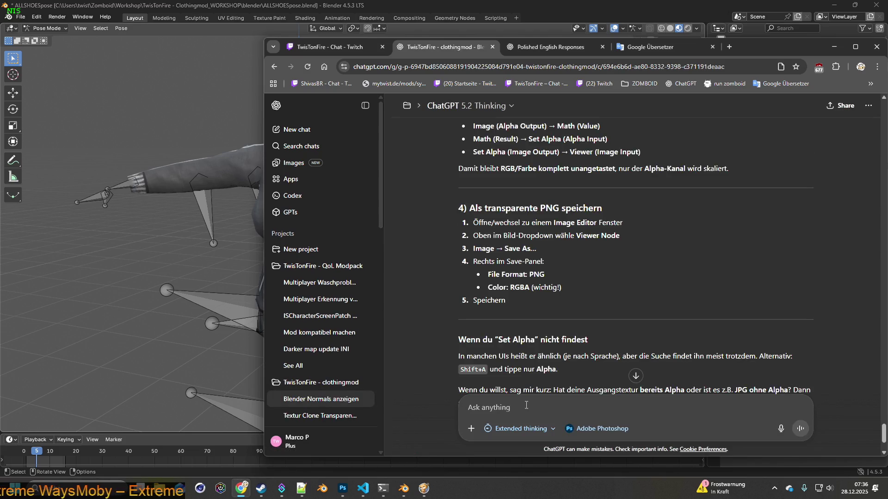
pyautogui.write('blender pose reset - ')
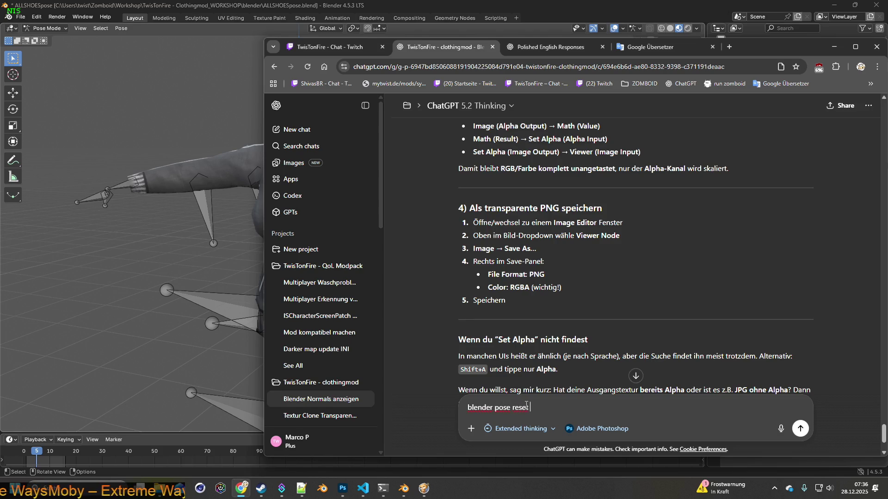
pyautogui.write('wie w')
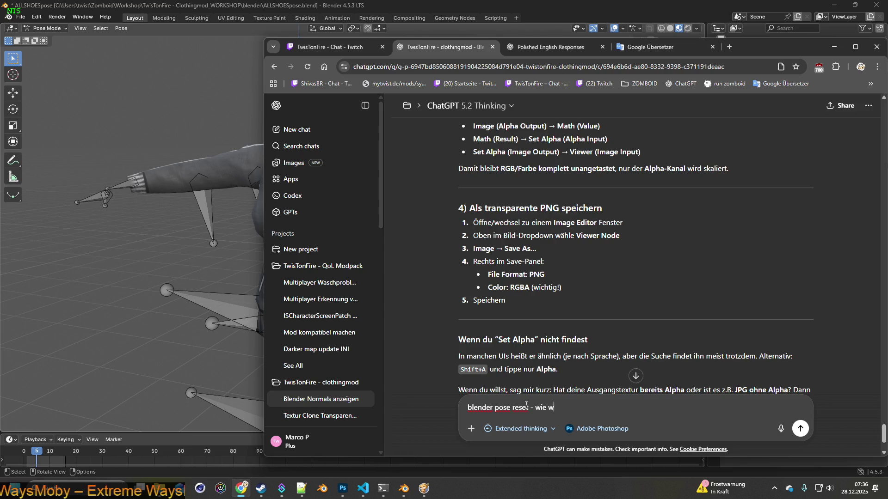
pyautogui.write('ar nochmal der ke')
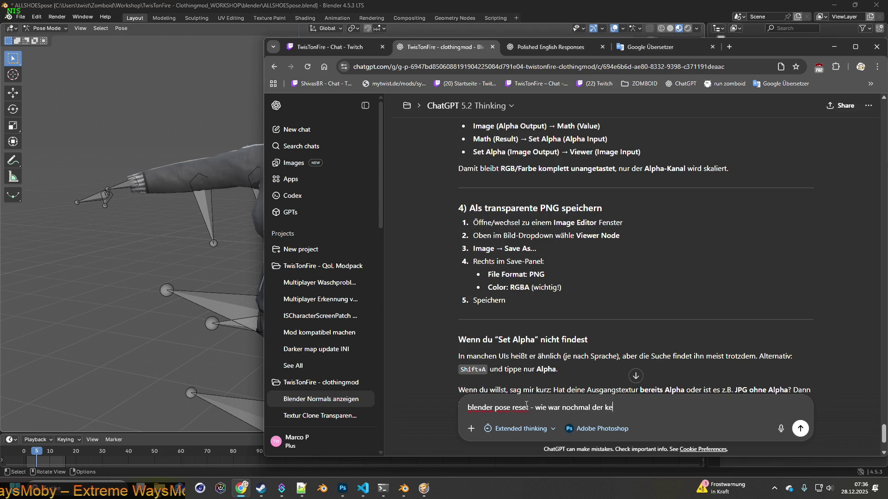
pyautogui.write('ybind?')
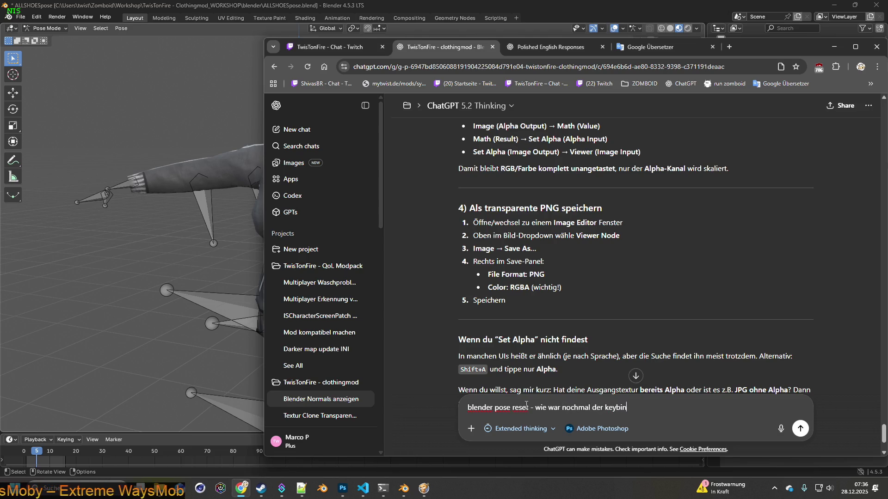
pyautogui.press('Return')
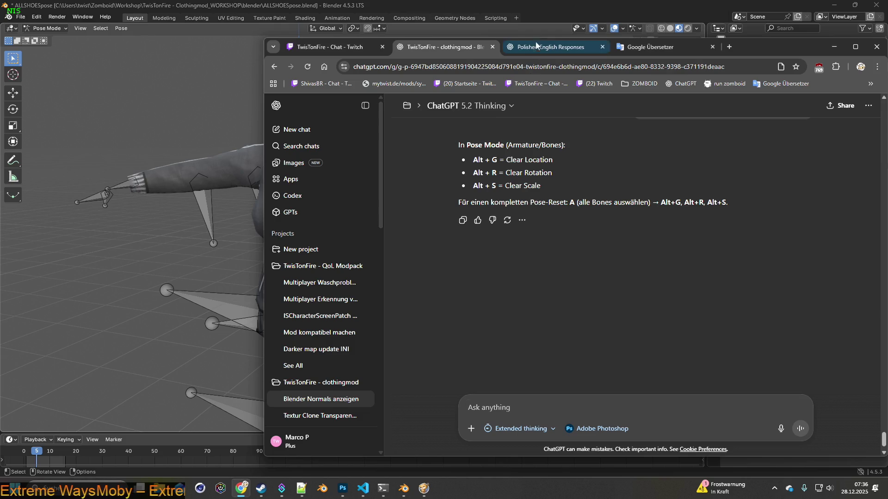
pyautogui.click(546, 24)
# Step: Select the Bip01 armature via the Outliner and switch it to Object Mode
pyautogui.click(374, 131)
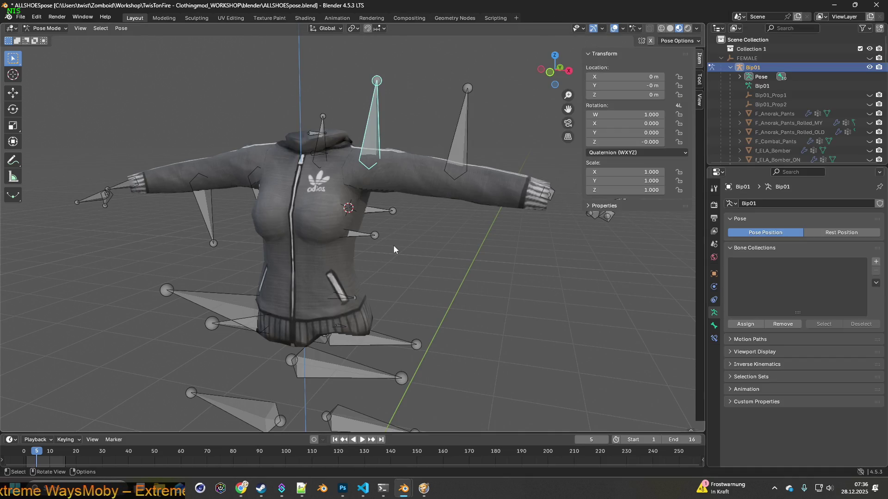
pyautogui.scroll(-3, 782, 97)
pyautogui.click(740, 113)
pyautogui.scroll(3, 773, 101)
pyautogui.click(761, 68)
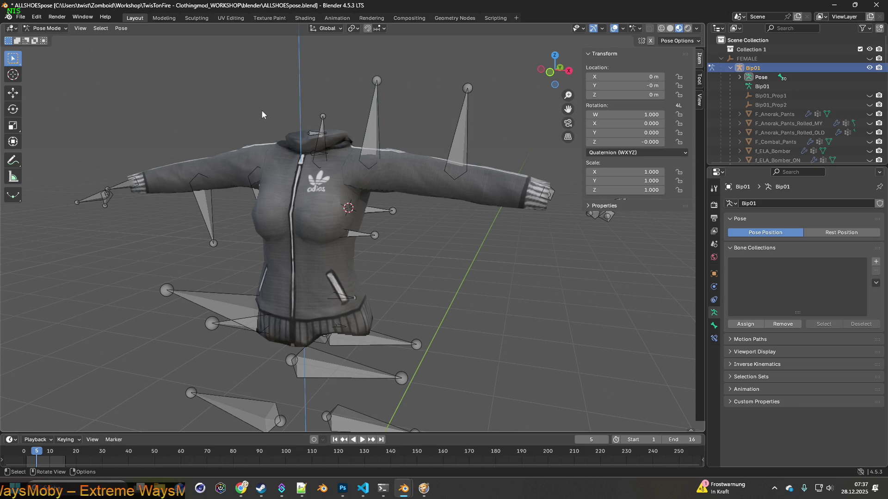
pyautogui.scroll(-3, 376, 151)
pyautogui.click(46, 28)
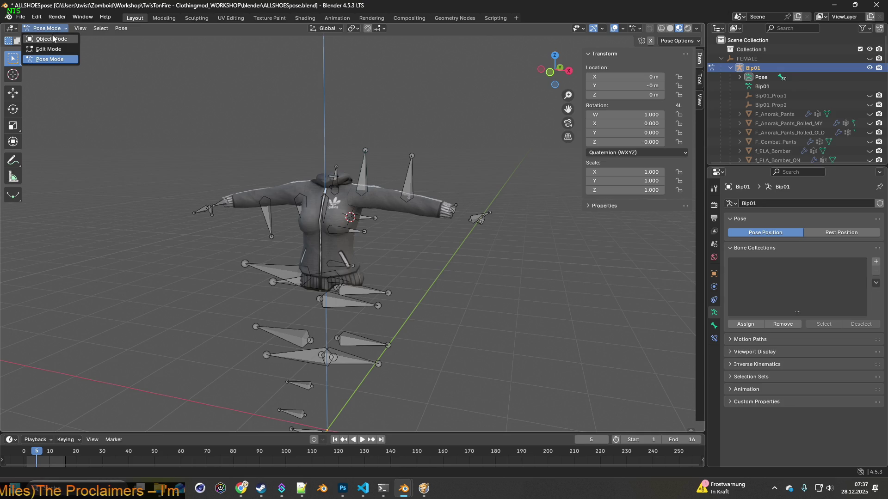
pyautogui.click(43, 39)
# Step: Clear the armature's location, scale and rotation with Alt+G, Alt+S and Alt+R, then deselect
pyautogui.click(367, 165)
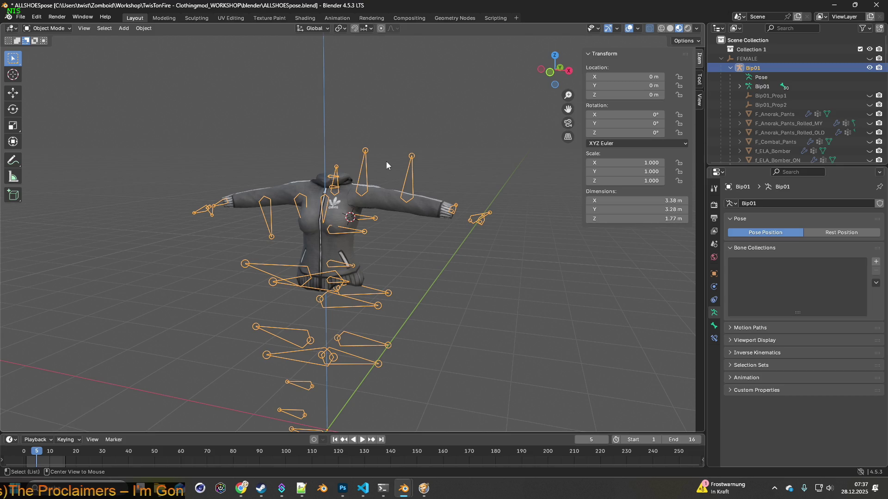
pyautogui.hotkey('alt', 'g')
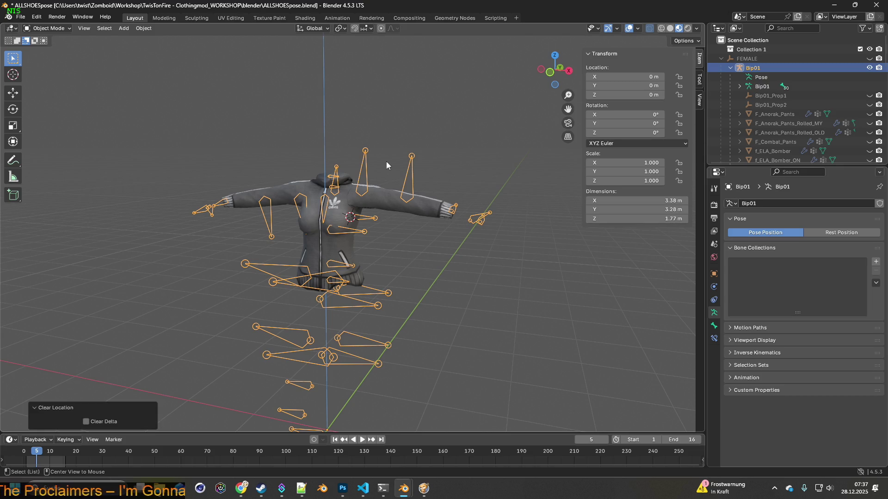
pyautogui.hotkey('alt', 's')
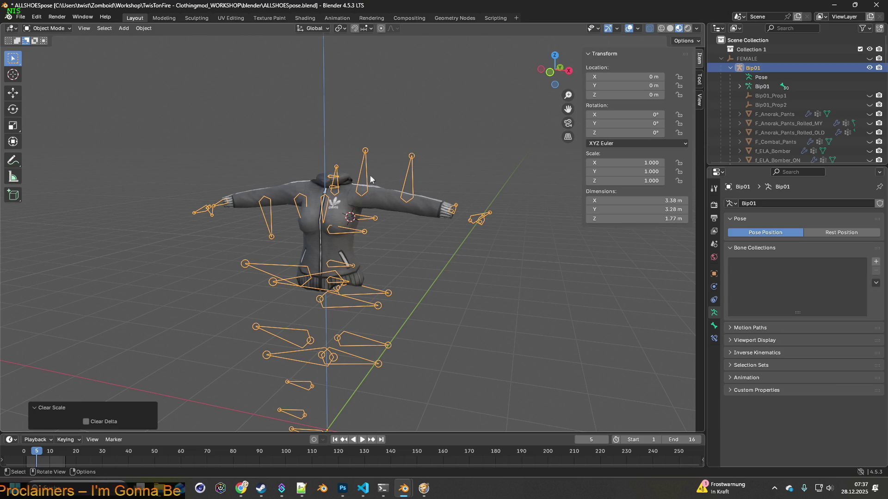
pyautogui.hotkey('alt', 'Tab')
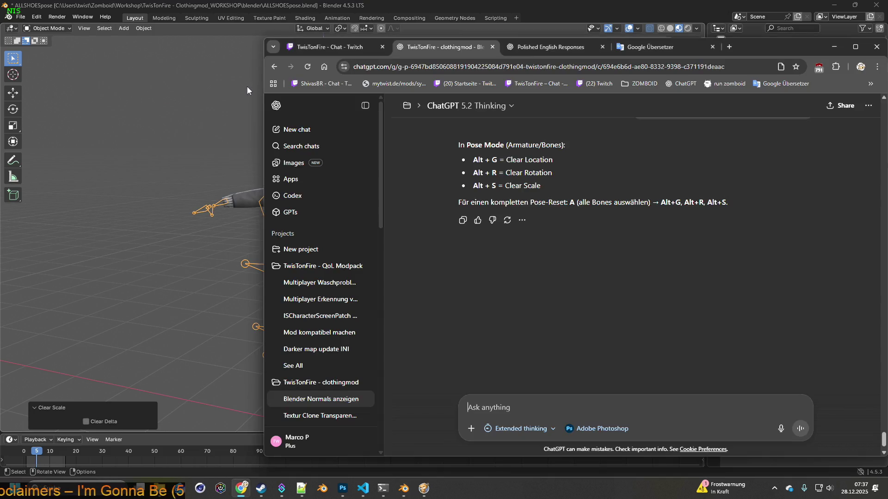
pyautogui.hotkey('alt', 'Tab')
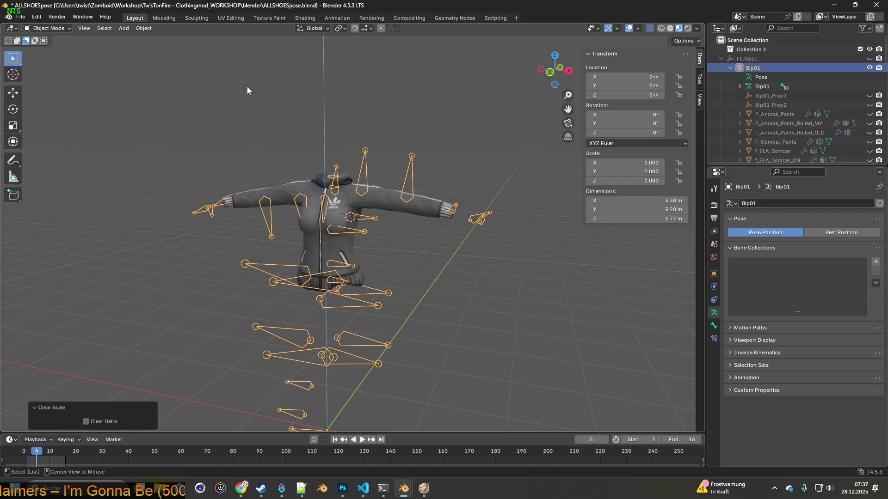
pyautogui.hotkey('alt', 'r')
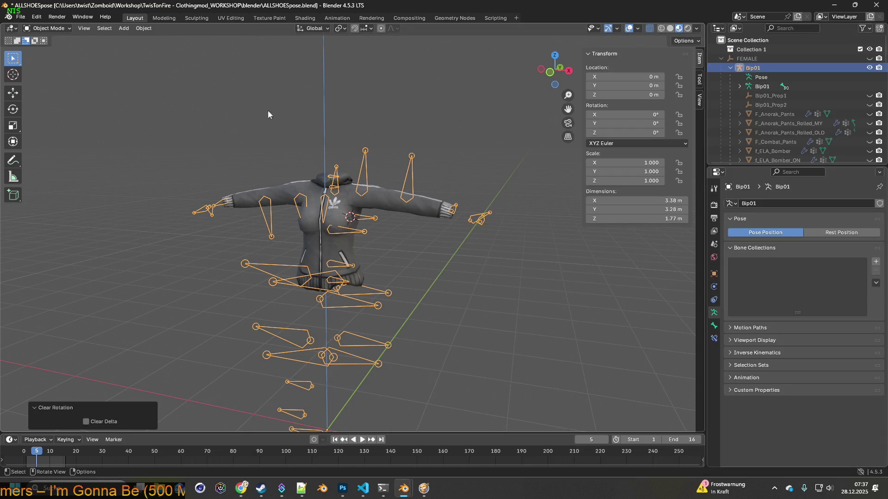
pyautogui.moveTo(336, 157)
pyautogui.mouseDown(button='middle')
pyautogui.moveTo(301, 157)
pyautogui.moveTo(347, 166)
pyautogui.moveTo(280, 149)
pyautogui.moveTo(307, 165)
pyautogui.moveTo(405, 185)
pyautogui.mouseUp(button='middle')
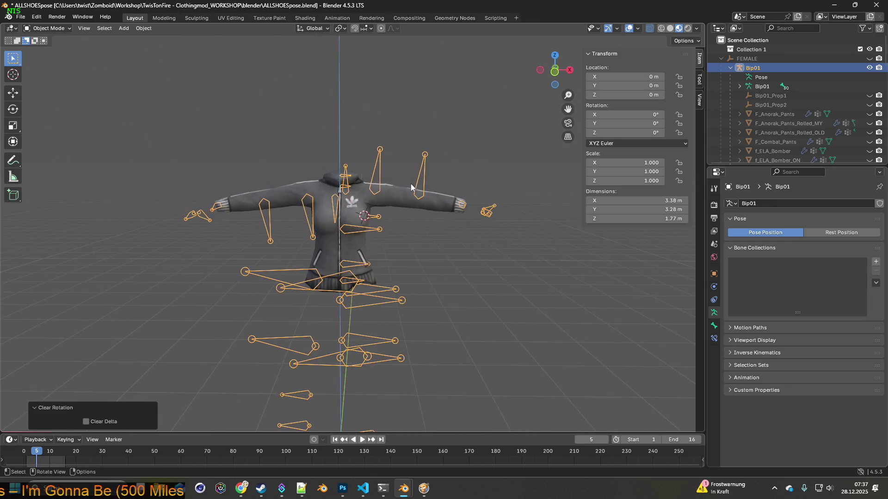
pyautogui.click(452, 253)
pyautogui.scroll(5, 435, 258)
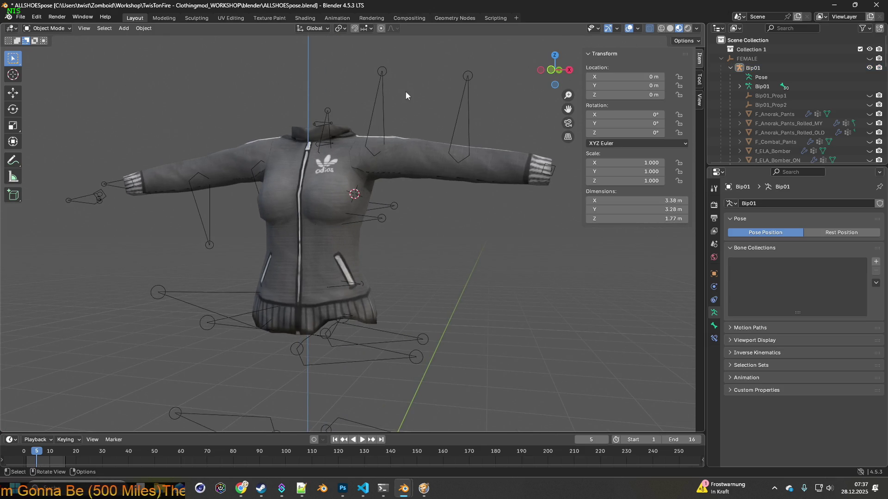
# Step: Switch the armature to Pose Mode and unhide the Female body mesh in the Outliner
pyautogui.click(385, 115)
pyautogui.click(46, 28)
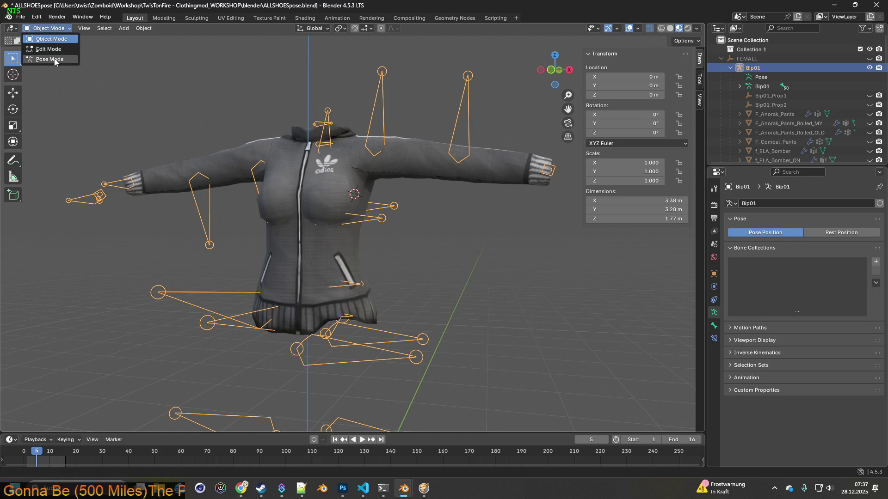
pyautogui.click(56, 61)
pyautogui.moveTo(262, 185)
pyautogui.mouseDown(button='middle')
pyautogui.moveTo(353, 223)
pyautogui.moveTo(320, 208)
pyautogui.mouseUp(button='middle')
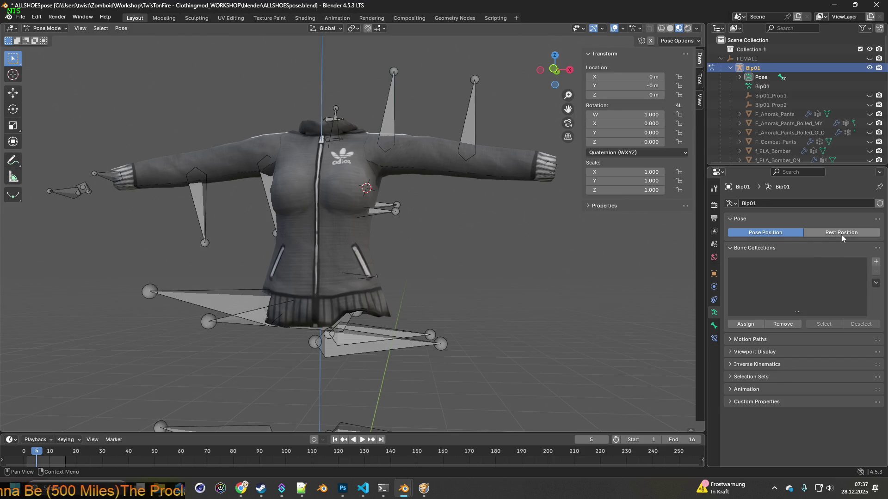
pyautogui.moveTo(436, 268); pyautogui.dragTo(296, 294, button='middle')
pyautogui.scroll(-10, 845, 139)
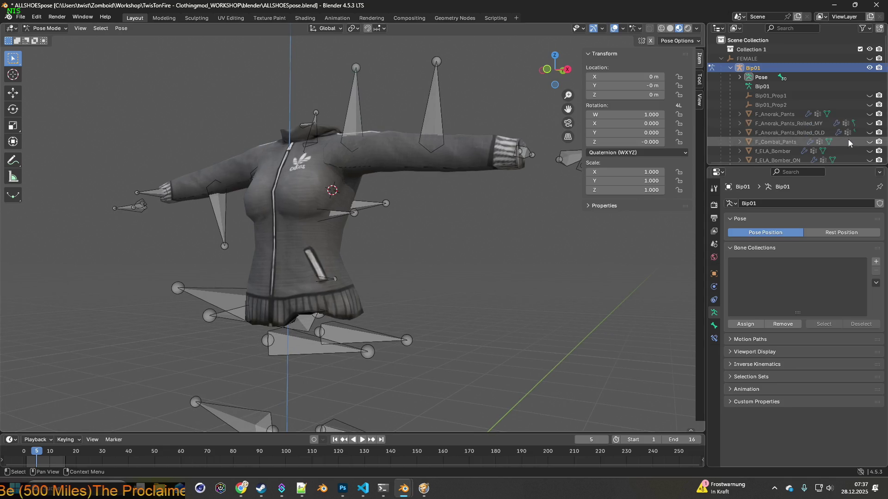
pyautogui.click(869, 113)
pyautogui.moveTo(467, 230)
pyautogui.mouseDown(button='middle')
pyautogui.moveTo(407, 233)
pyautogui.moveTo(485, 237)
pyautogui.moveTo(475, 286)
pyautogui.mouseUp(button='middle')
# Step: Select the hip bone and rotate it about global X, ending at 9.02°
pyautogui.click(289, 291)
pyautogui.click(296, 297)
pyautogui.moveTo(381, 304)
pyautogui.mouseDown(button='middle')
pyautogui.moveTo(293, 296)
pyautogui.moveTo(400, 277)
pyautogui.moveTo(315, 251)
pyautogui.mouseUp(button='middle')
pyautogui.press('t')
pyautogui.press('t')
pyautogui.press('r')
pyautogui.press('x')
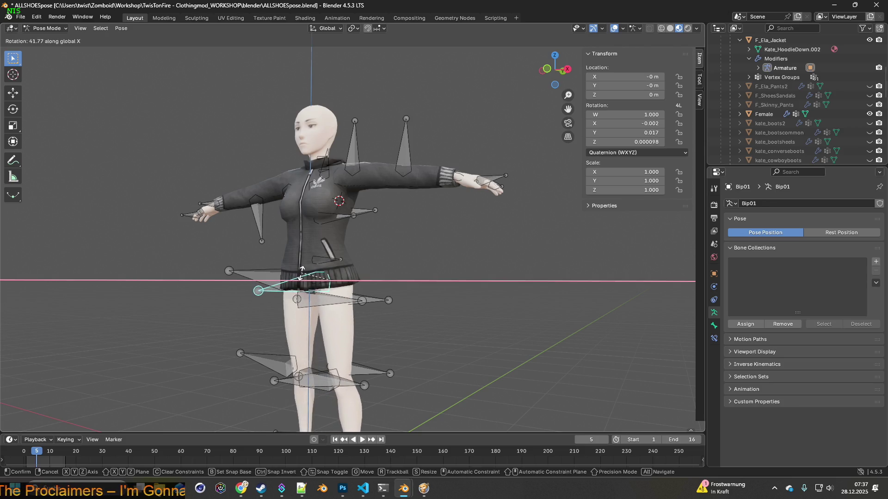
pyautogui.click(306, 280)
pyautogui.moveTo(306, 280)
pyautogui.mouseDown(button='middle')
pyautogui.moveTo(310, 311)
pyautogui.moveTo(342, 326)
pyautogui.mouseUp(button='middle')
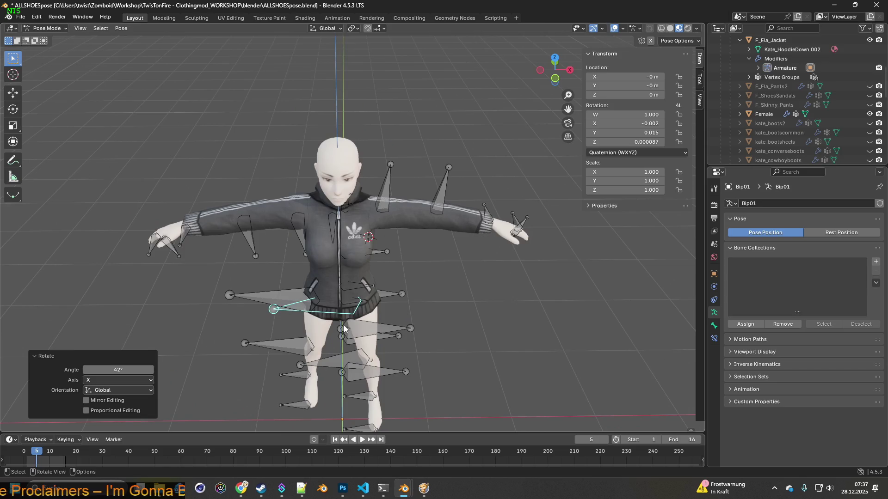
pyautogui.press('r')
pyautogui.press('y')
pyautogui.press('x')
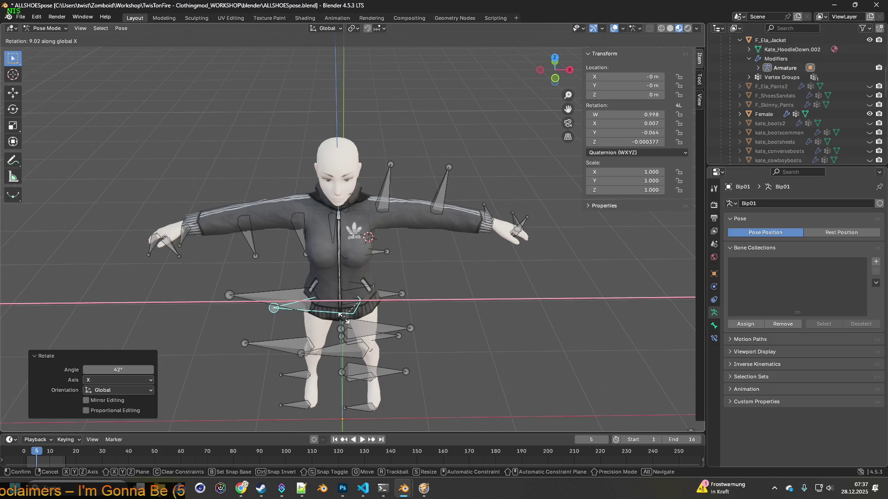
pyautogui.click(343, 318)
# Step: Open and dismiss a hip bone's pose context menu, then hide the Female body model
pyautogui.moveTo(345, 320)
pyautogui.mouseDown(button='middle')
pyautogui.moveTo(309, 276)
pyautogui.moveTo(393, 281)
pyautogui.moveTo(279, 310)
pyautogui.mouseUp(button='middle')
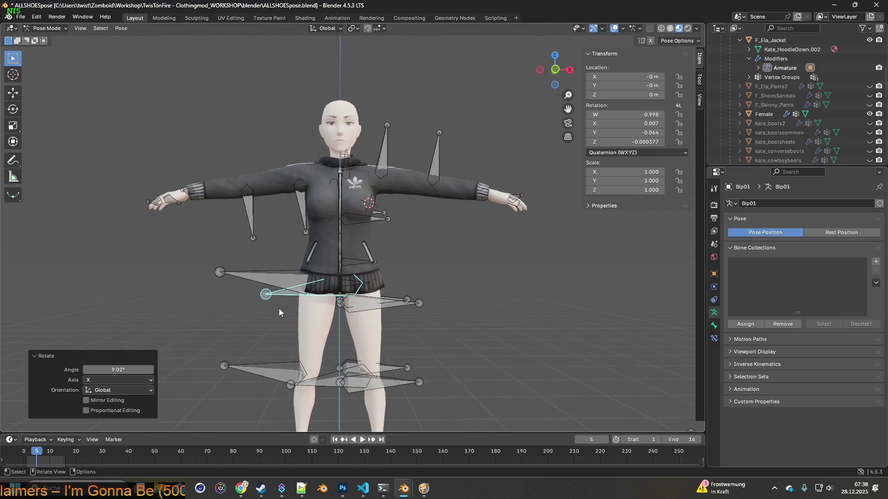
pyautogui.click(279, 306)
pyautogui.click(284, 292)
pyautogui.rightClick(284, 292)
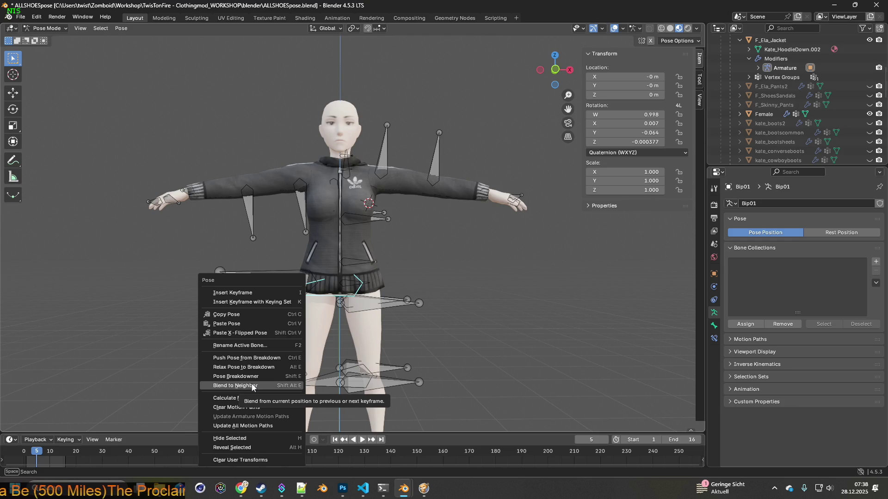
pyautogui.click(515, 292)
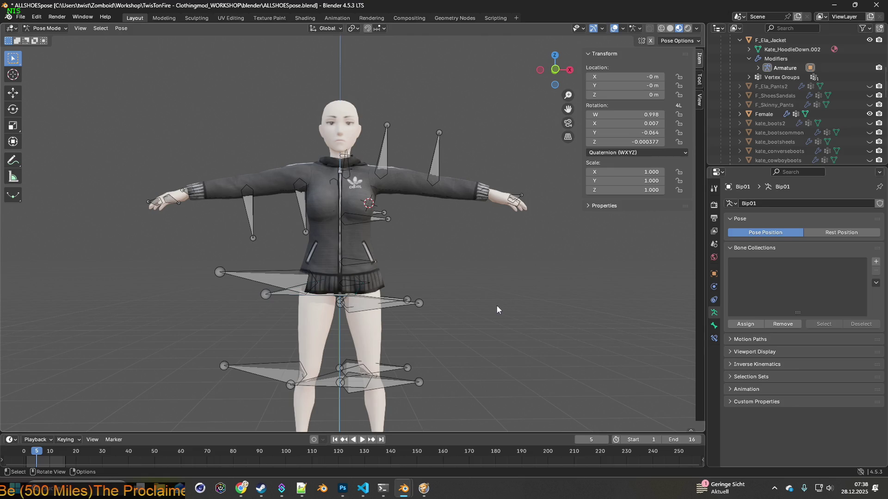
pyautogui.moveTo(495, 297)
pyautogui.mouseDown(button='middle')
pyautogui.moveTo(460, 295)
pyautogui.moveTo(480, 303)
pyautogui.moveTo(454, 290)
pyautogui.moveTo(456, 282)
pyautogui.moveTo(480, 294)
pyautogui.mouseUp(button='middle')
pyautogui.scroll(2, 458, 298)
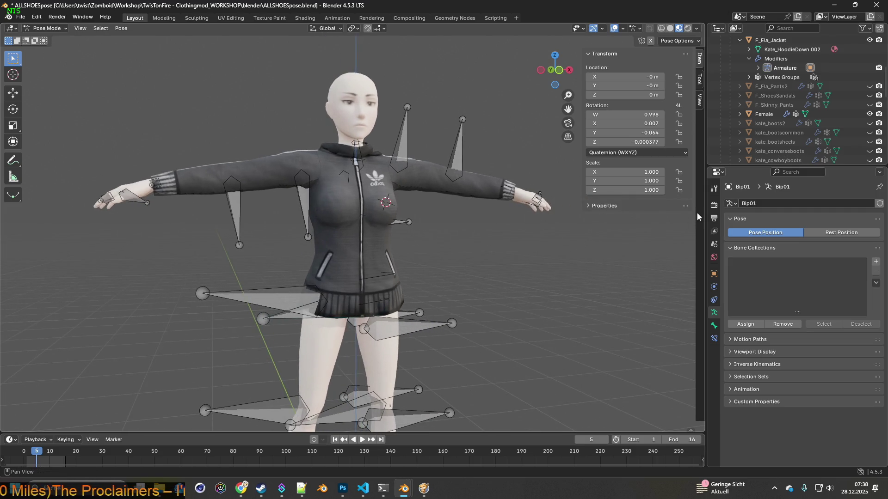
pyautogui.click(869, 114)
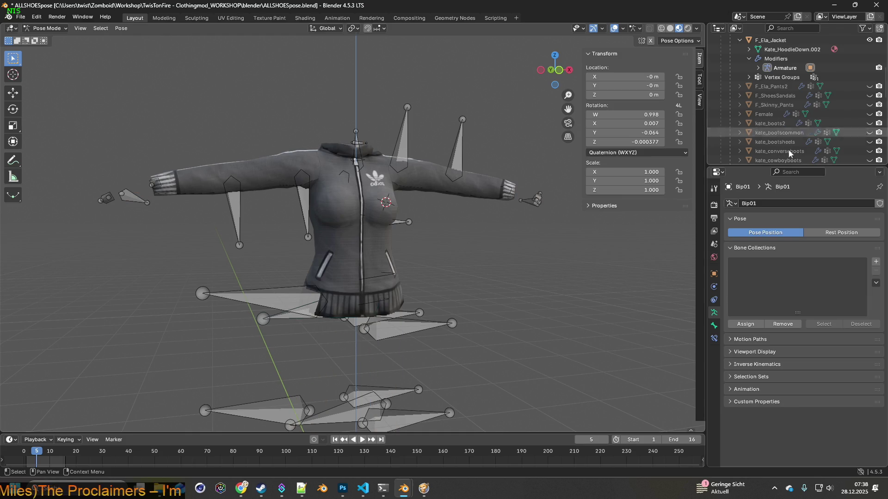
# Step: Rotate the shoulder bone down and bend the forearm to lower the first sleeve
pyautogui.moveTo(522, 245); pyautogui.dragTo(441, 251, button='middle')
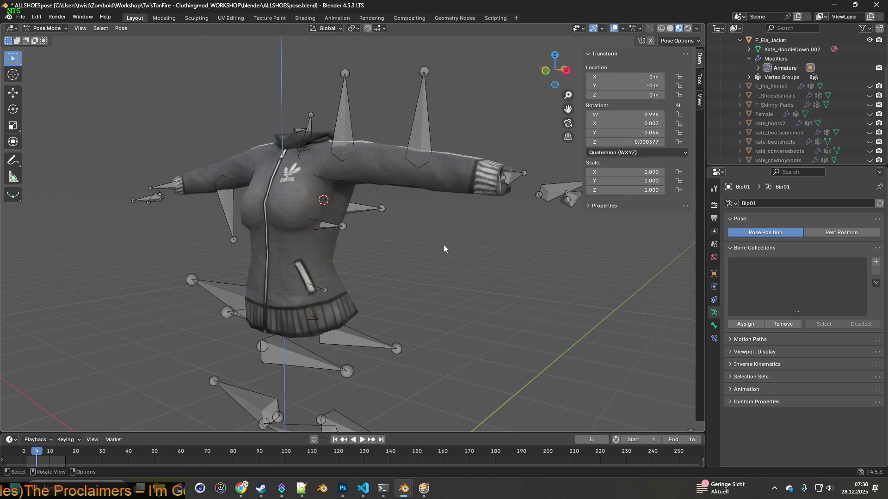
pyautogui.moveTo(160, 82)
pyautogui.mouseDown(button='middle')
pyautogui.moveTo(354, 177)
pyautogui.moveTo(395, 185)
pyautogui.mouseUp(button='middle')
pyautogui.click(355, 164)
pyautogui.press('r')
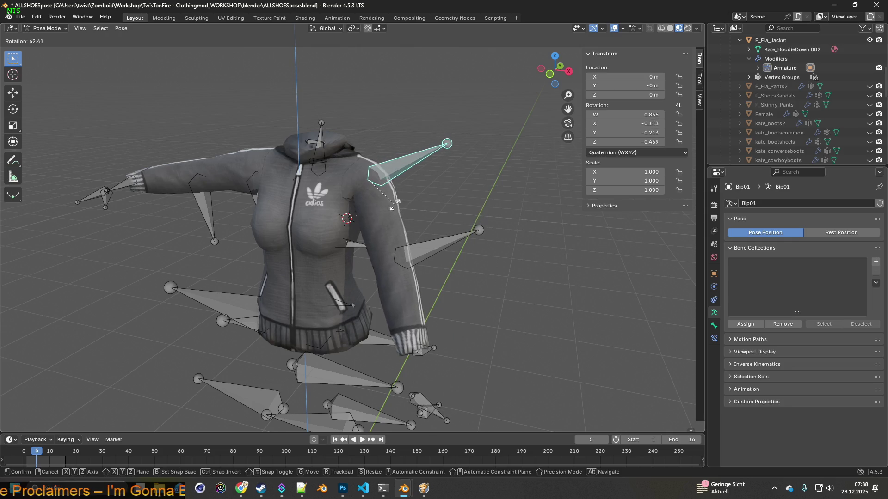
pyautogui.click(394, 204)
pyautogui.moveTo(388, 178)
pyautogui.mouseDown(button='middle')
pyautogui.moveTo(332, 175)
pyautogui.moveTo(426, 191)
pyautogui.mouseUp(button='middle')
pyautogui.press('r')
pyautogui.click(352, 171)
pyautogui.click(462, 217)
pyautogui.press('r')
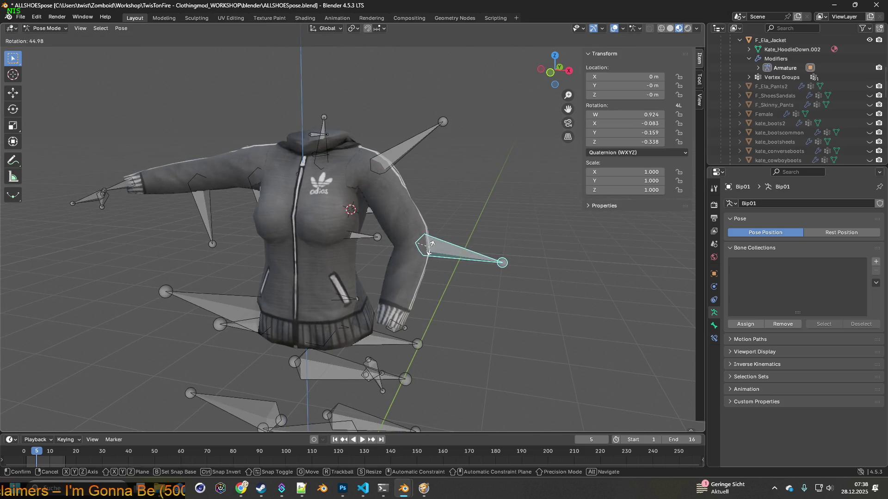
pyautogui.click(433, 250)
pyautogui.moveTo(432, 250); pyautogui.dragTo(416, 238, button='middle')
pyautogui.moveTo(266, 194)
pyautogui.mouseDown(button='middle')
pyautogui.moveTo(282, 209)
pyautogui.moveTo(284, 197)
pyautogui.mouseUp(button='middle')
# Step: Swing the left upper arm down, refining it by -8.12° about X and 4.49° about Y
pyautogui.click(285, 196)
pyautogui.press('r')
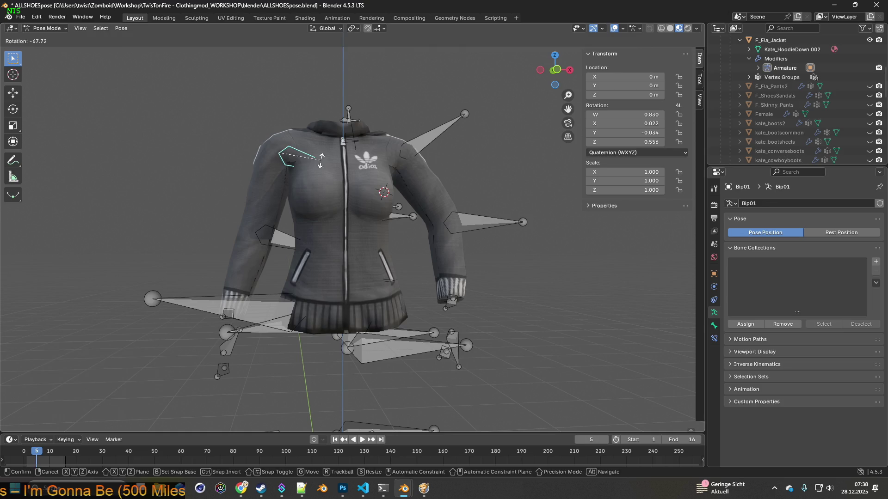
pyautogui.click(320, 159)
pyautogui.hotkey('ctrl', 'z')
pyautogui.moveTo(285, 241); pyautogui.dragTo(318, 230, button='middle')
pyautogui.press('r')
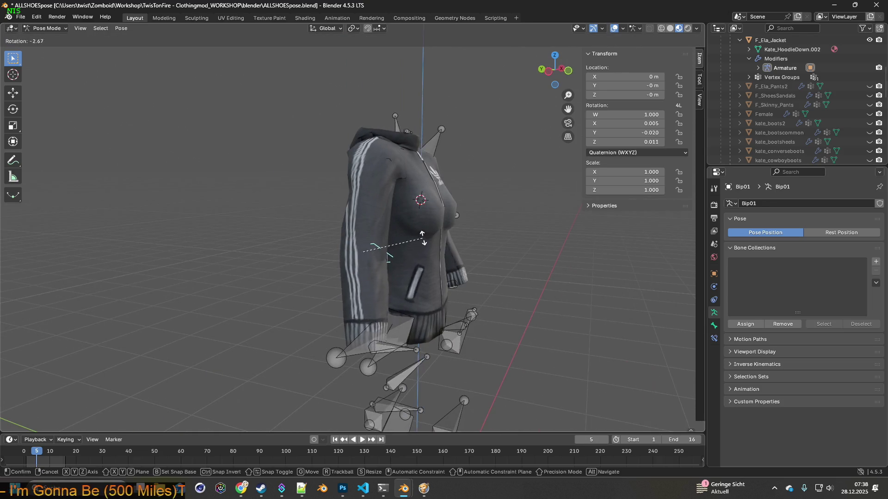
pyautogui.click(426, 214)
pyautogui.moveTo(427, 213)
pyautogui.mouseDown(button='middle')
pyautogui.moveTo(342, 221)
pyautogui.moveTo(356, 221)
pyautogui.mouseUp(button='middle')
pyautogui.press('r')
pyautogui.moveTo(276, 246)
pyautogui.keyDown('alt'); pyautogui.mouseDown(button='middle')
pyautogui.moveTo(270, 252)
pyautogui.moveTo(291, 217)
pyautogui.mouseUp(button='middle'); pyautogui.keyUp('alt')
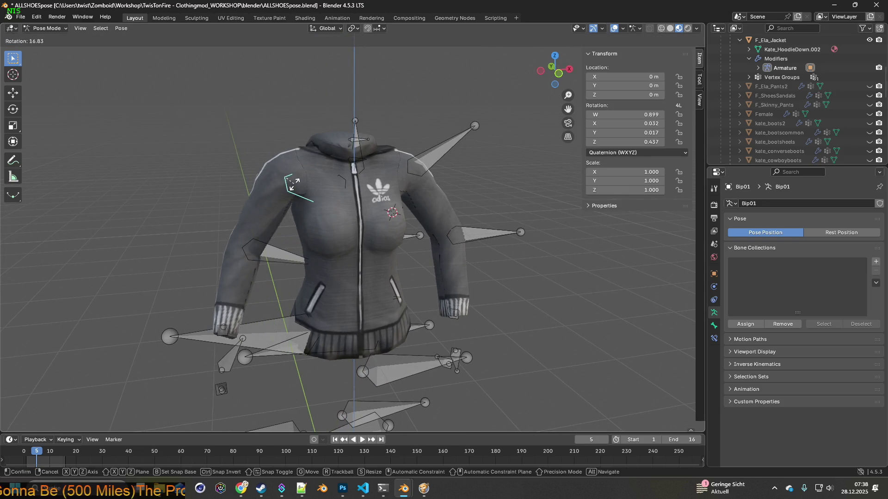
pyautogui.press('x')
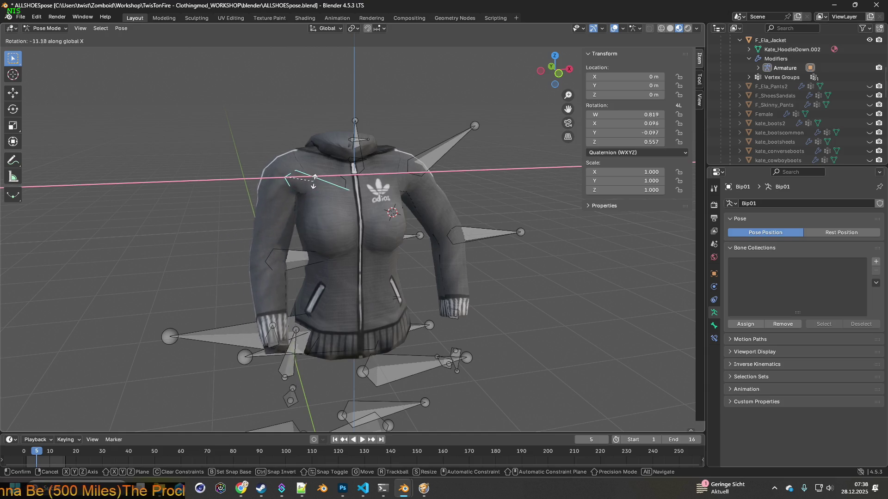
pyautogui.click(313, 183)
pyautogui.press('r')
pyautogui.press('y')
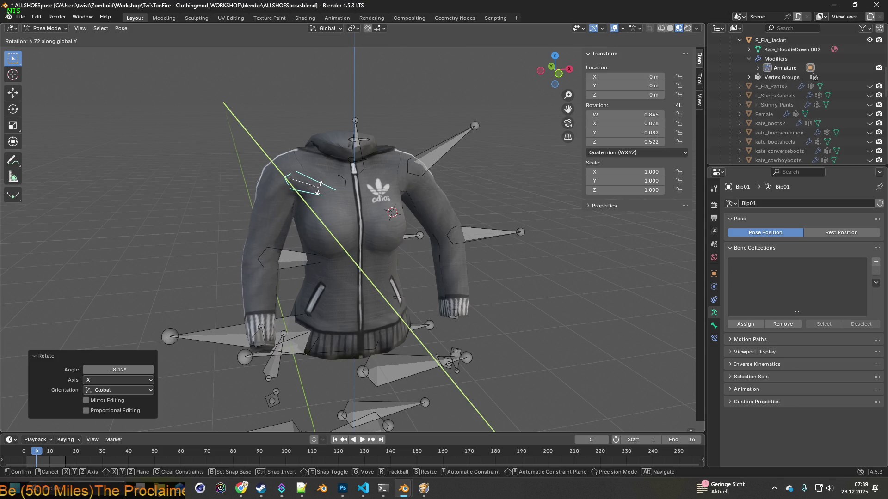
pyautogui.click(318, 185)
pyautogui.moveTo(318, 185)
pyautogui.mouseDown(button='middle')
pyautogui.moveTo(356, 198)
pyautogui.moveTo(437, 199)
pyautogui.moveTo(439, 230)
pyautogui.moveTo(320, 217)
pyautogui.moveTo(360, 247)
pyautogui.moveTo(317, 265)
pyautogui.moveTo(330, 217)
pyautogui.moveTo(282, 218)
pyautogui.moveTo(291, 217)
pyautogui.mouseUp(button='middle')
pyautogui.click(329, 217)
# Step: Adjust the arm bone with a free trackball rotation followed by a global Z rotation
pyautogui.press('r')
pyautogui.press('x')
pyautogui.press('y')
pyautogui.press('r')
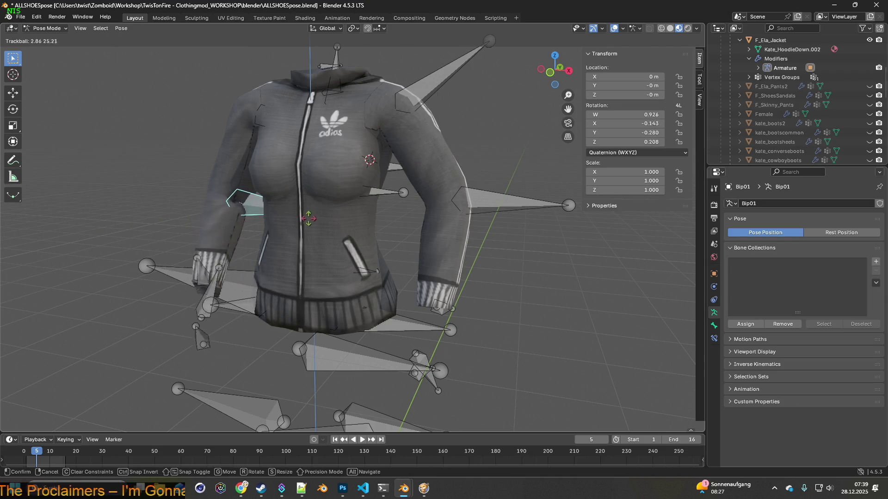
pyautogui.click(310, 217)
pyautogui.press('r')
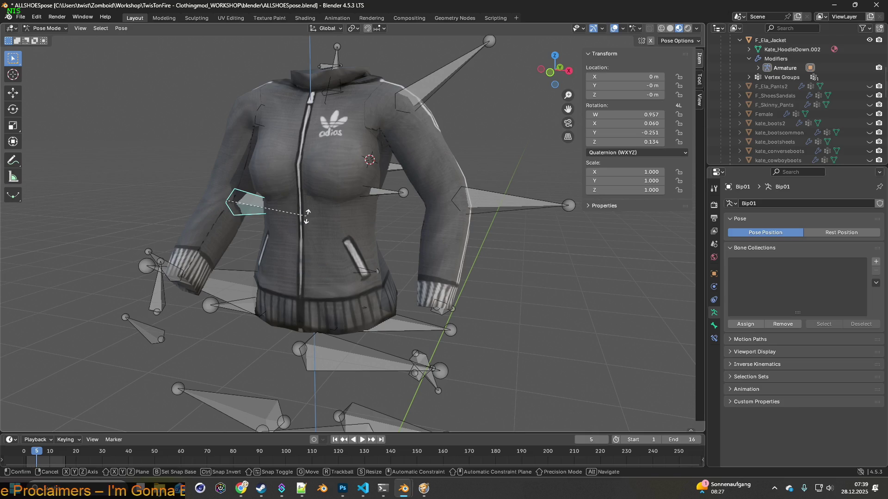
pyautogui.press('z')
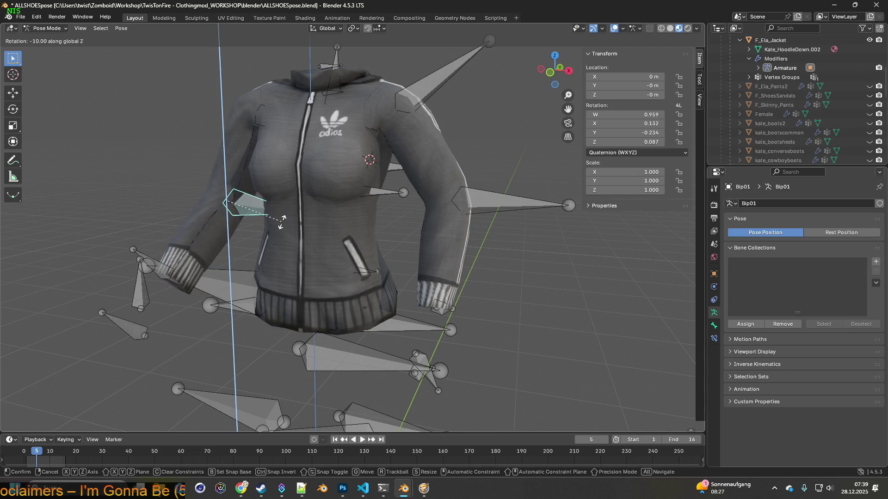
pyautogui.click(290, 206)
pyautogui.moveTo(290, 206)
pyautogui.mouseDown(button='middle')
pyautogui.moveTo(307, 215)
pyautogui.moveTo(294, 210)
pyautogui.moveTo(286, 220)
pyautogui.moveTo(294, 226)
pyautogui.moveTo(273, 222)
pyautogui.mouseUp(button='middle')
# Step: Rotate the shoulder bone 8.04° about global X and view the jacket from the front
pyautogui.moveTo(268, 134); pyautogui.dragTo(294, 141, button='middle')
pyautogui.click(309, 152)
pyautogui.press('r')
pyautogui.press('y')
pyautogui.press('x')
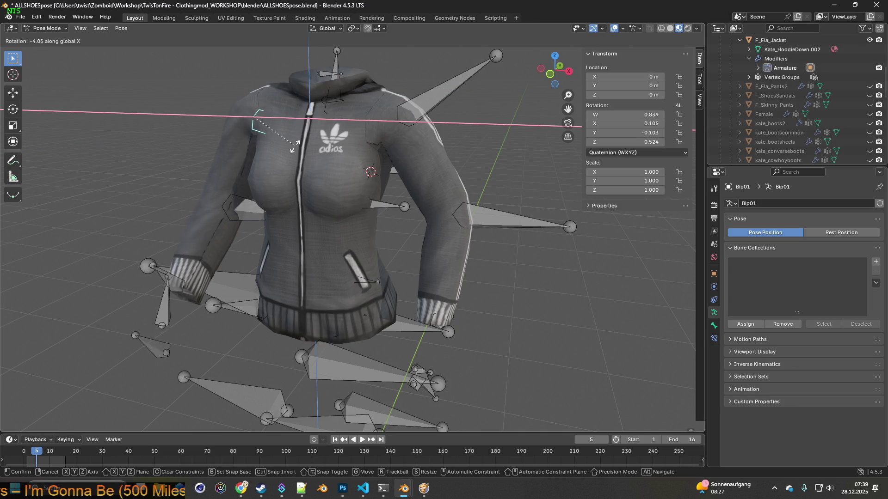
pyautogui.click(305, 138)
pyautogui.moveTo(308, 152)
pyautogui.mouseDown(button='middle')
pyautogui.moveTo(299, 143)
pyautogui.moveTo(298, 152)
pyautogui.mouseUp(button='middle')
pyautogui.moveTo(343, 173); pyautogui.dragTo(416, 167, button='middle')
pyautogui.scroll(15, 793, 112)
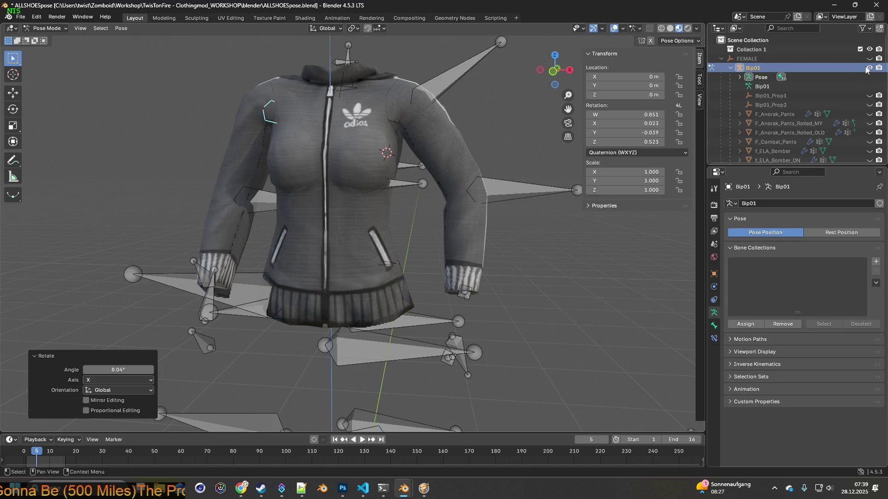
# Step: Hide the armature bones and switch to the Shading workspace to preview the jacket
pyautogui.click(868, 68)
pyautogui.moveTo(484, 168)
pyautogui.mouseDown(button='middle')
pyautogui.moveTo(467, 171)
pyautogui.moveTo(550, 161)
pyautogui.moveTo(473, 176)
pyautogui.moveTo(548, 173)
pyautogui.moveTo(466, 171)
pyautogui.moveTo(410, 183)
pyautogui.mouseUp(button='middle')
pyautogui.moveTo(317, 205); pyautogui.dragTo(315, 205, button='middle')
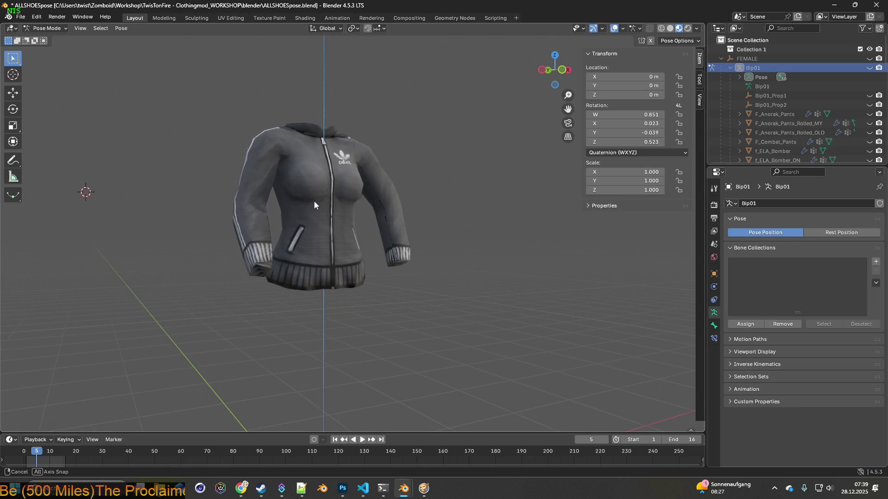
pyautogui.click(305, 19)
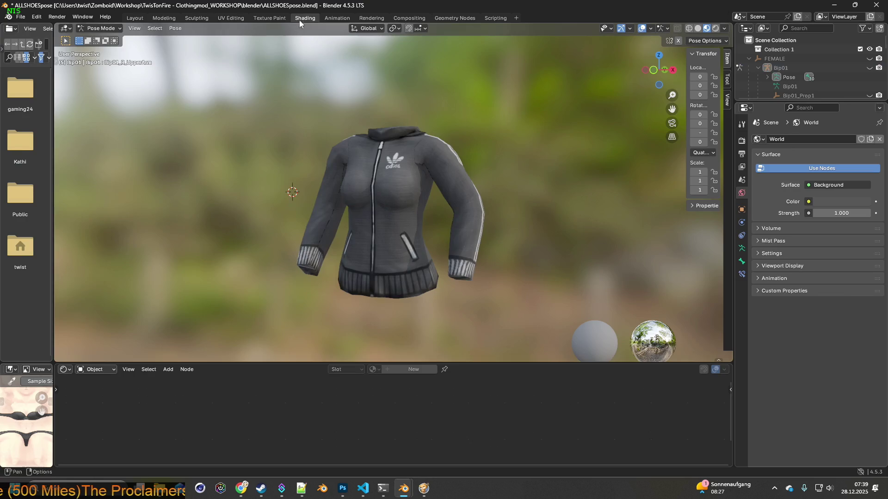
pyautogui.moveTo(331, 156)
pyautogui.mouseDown(button='middle')
pyautogui.moveTo(371, 154)
pyautogui.moveTo(323, 154)
pyautogui.moveTo(334, 164)
pyautogui.moveTo(330, 147)
pyautogui.mouseUp(button='middle')
pyautogui.scroll(3, 340, 166)
pyautogui.scroll(-2, 338, 164)
pyautogui.keyDown('shift'); pyautogui.rightClick(71, 182); pyautogui.keyUp('shift')
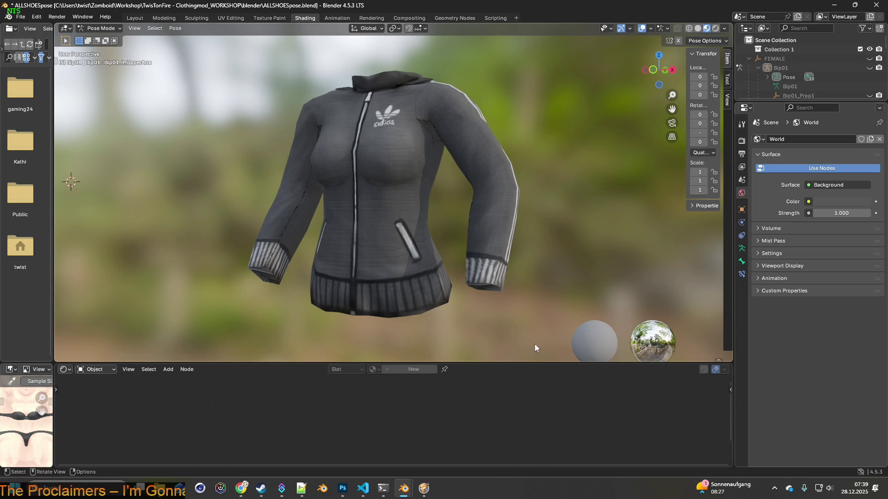
# Step: Return to Object Mode, select F_Ela_Jacket to show its material, and snip a screenshot
pyautogui.click(99, 28)
pyautogui.click(93, 37)
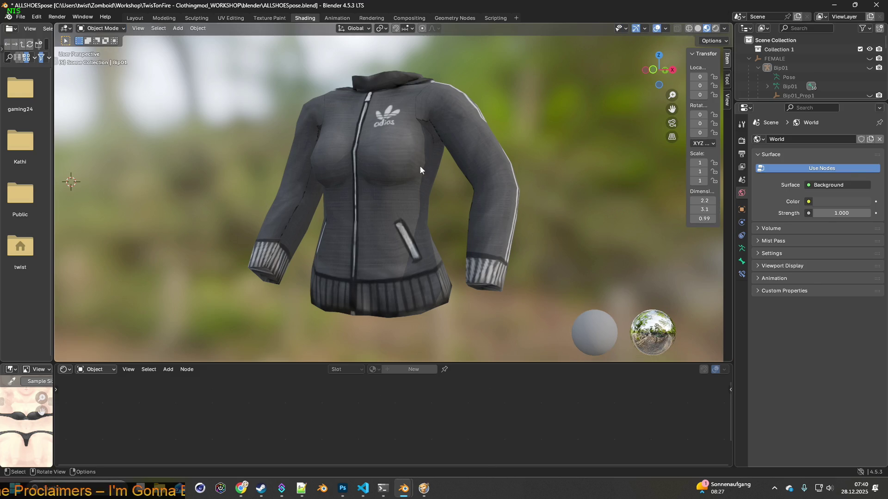
pyautogui.click(422, 170)
pyautogui.moveTo(291, 407); pyautogui.dragTo(288, 404, button='middle')
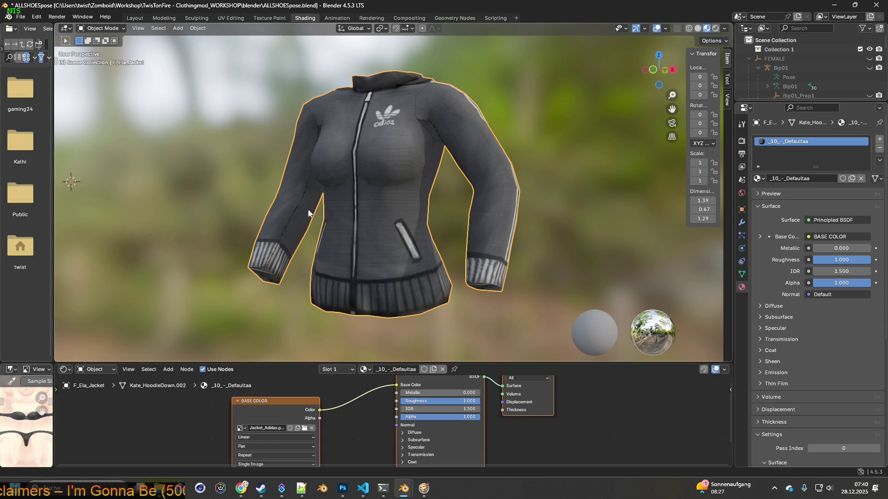
pyautogui.press('super+shift+s')
pyautogui.moveTo(199, 50); pyautogui.dragTo(549, 345)
pyautogui.hotkey('alt', 'Tab')
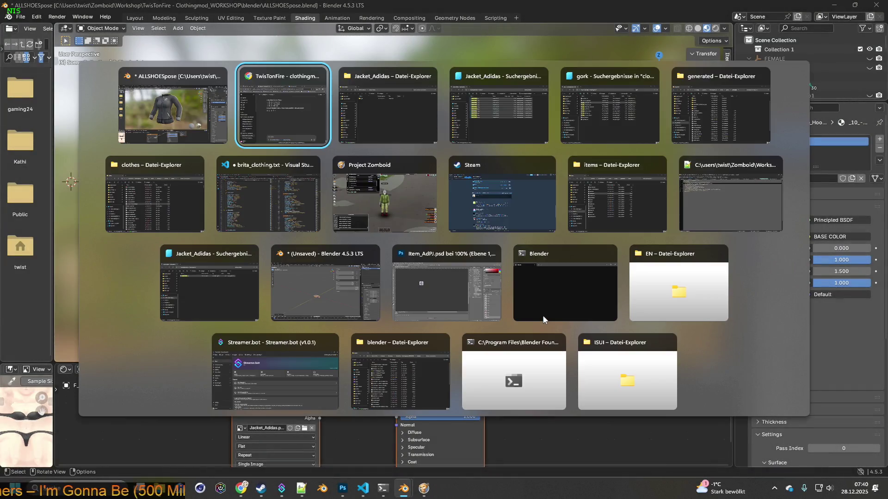
# Step: In Photoshop, close Item_AdPJ.psd and the adidas track jacket document without saving
pyautogui.press('Tab')
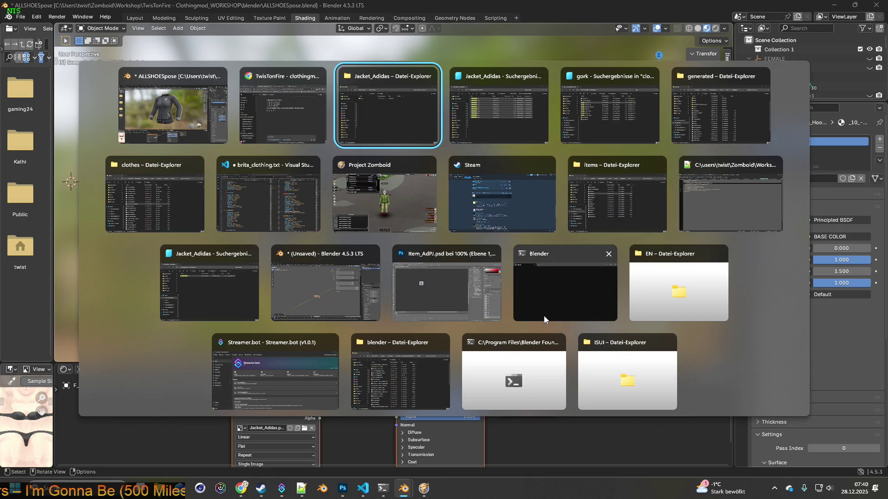
pyautogui.press('Tab')
pyautogui.press('Tab')
pyautogui.press('Tab')
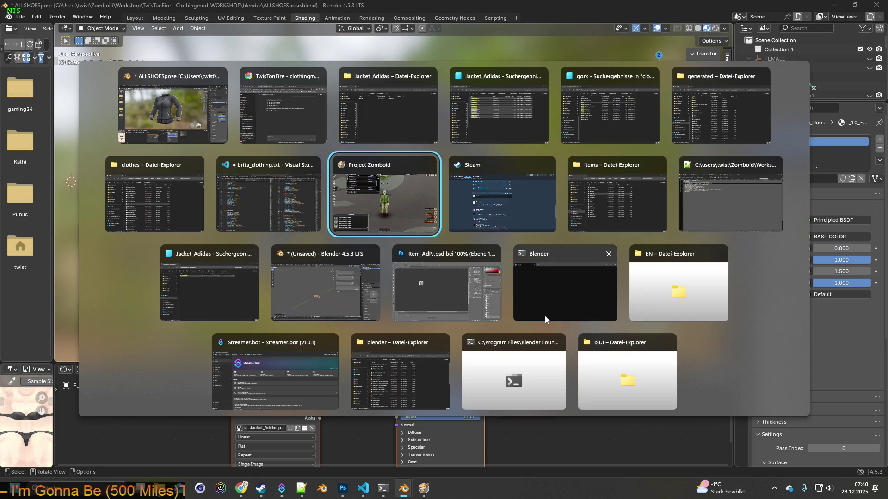
pyautogui.press('Tab')
pyautogui.press('Tab')
pyautogui.press('Tab')
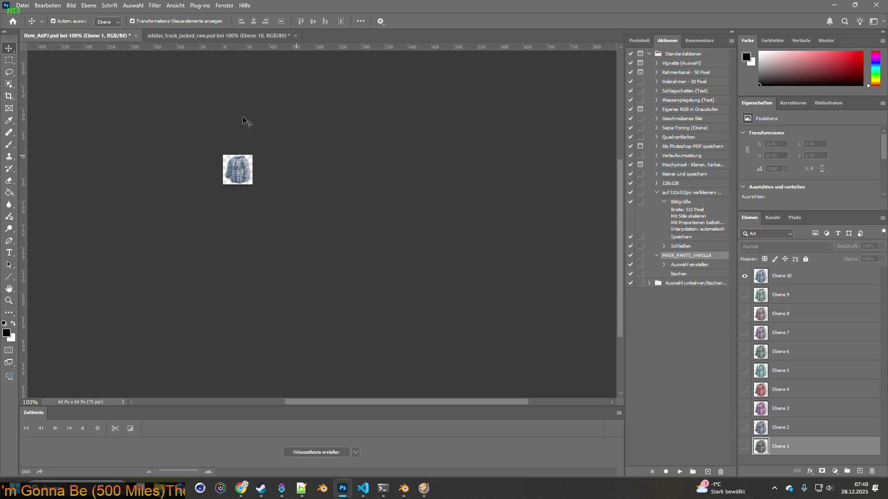
pyautogui.click(136, 35)
pyautogui.click(446, 194)
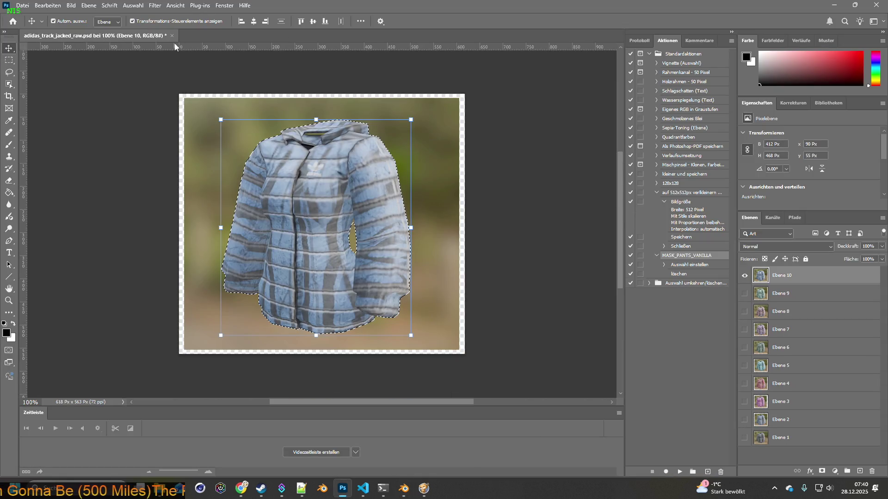
pyautogui.click(171, 35)
pyautogui.click(446, 194)
# Step: Create a new 755×639 document from the Zwischenablage preset and paste in the grey hoodie capture
pyautogui.click(23, 6)
pyautogui.click(30, 16)
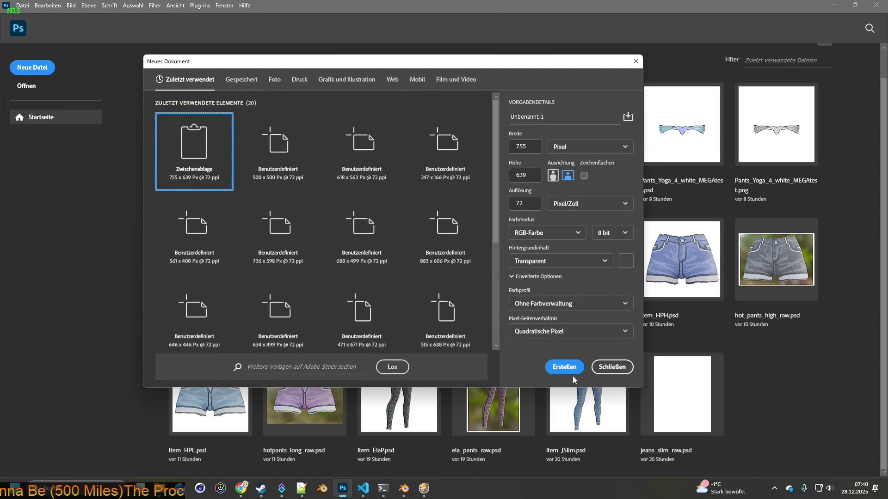
pyautogui.click(564, 368)
pyautogui.hotkey('ctrl', 'v')
pyautogui.hotkey('alt', 'Tab')
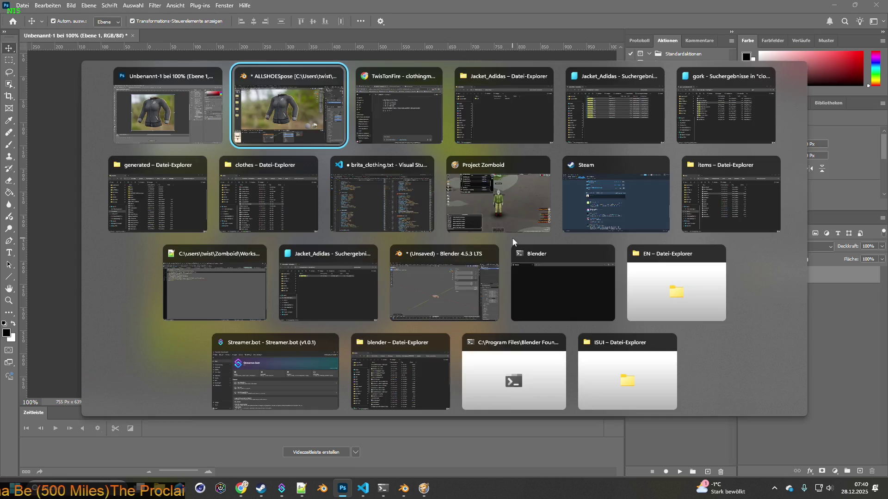
pyautogui.click(304, 429)
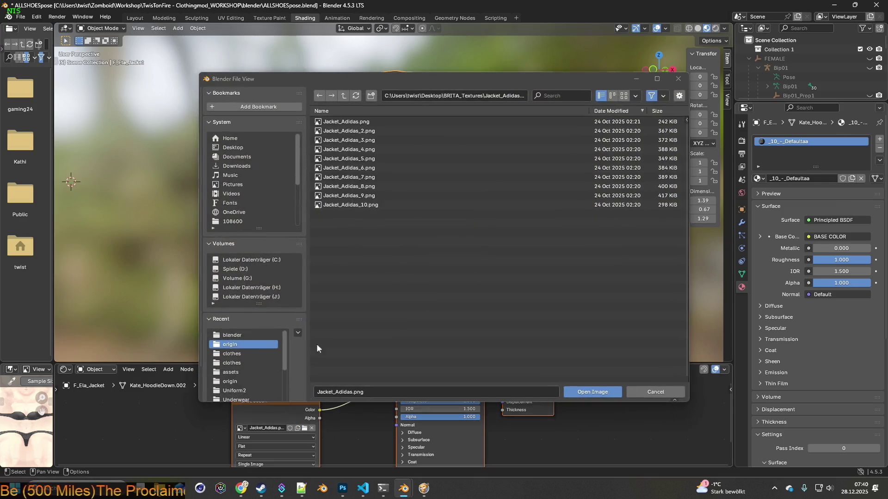
# Step: Load Jacket_Adidas_2.png, then snip the pink jacket and paste it into Photoshop
pyautogui.click(365, 131)
pyautogui.click(604, 392)
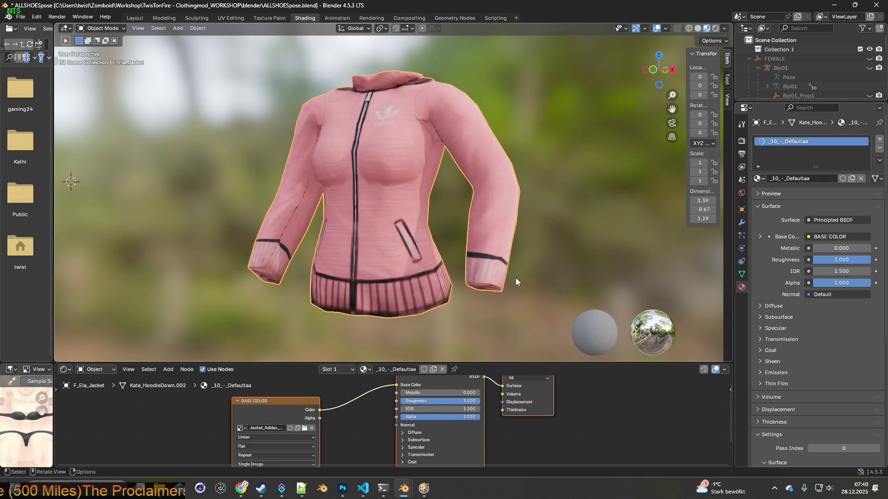
pyautogui.press('super+shift+s')
pyautogui.moveTo(198, 51)
pyautogui.mouseDown()
pyautogui.moveTo(489, 301)
pyautogui.moveTo(546, 336)
pyautogui.mouseUp()
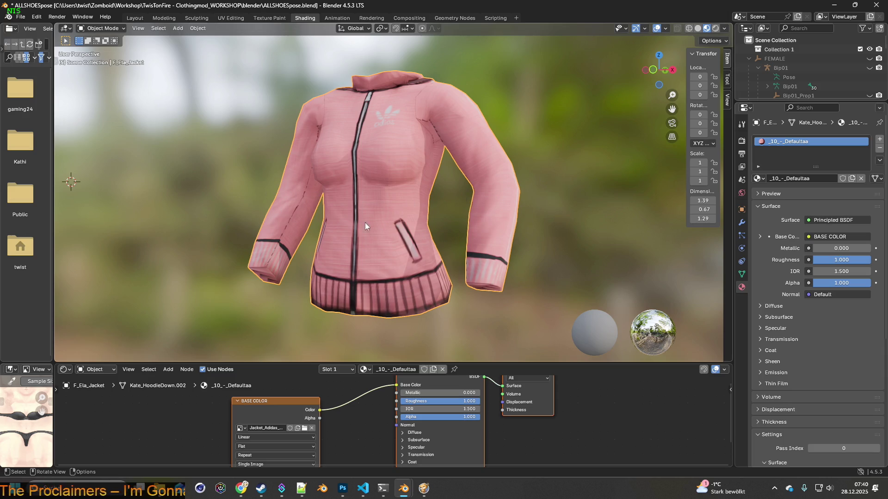
pyautogui.hotkey('alt', 'Tab')
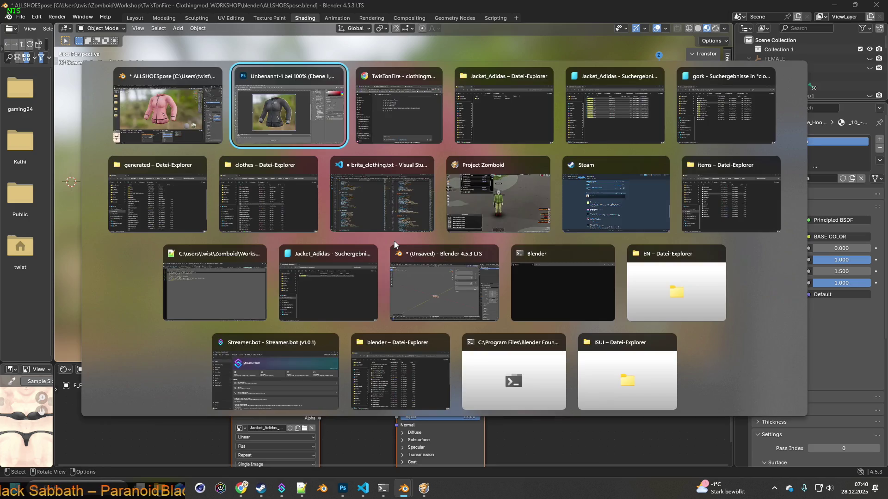
pyautogui.hotkey('ctrl', 'v')
pyautogui.hotkey('alt', 'Tab')
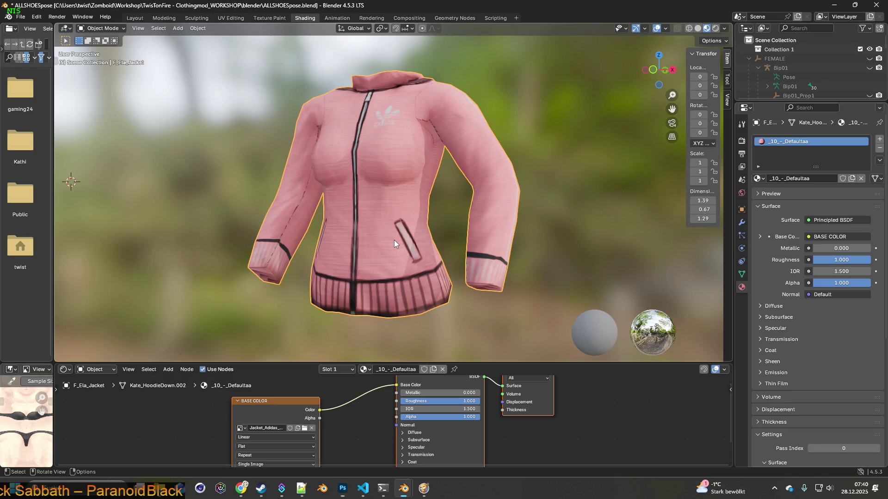
# Step: Load Jacket_Adidas_3.png, then snip the red jacket and paste it into Photoshop
pyautogui.click(304, 429)
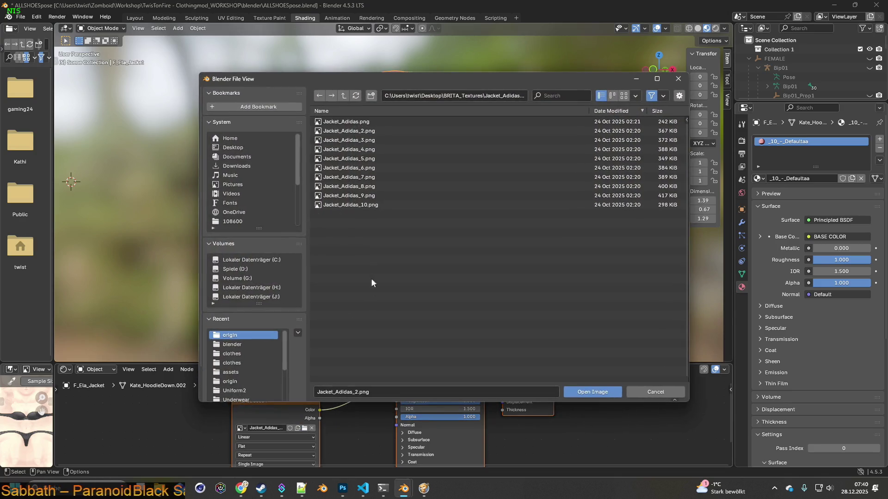
pyautogui.click(368, 141)
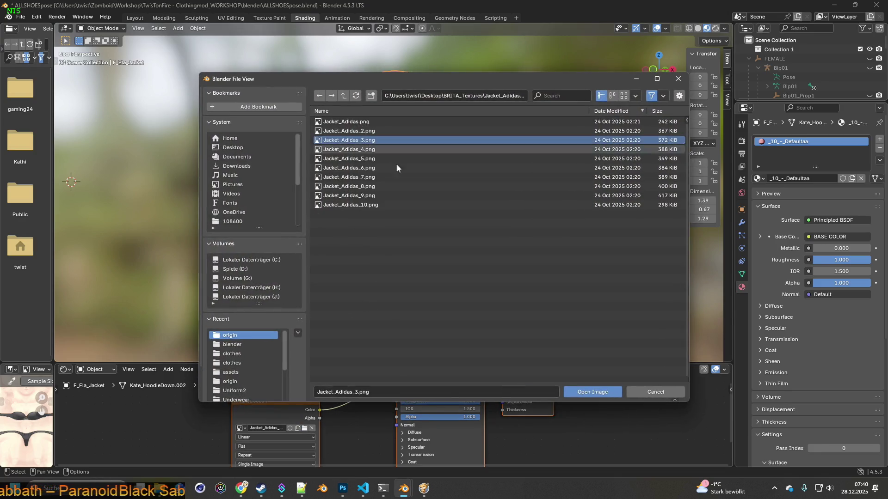
pyautogui.click(586, 392)
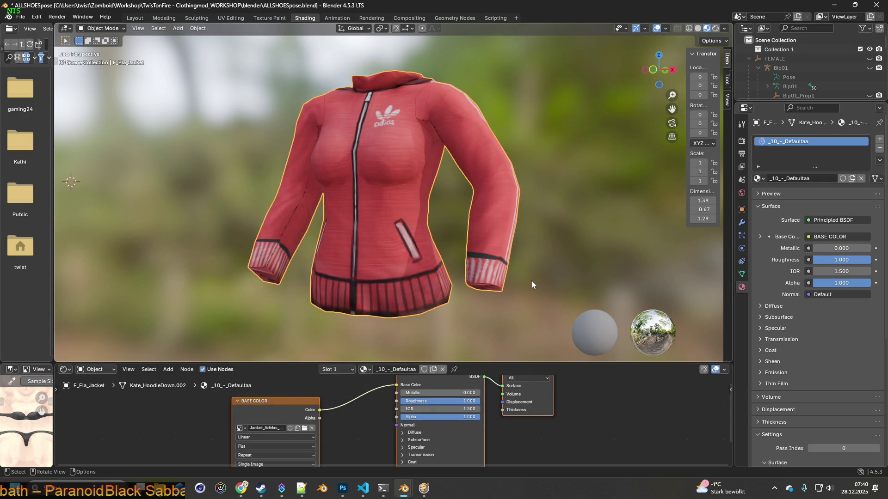
pyautogui.press('super+shift+s')
pyautogui.moveTo(214, 55)
pyautogui.mouseDown()
pyautogui.moveTo(517, 328)
pyautogui.moveTo(547, 337)
pyautogui.mouseUp()
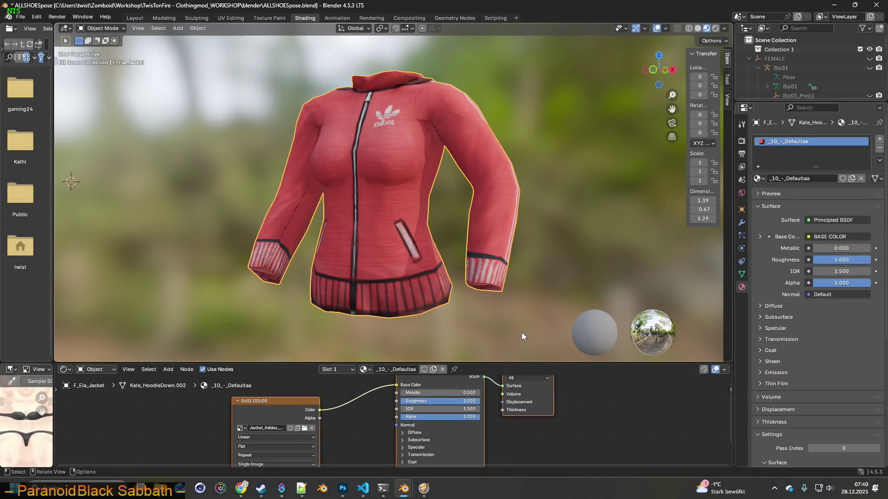
pyautogui.hotkey('alt', 'Tab')
pyautogui.hotkey('ctrl', 'v')
pyautogui.hotkey('alt', 'Tab')
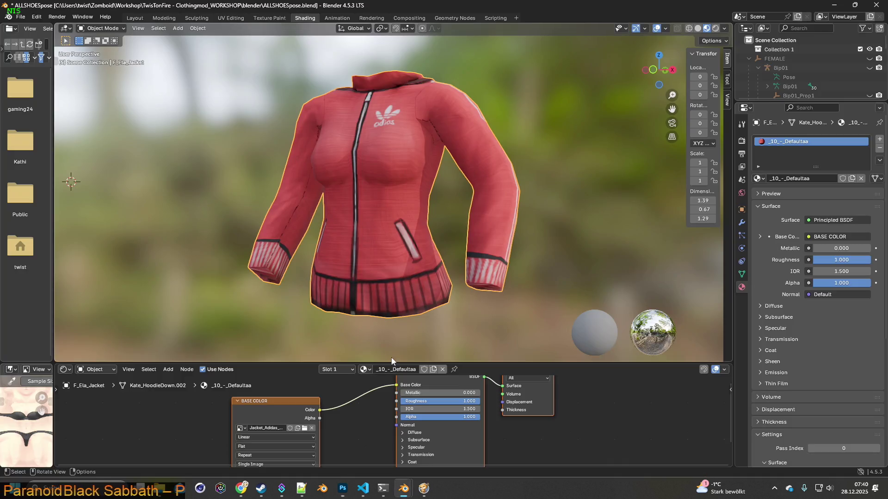
# Step: Load the green Jacket_Adidas_4.png texture and snip the green jacket from the viewport
pyautogui.click(307, 429)
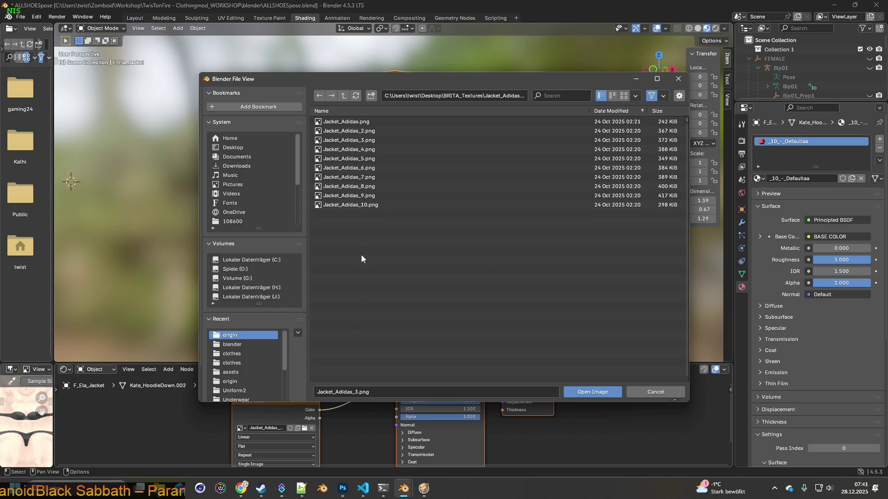
pyautogui.click(370, 150)
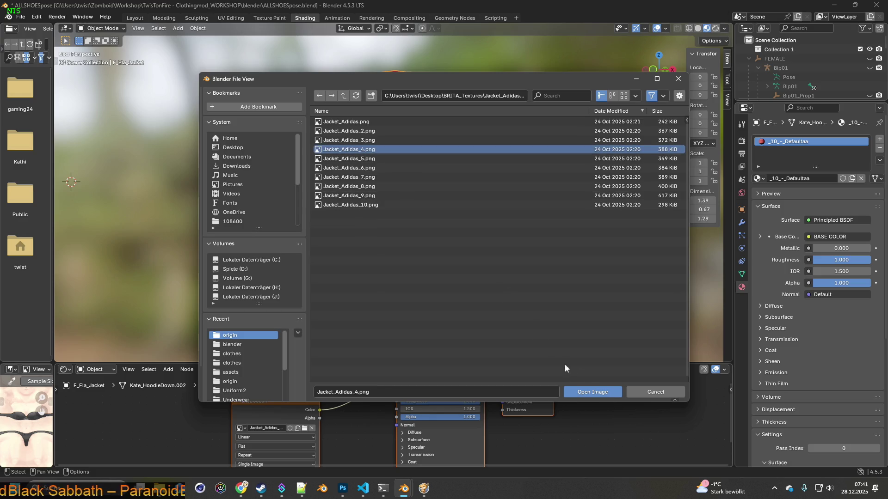
pyautogui.click(591, 390)
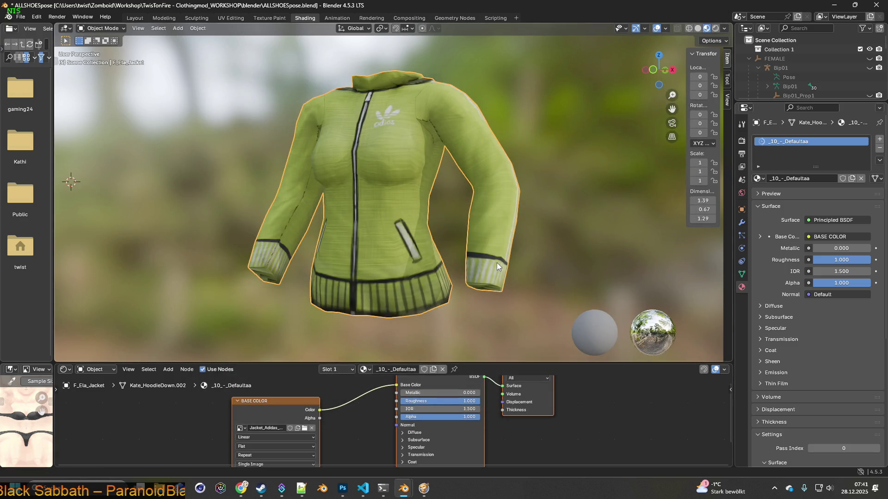
pyautogui.press('super+shift+s')
pyautogui.moveTo(238, 59); pyautogui.dragTo(522, 290)
pyautogui.click(601, 174)
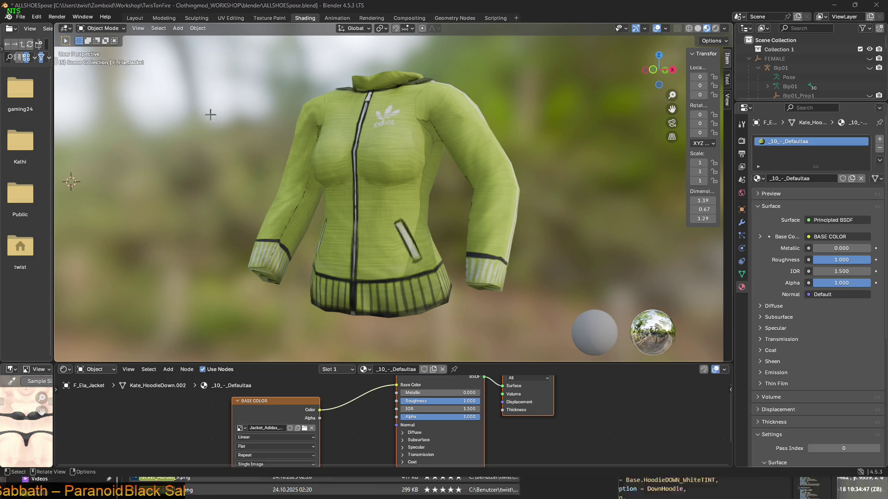
# Step: Cancel the pending snip and delete the red and pink jacket layers in Photoshop
pyautogui.press('super+shift+s')
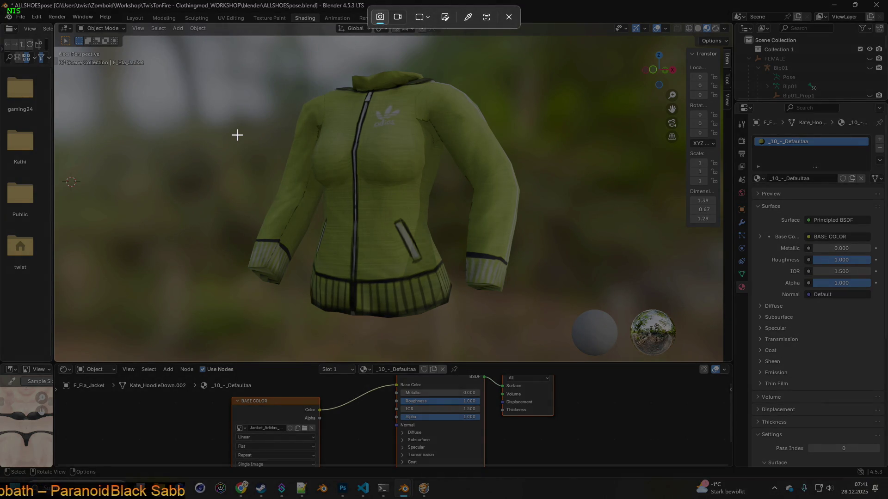
pyautogui.press('Escape')
pyautogui.hotkey('alt', 'Tab')
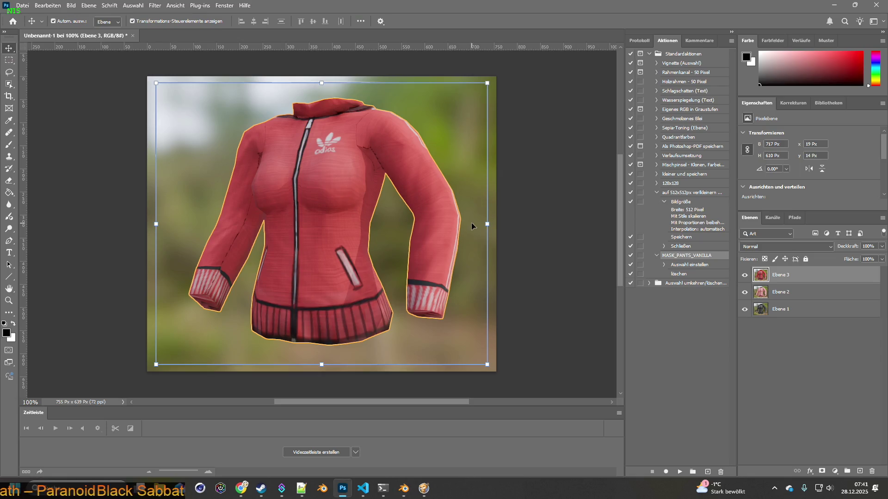
pyautogui.moveTo(757, 278)
pyautogui.mouseDown()
pyautogui.moveTo(872, 471)
pyautogui.moveTo(870, 451)
pyautogui.moveTo(872, 472)
pyautogui.moveTo(764, 284)
pyautogui.moveTo(873, 473)
pyautogui.mouseUp()
pyautogui.hotkey('alt', 'Tab')
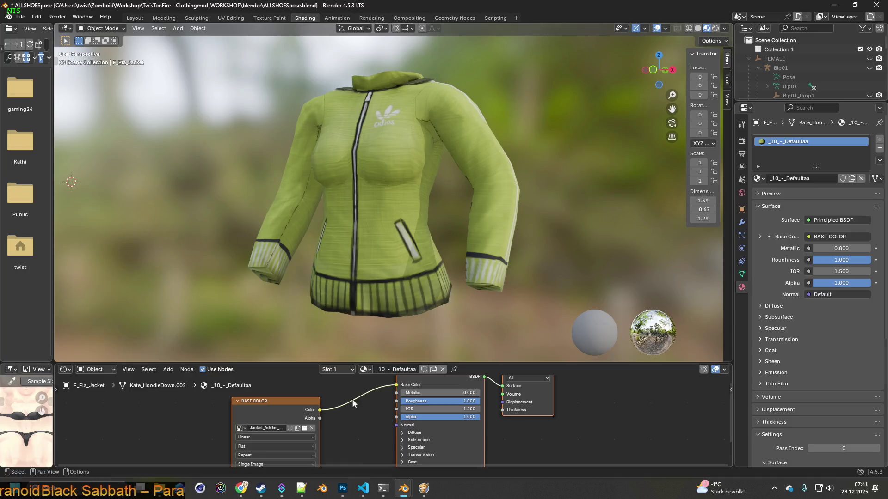
# Step: Reload the grey Jacket_Adidas.png texture, snip the jacket and paste it as a new Photoshop layer
pyautogui.click(304, 429)
pyautogui.click(352, 121)
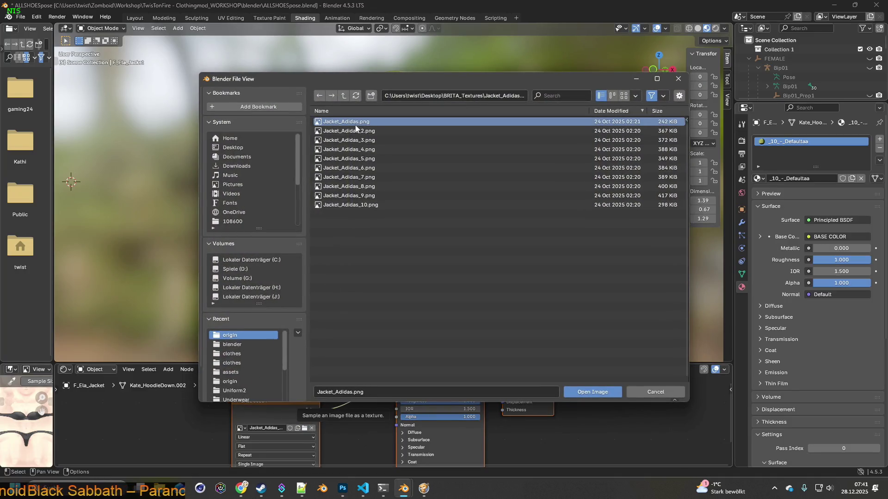
pyautogui.click(611, 398)
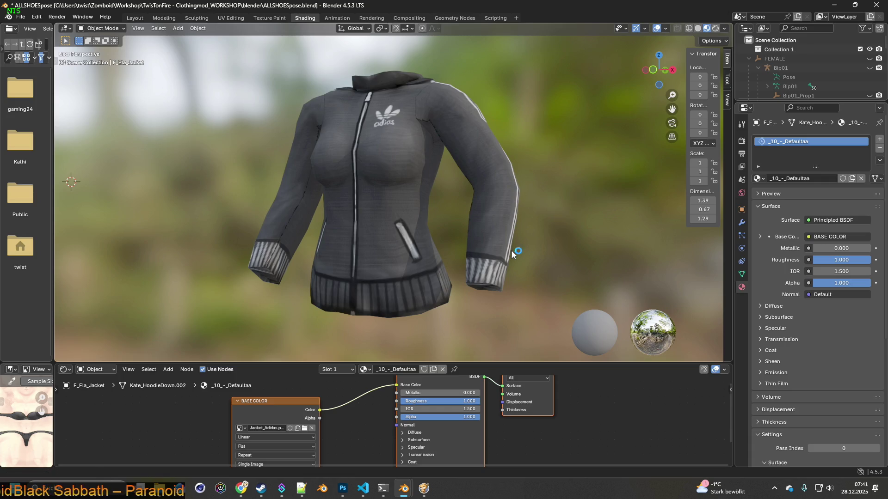
pyautogui.press('super+shift+s')
pyautogui.moveTo(198, 50)
pyautogui.mouseDown()
pyautogui.moveTo(511, 332)
pyautogui.moveTo(540, 341)
pyautogui.mouseUp()
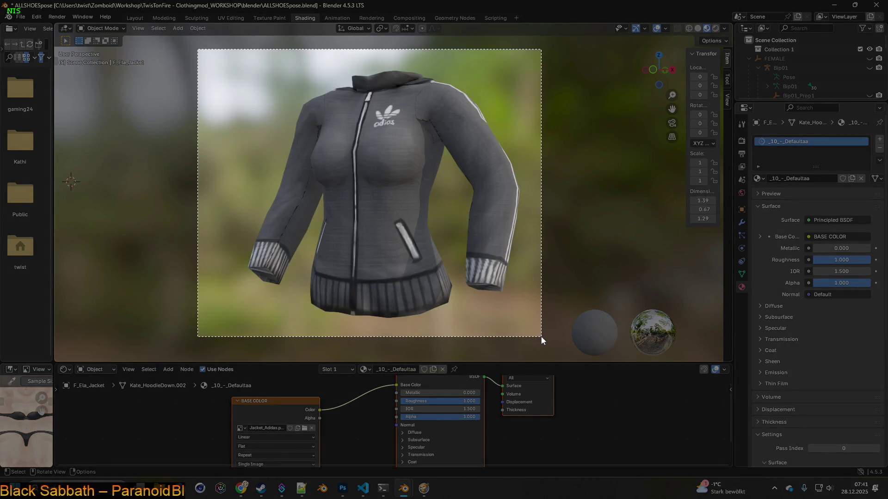
pyautogui.hotkey('alt', 'Tab')
pyautogui.hotkey('ctrl', 'v')
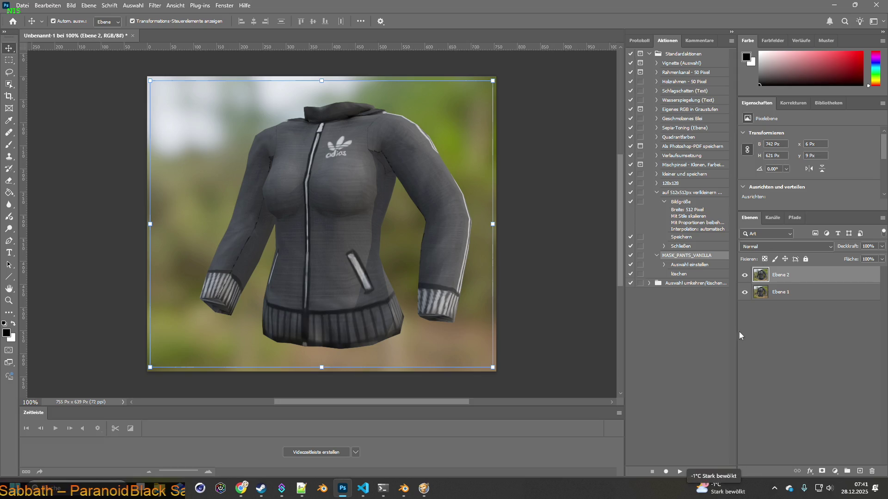
# Step: Toggle and compare the two jacket layers to identify the older one
pyautogui.click(768, 292)
pyautogui.click(766, 277)
pyautogui.click(767, 292)
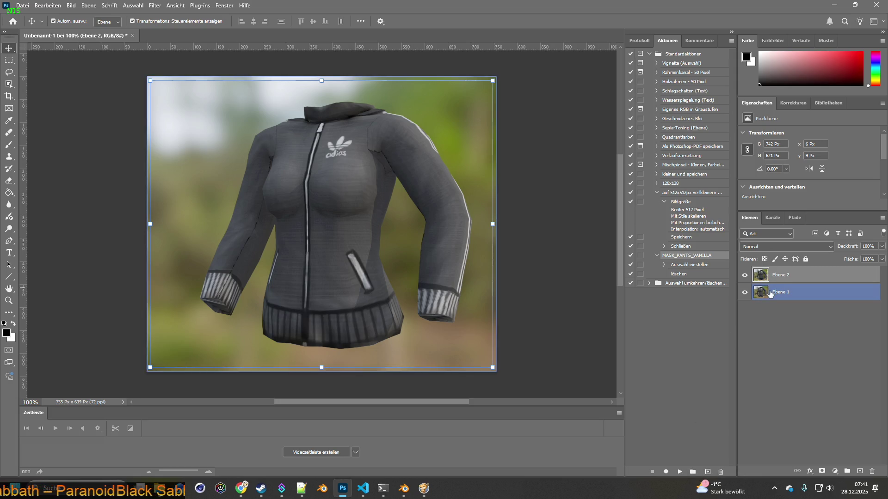
pyautogui.click(765, 278)
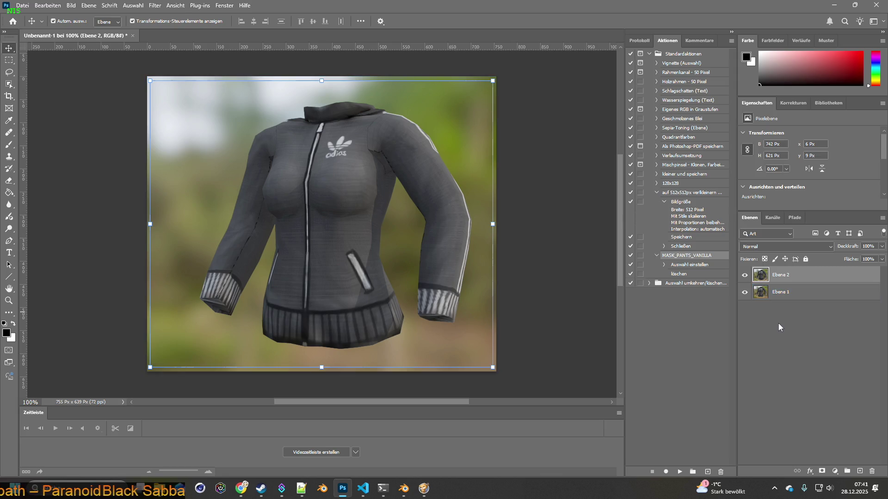
pyautogui.click(761, 294)
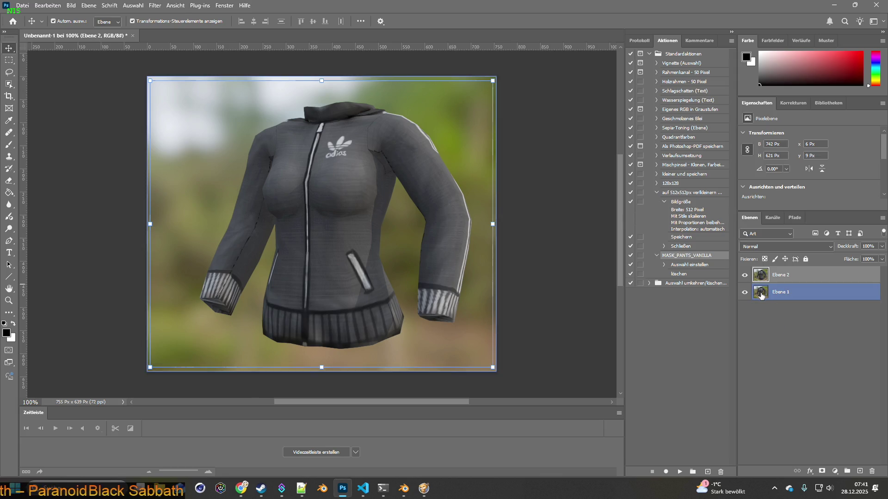
pyautogui.keyDown('ctrl'); pyautogui.click(744, 294); pyautogui.keyUp('ctrl')
pyautogui.hotkey('ctrl', 'd')
pyautogui.click(745, 275)
pyautogui.click(744, 275)
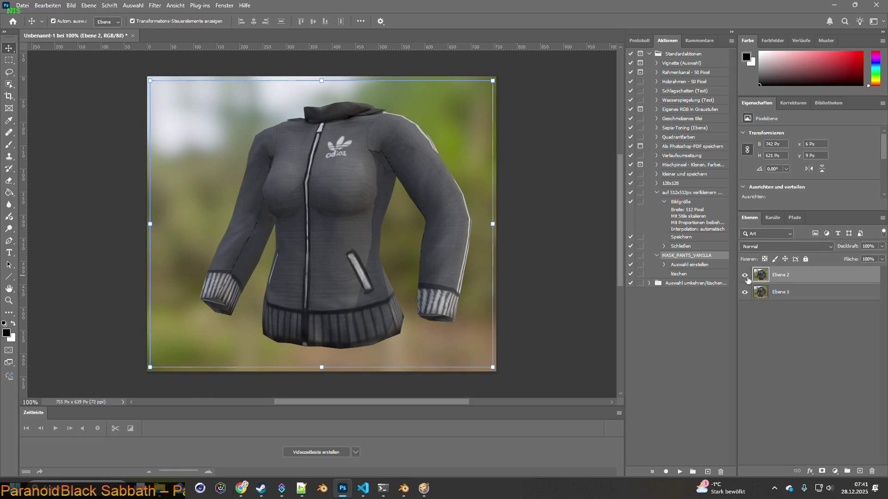
# Step: Delete the old Ebene 1 layer and name the remaining grey capture Ebene 1
pyautogui.click(759, 290)
pyautogui.moveTo(760, 291)
pyautogui.mouseDown()
pyautogui.moveTo(796, 317)
pyautogui.moveTo(871, 471)
pyautogui.mouseUp()
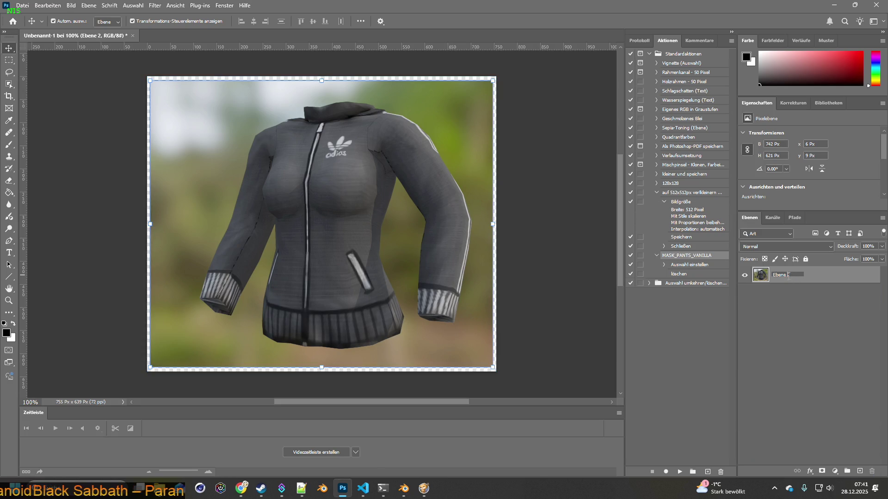
pyautogui.click(801, 314)
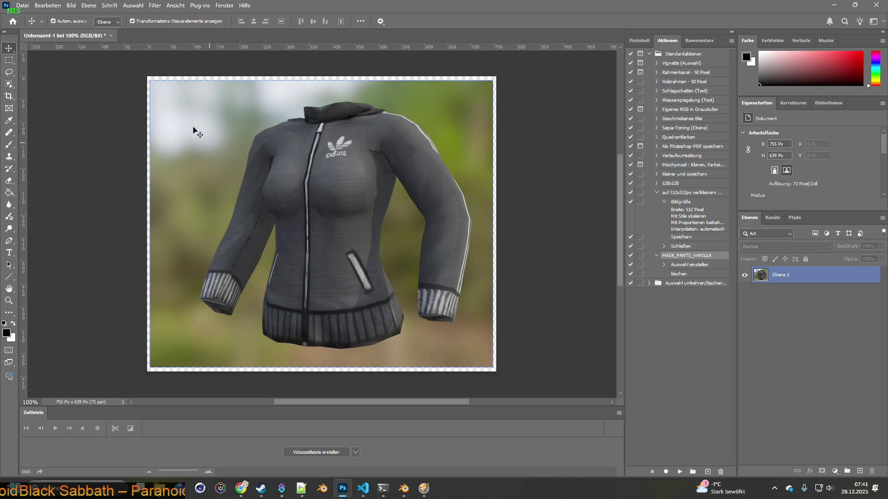
pyautogui.hotkey('alt', 'Tab')
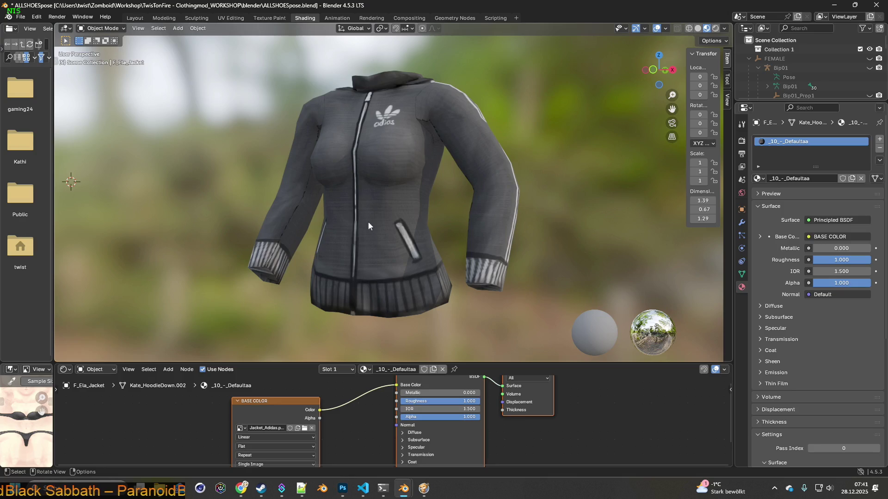
# Step: Load pink Jacket_Adidas_2.png, snip the jacket and paste it as a Photoshop layer
pyautogui.click(305, 428)
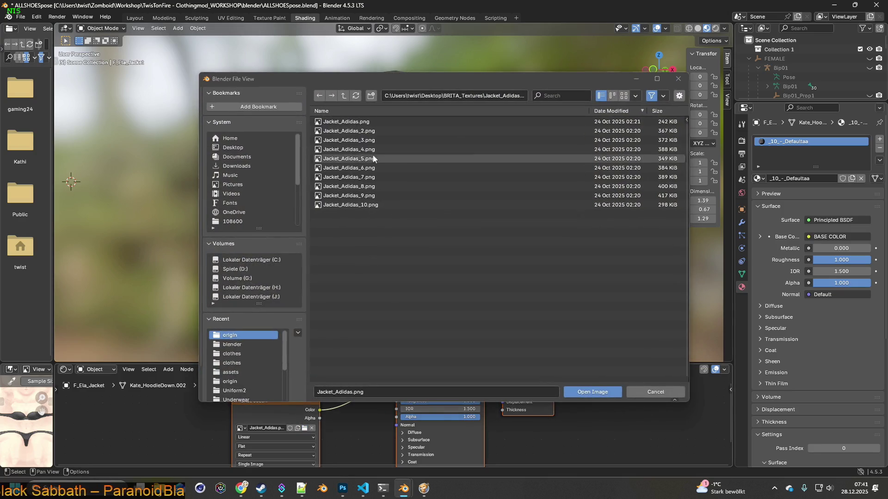
pyautogui.click(365, 130)
pyautogui.click(585, 393)
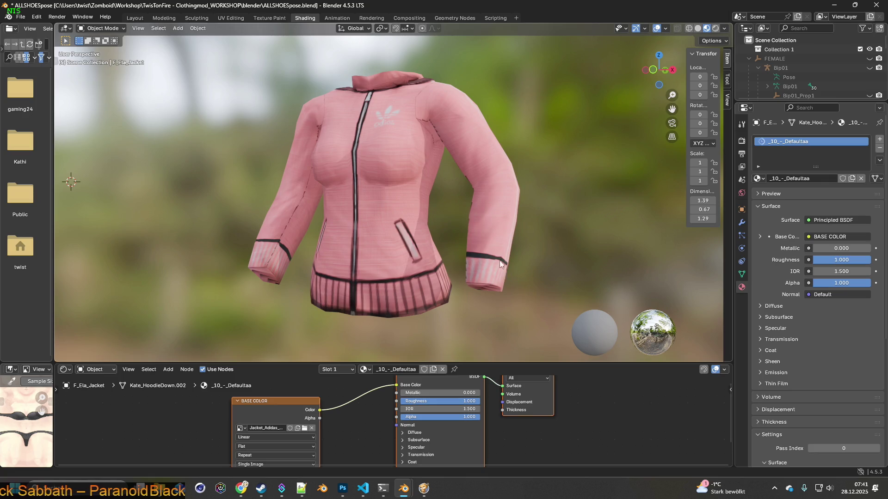
pyautogui.press('super+shift+s')
pyautogui.moveTo(215, 52)
pyautogui.mouseDown()
pyautogui.moveTo(268, 88)
pyautogui.moveTo(540, 333)
pyautogui.mouseUp()
pyautogui.hotkey('alt', 'Tab')
pyautogui.hotkey('ctrl', 'v')
pyautogui.hotkey('alt', 'Tab')
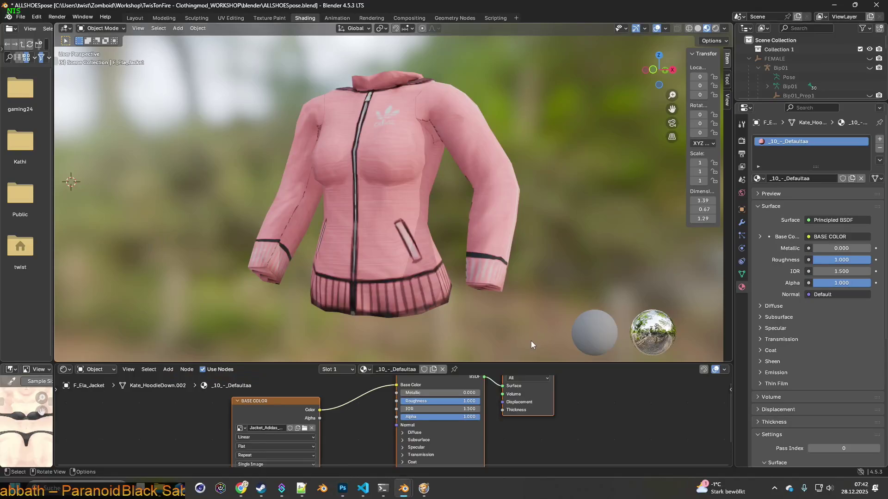
# Step: Load red Jacket_Adidas_3.png and snip the red jacket for Photoshop
pyautogui.click(304, 428)
pyautogui.click(365, 143)
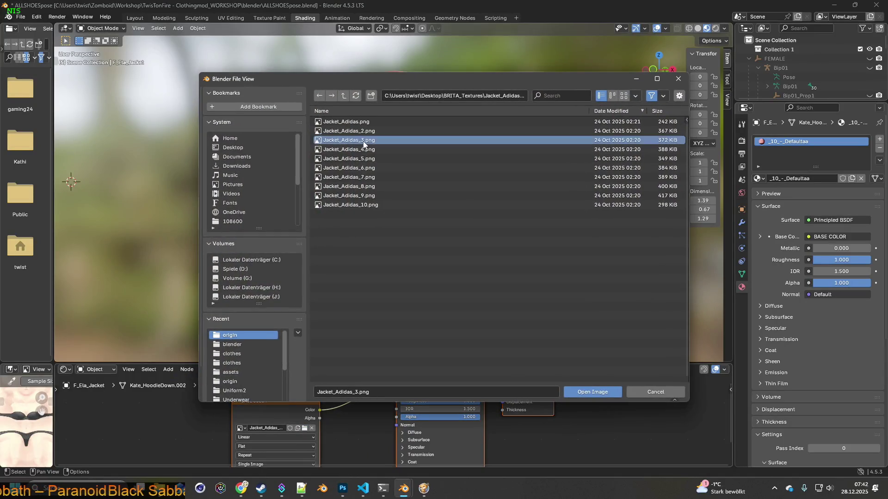
pyautogui.click(594, 391)
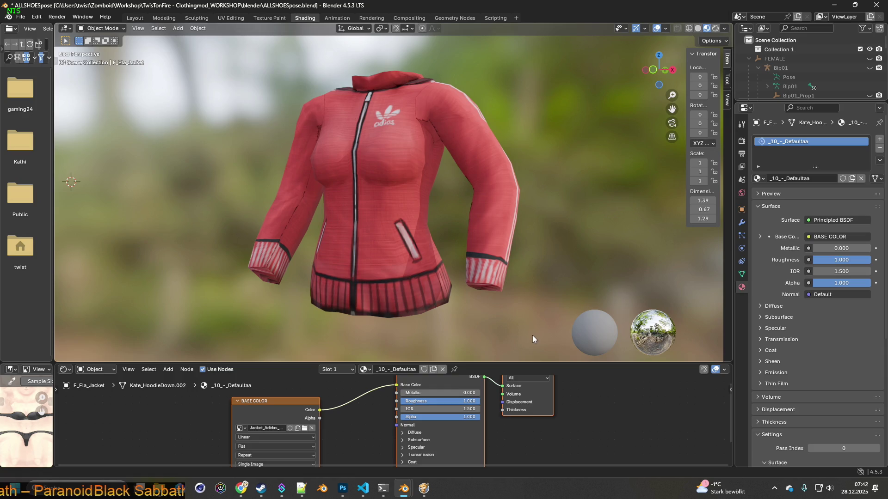
pyautogui.press('super+shift+s')
pyautogui.moveTo(220, 52); pyautogui.dragTo(547, 334)
pyautogui.hotkey('ctrl', 'z')
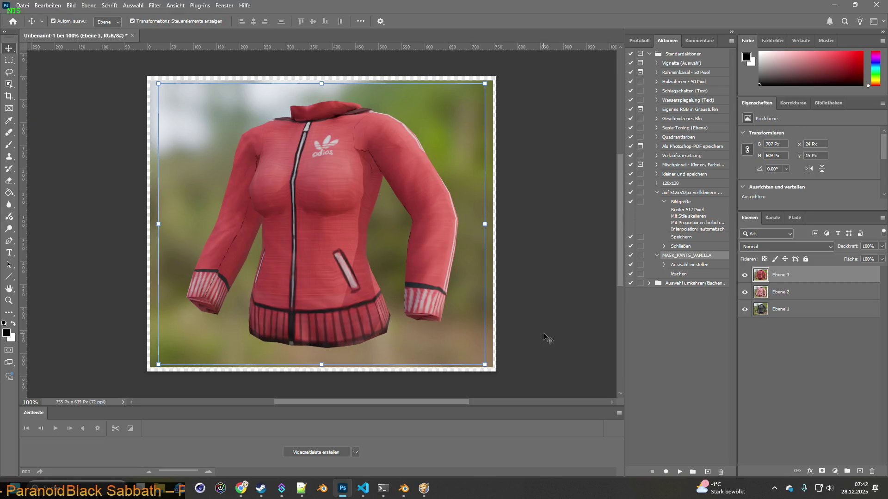
pyautogui.hotkey('alt', 'Tab')
# Step: Load light green Jacket_Adidas_4.png, snip it and paste it as layer Ebene 4
pyautogui.click(305, 430)
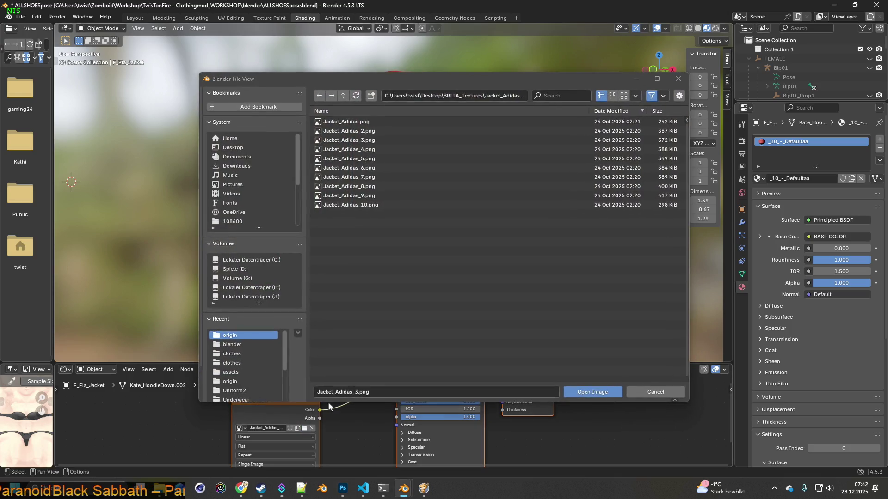
pyautogui.moveTo(433, 76)
pyautogui.mouseDown()
pyautogui.moveTo(403, 276)
pyautogui.moveTo(418, 381)
pyautogui.moveTo(442, 425)
pyautogui.moveTo(440, 445)
pyautogui.moveTo(444, 99)
pyautogui.mouseUp()
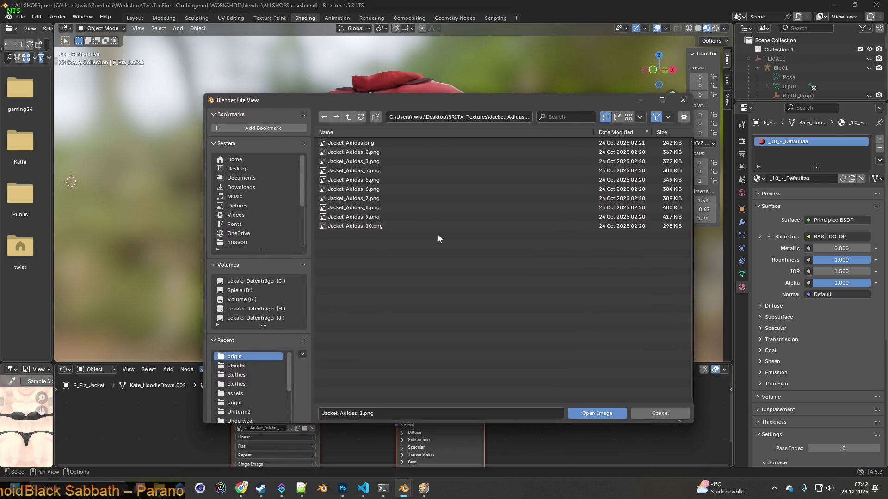
pyautogui.click(353, 171)
pyautogui.click(600, 411)
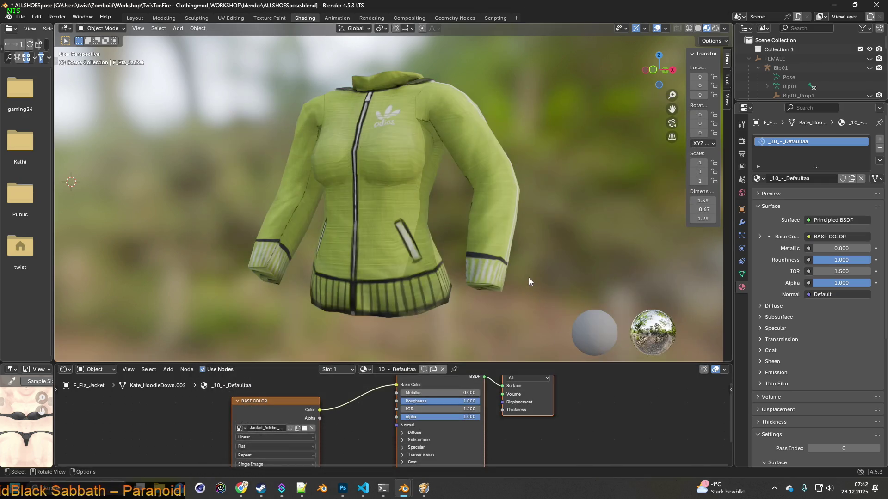
pyautogui.press('super+shift+s')
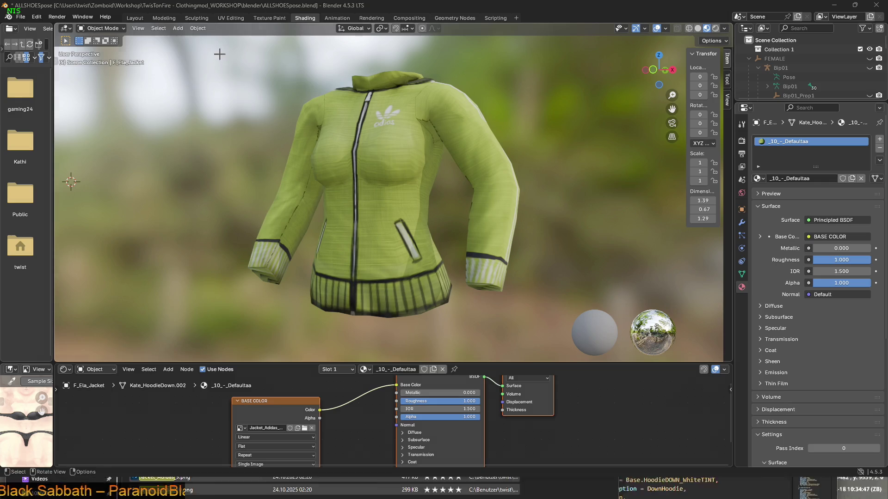
pyautogui.moveTo(219, 53); pyautogui.dragTo(511, 307)
pyautogui.hotkey('alt', 'Tab')
pyautogui.hotkey('ctrl', 'v')
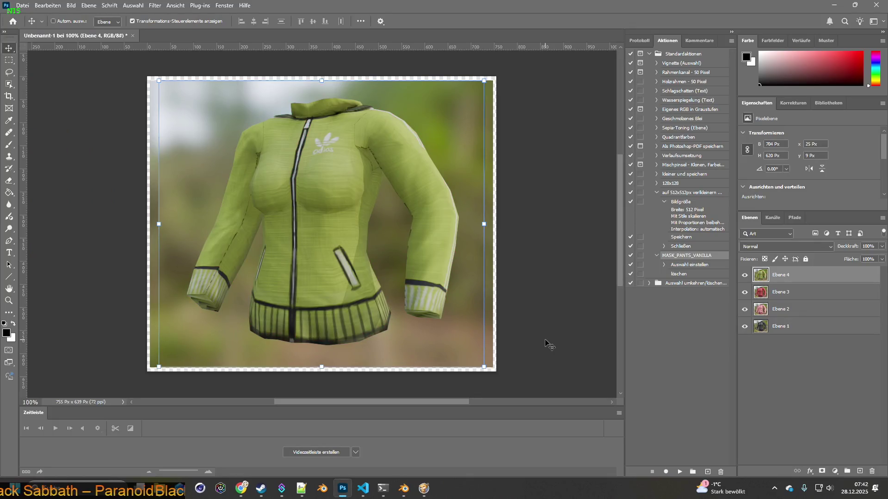
pyautogui.hotkey('alt', 'Tab')
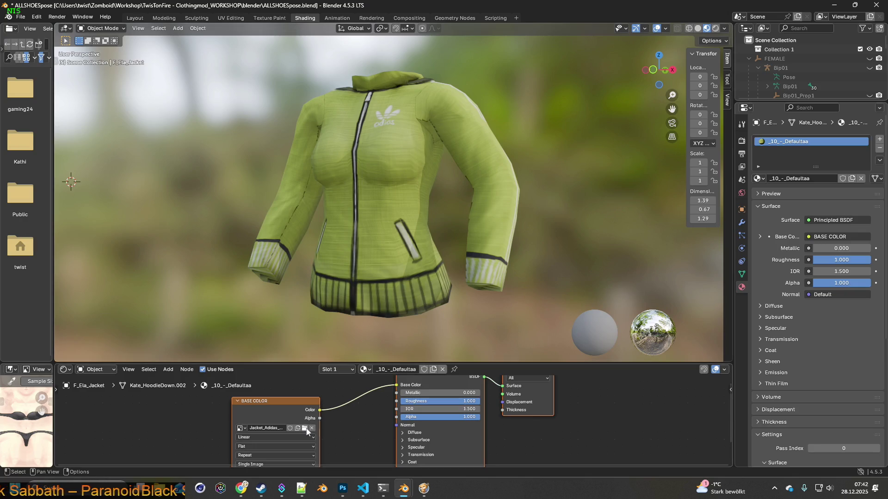
# Step: Load dark green Jacket_Adidas_5.png, snip it and paste it as layer Ebene 5
pyautogui.click(308, 430)
pyautogui.click(351, 159)
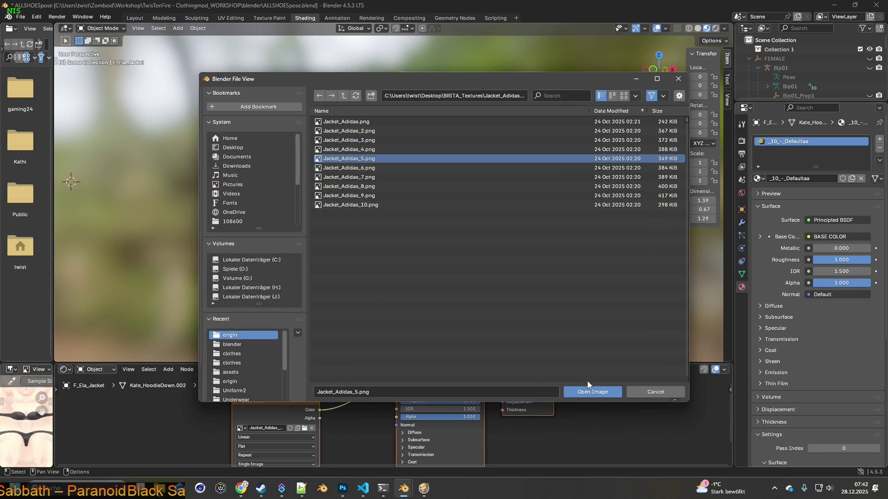
pyautogui.click(587, 391)
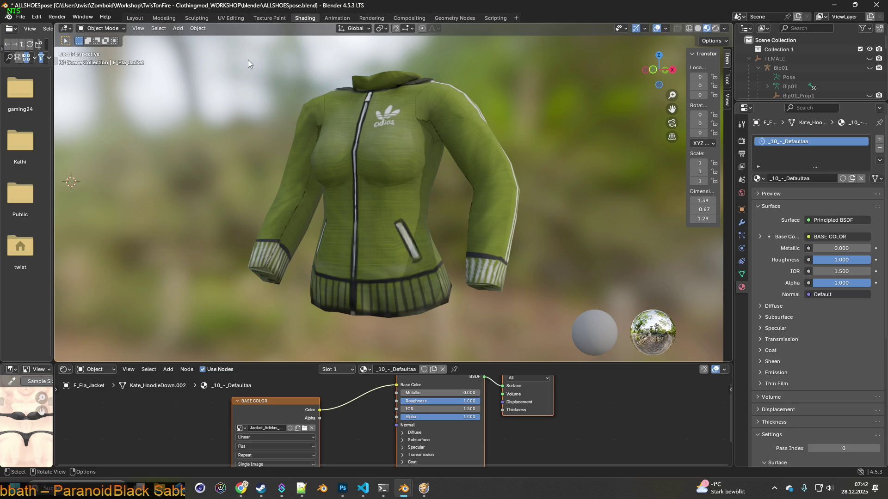
pyautogui.press('super+shift+s')
pyautogui.moveTo(227, 54)
pyautogui.mouseDown()
pyautogui.moveTo(568, 329)
pyautogui.moveTo(555, 343)
pyautogui.moveTo(543, 334)
pyautogui.mouseUp()
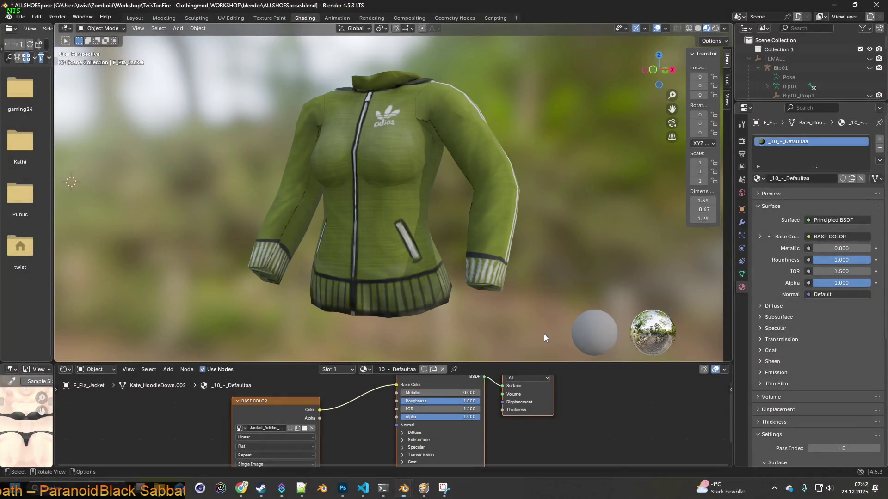
pyautogui.hotkey('alt', 'Tab')
pyautogui.hotkey('ctrl', 'v')
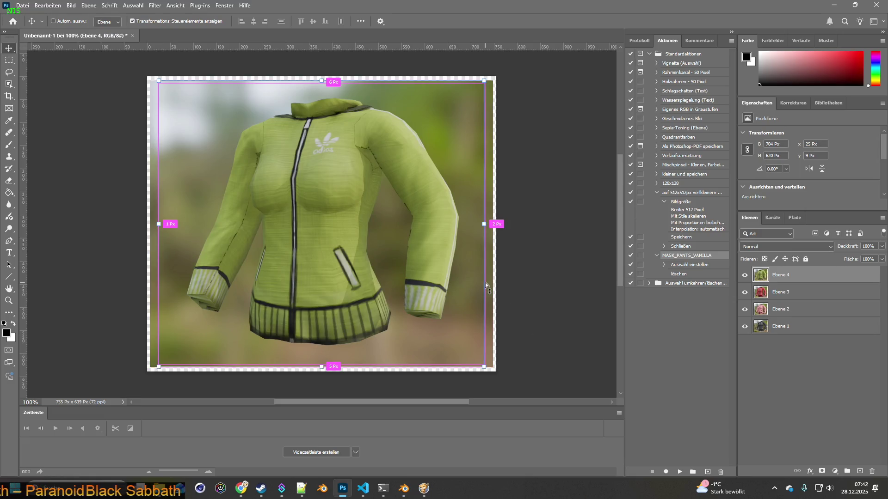
pyautogui.hotkey('ctrl', 'v')
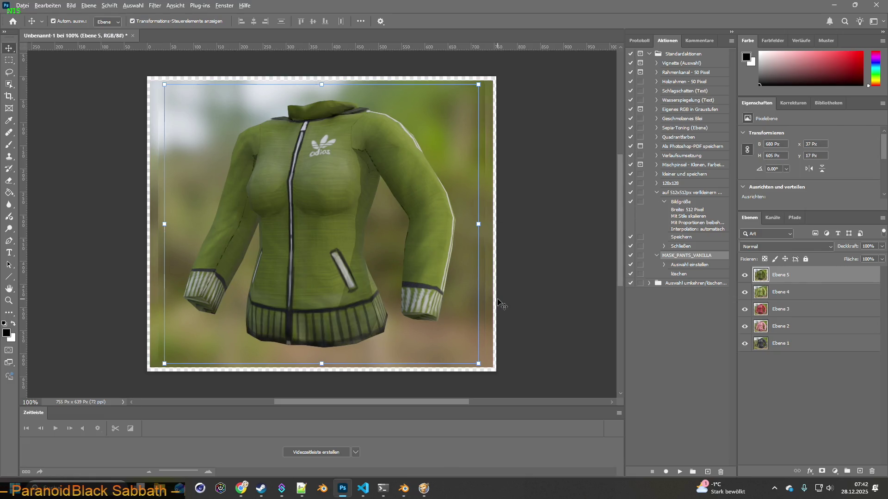
pyautogui.hotkey('alt', 'Tab')
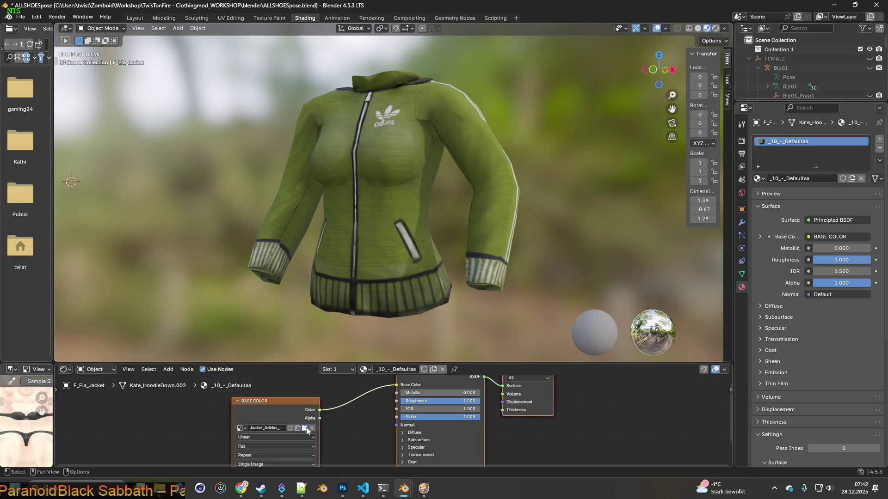
# Step: Load yellow Jacket_Adidas_6.png, snip the jacket and add it to Photoshop
pyautogui.click(305, 429)
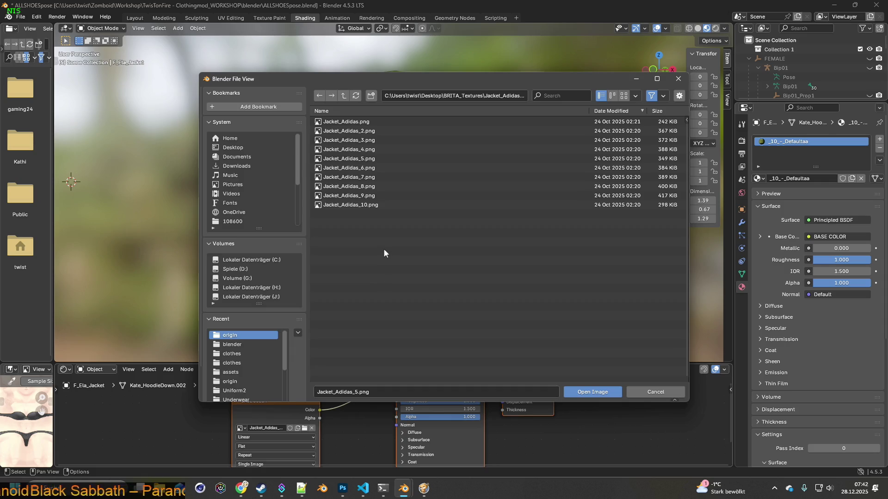
pyautogui.click(354, 167)
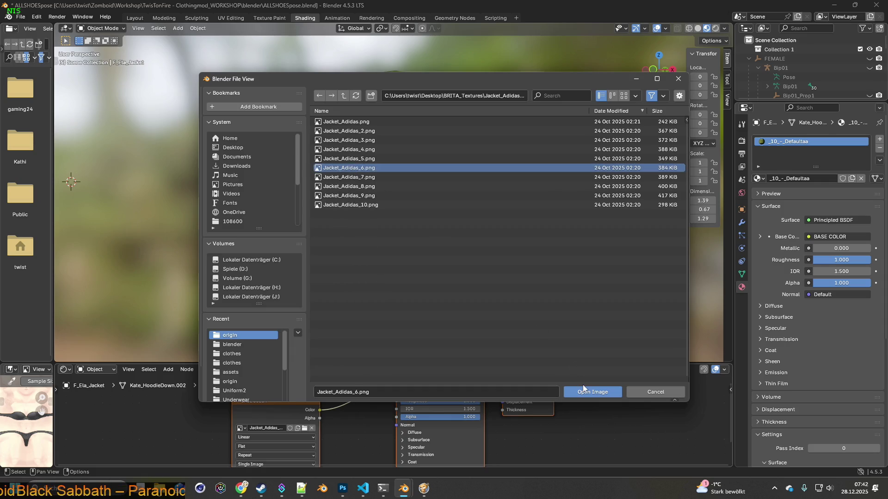
pyautogui.click(583, 391)
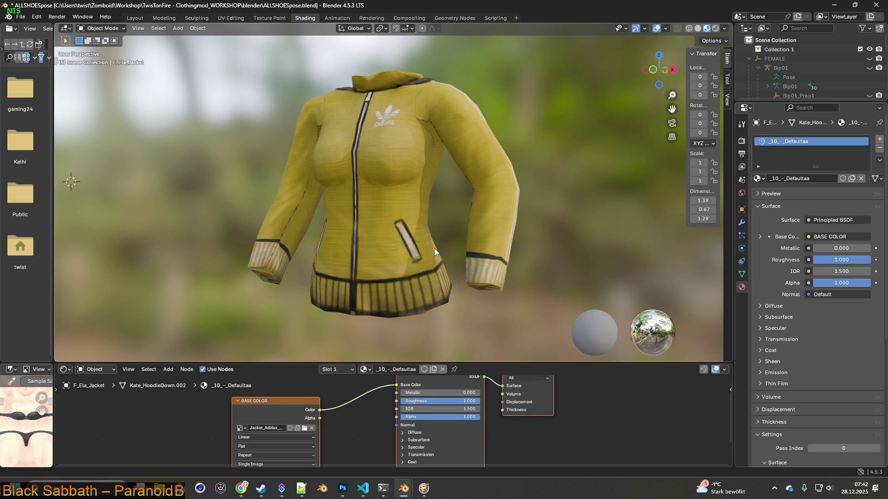
pyautogui.press('super+shift+s')
pyautogui.moveTo(231, 59)
pyautogui.mouseDown()
pyautogui.moveTo(519, 331)
pyautogui.moveTo(541, 335)
pyautogui.mouseUp()
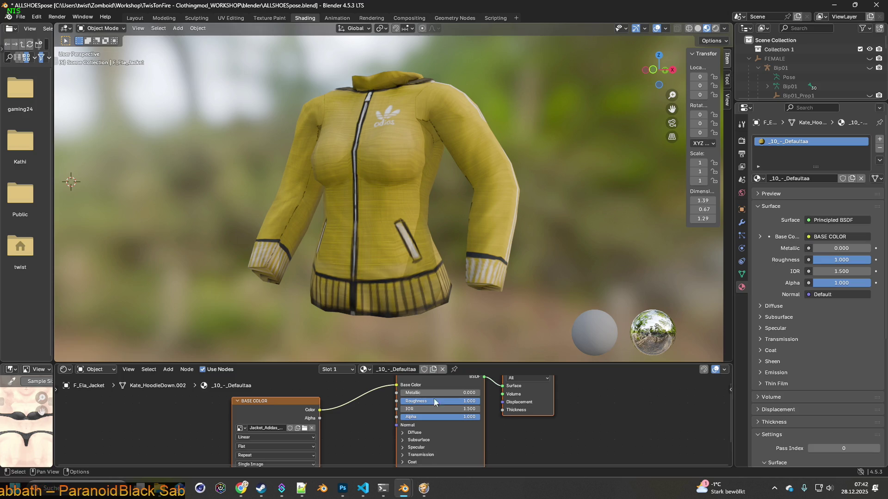
pyautogui.moveTo(404, 489)
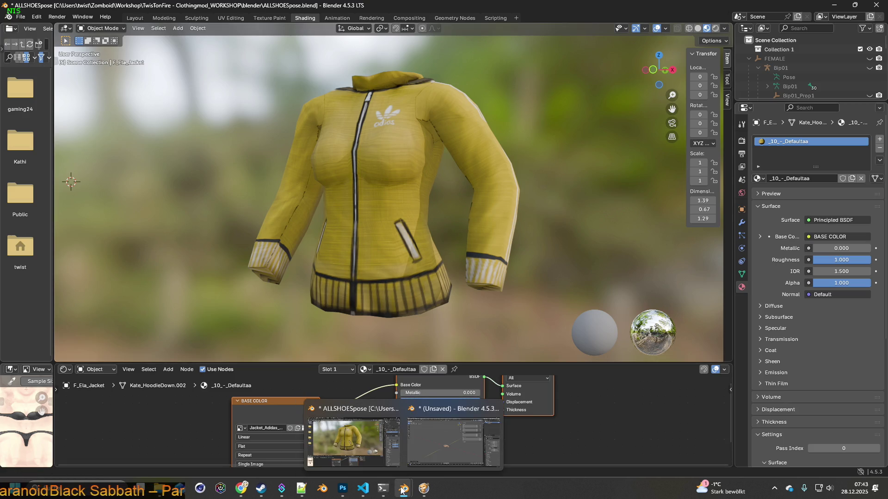
pyautogui.click(342, 488)
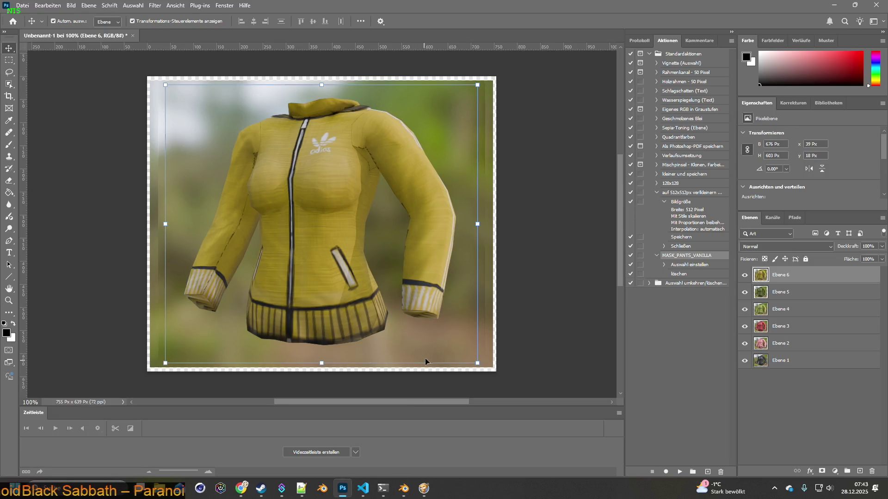
pyautogui.hotkey('alt', 'Tab')
# Step: Load blue Jacket_Adidas_7 texture, snip it and paste it as a new Photoshop layer
pyautogui.click(305, 427)
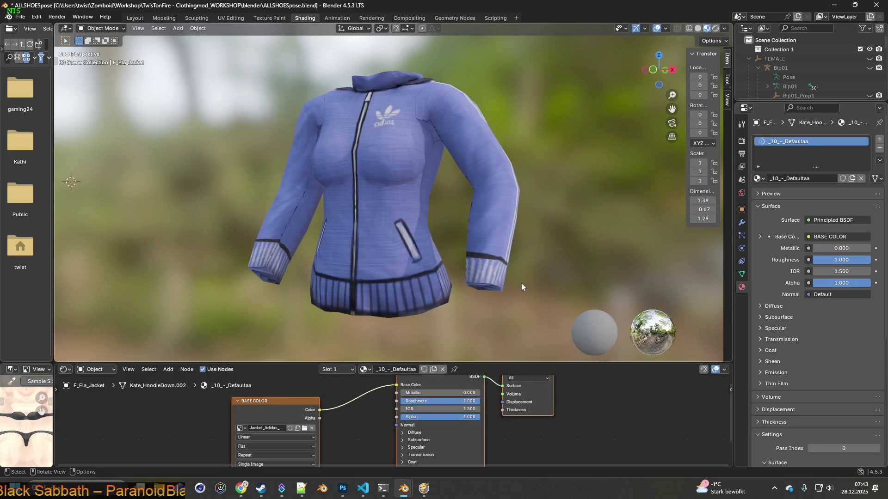
pyautogui.press('super+shift+s')
pyautogui.moveTo(231, 55); pyautogui.dragTo(537, 332)
pyautogui.hotkey('alt', 'Tab')
pyautogui.hotkey('ctrl', 'v')
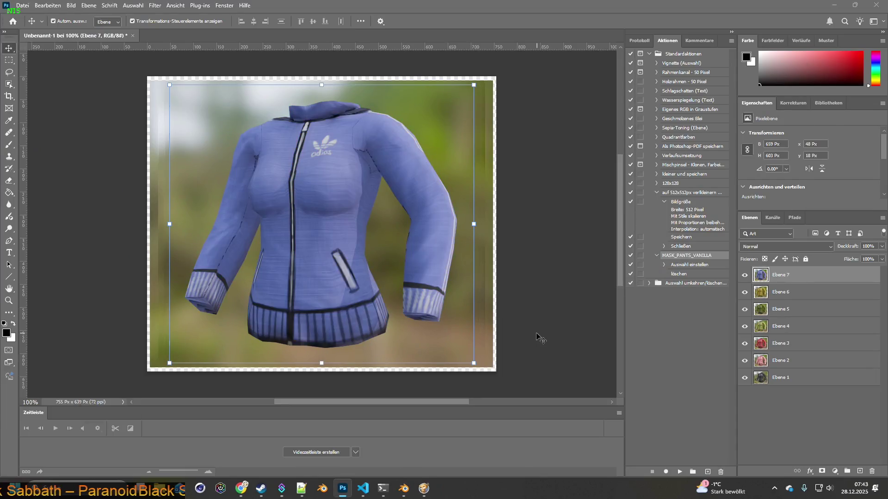
pyautogui.hotkey('alt', 'Tab')
# Step: Load purple Jacket_Adidas_8.png, snip the jacket and add it to Photoshop
pyautogui.click(305, 429)
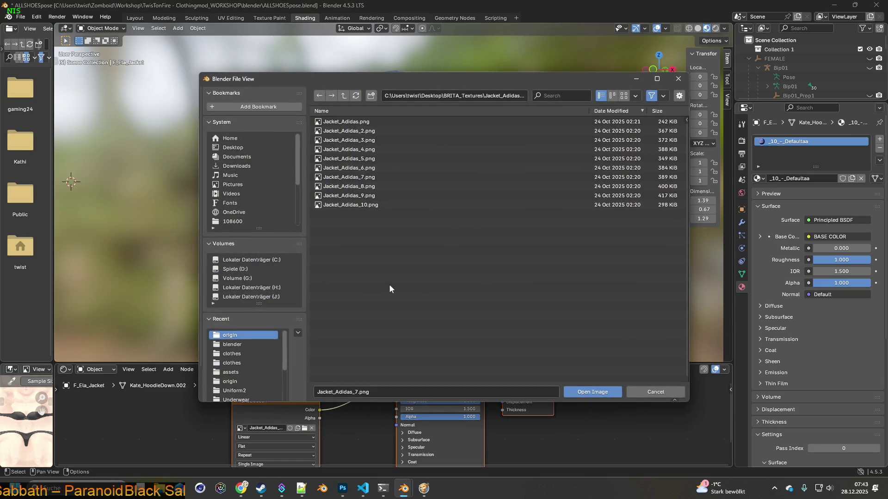
pyautogui.click(352, 186)
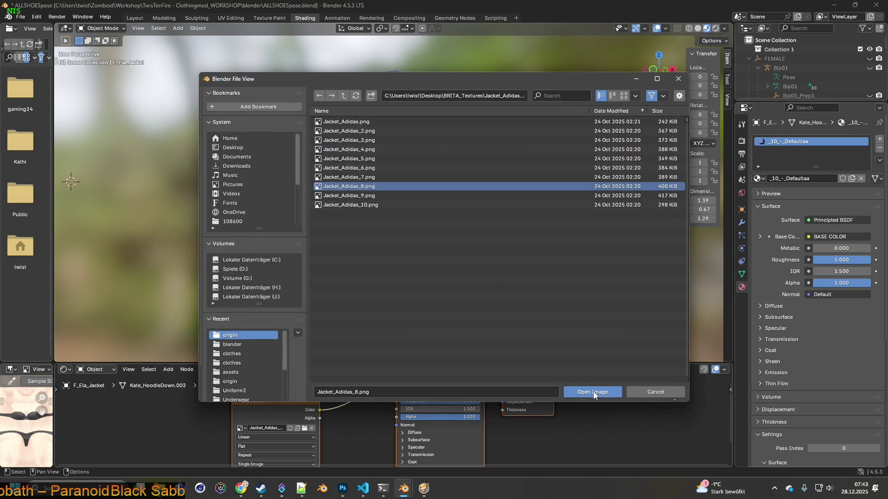
pyautogui.click(593, 393)
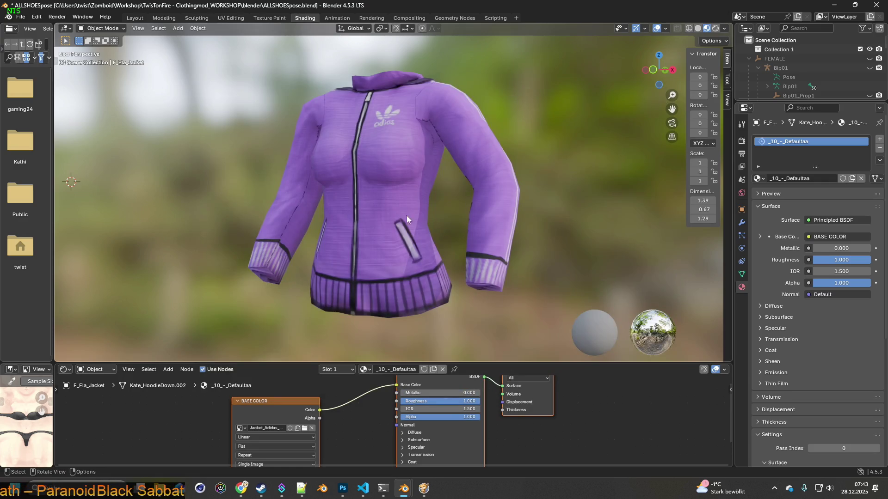
pyautogui.press('super+shift+s')
pyautogui.moveTo(231, 54)
pyautogui.mouseDown()
pyautogui.moveTo(435, 228)
pyautogui.moveTo(542, 337)
pyautogui.mouseUp()
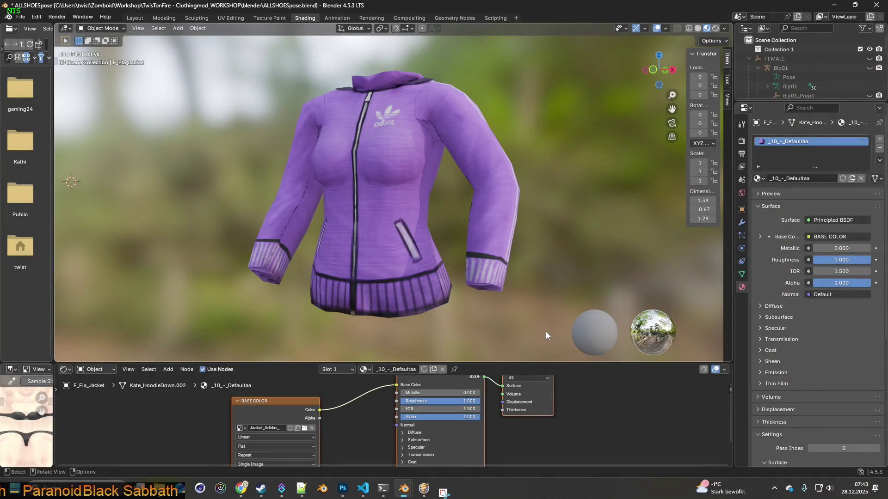
pyautogui.hotkey('alt', 'Tab')
pyautogui.hotkey('alt', 'Tab')
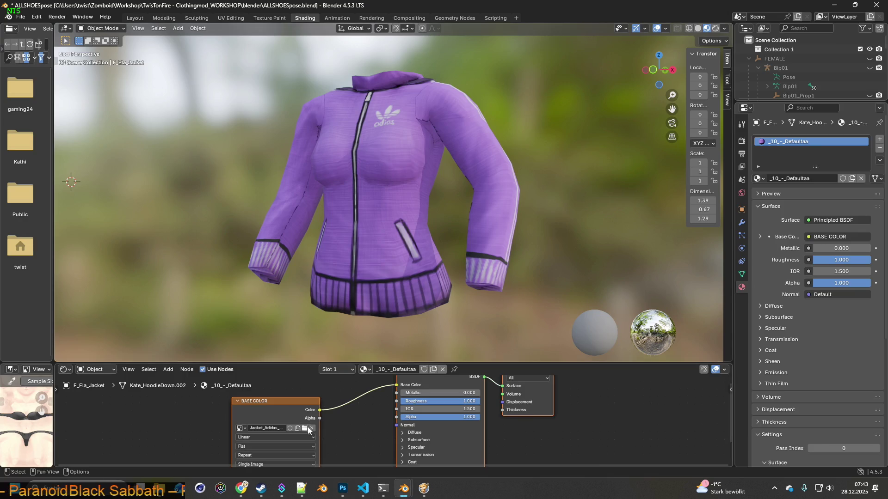
# Step: Load pink Jacket_Adidas_9.png and snip the jacket from the viewport
pyautogui.click(306, 429)
pyautogui.click(365, 195)
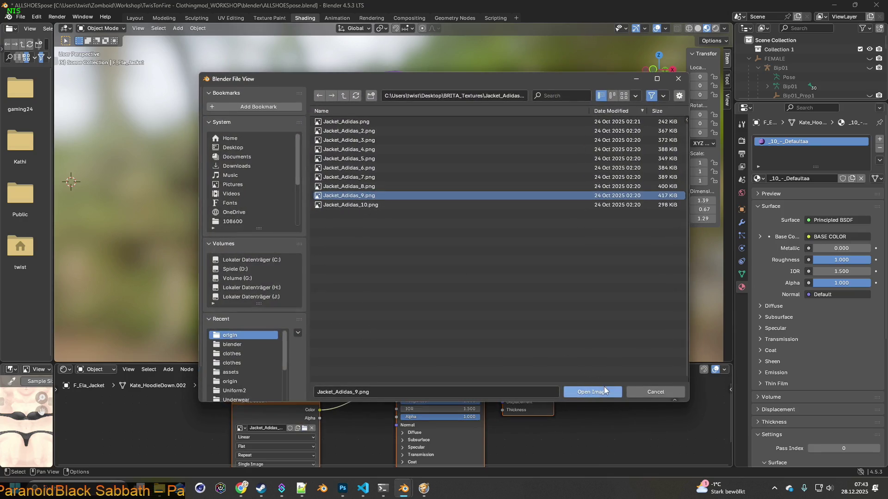
pyautogui.click(602, 391)
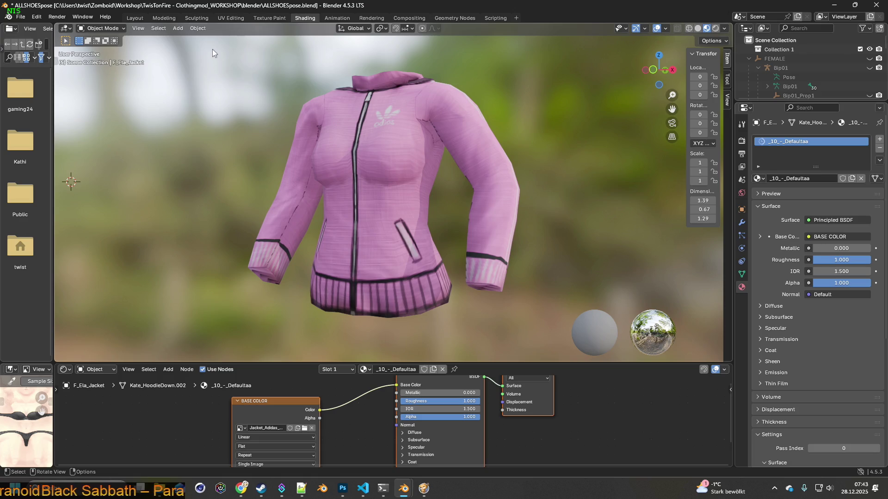
pyautogui.press('super+shift+s')
pyautogui.moveTo(217, 54); pyautogui.dragTo(559, 340)
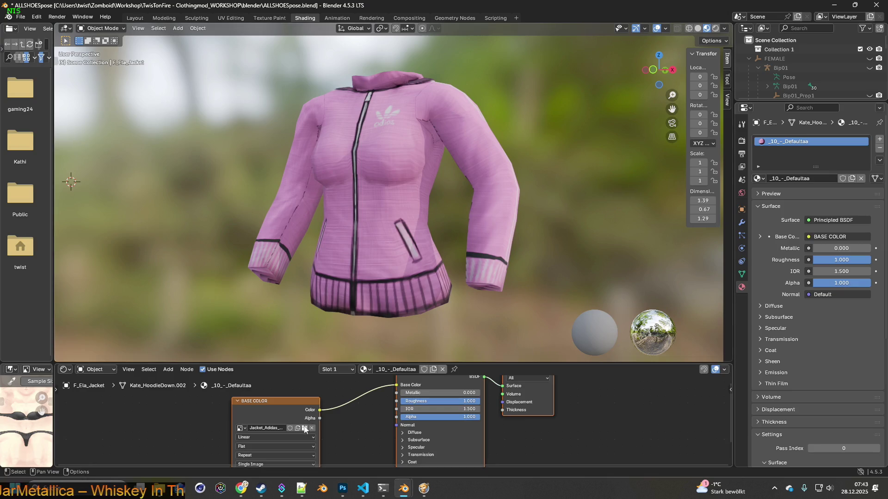
# Step: Load camo Jacket_Adidas_10.png, snip it and paste it as layer Ebene 10
pyautogui.click(304, 429)
pyautogui.click(351, 208)
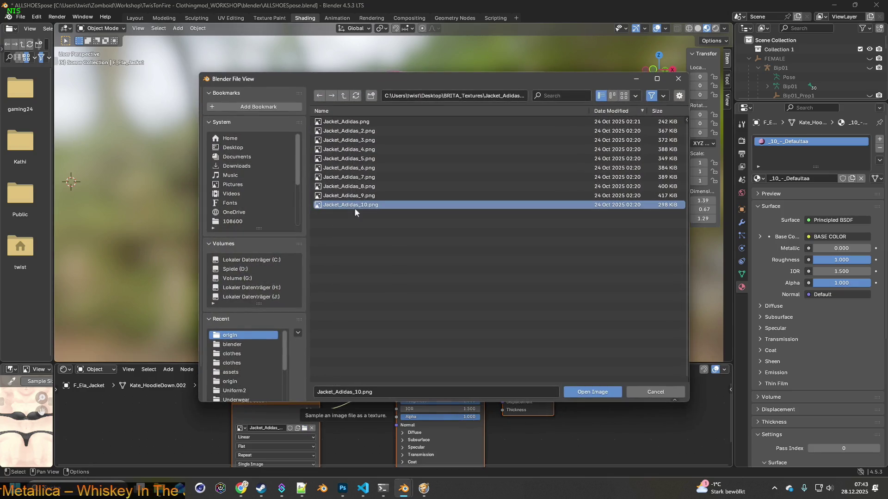
pyautogui.click(592, 391)
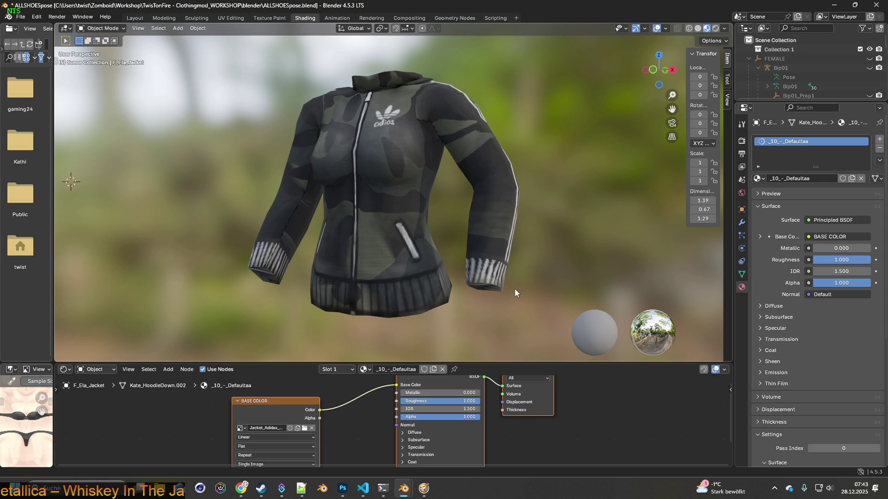
pyautogui.press('shift+super+s')
pyautogui.moveTo(225, 58); pyautogui.dragTo(544, 335)
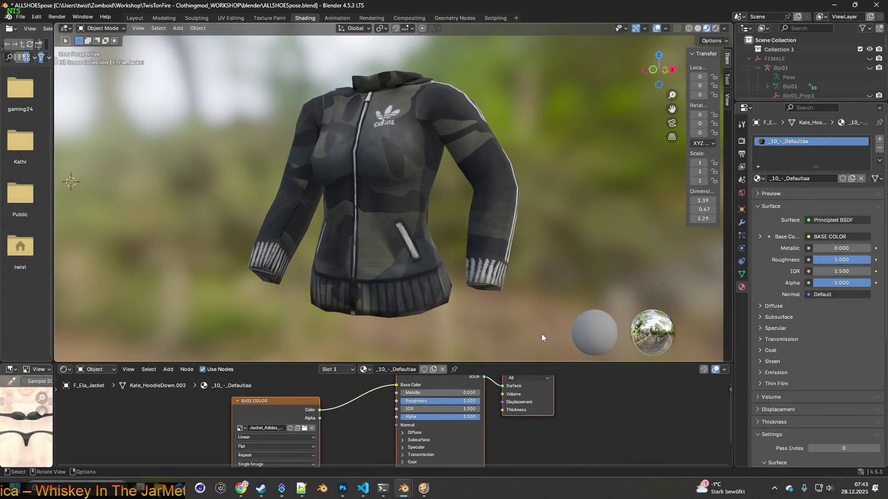
pyautogui.hotkey('alt', 'Tab')
pyautogui.hotkey('ctrl', 'v')
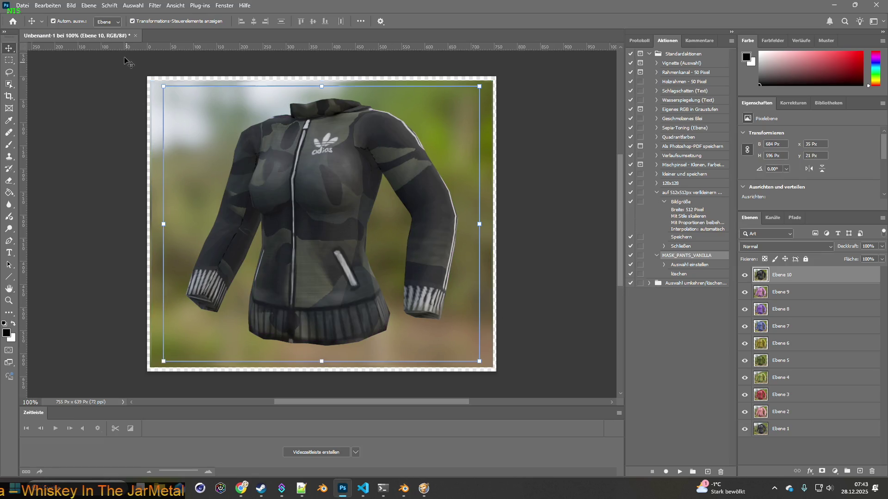
# Step: Start Speichern unter and navigate to the BRITA_Textures\Jacket_Adidas folder
pyautogui.click(23, 5)
pyautogui.click(44, 118)
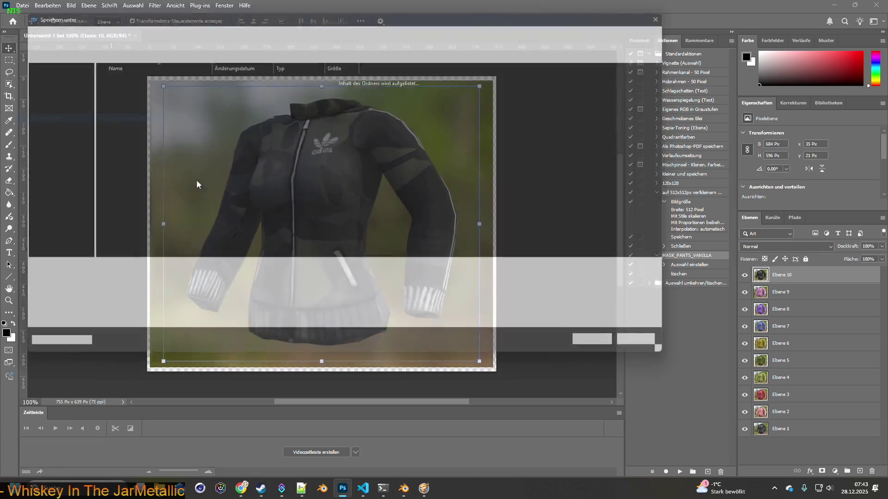
pyautogui.click(136, 26)
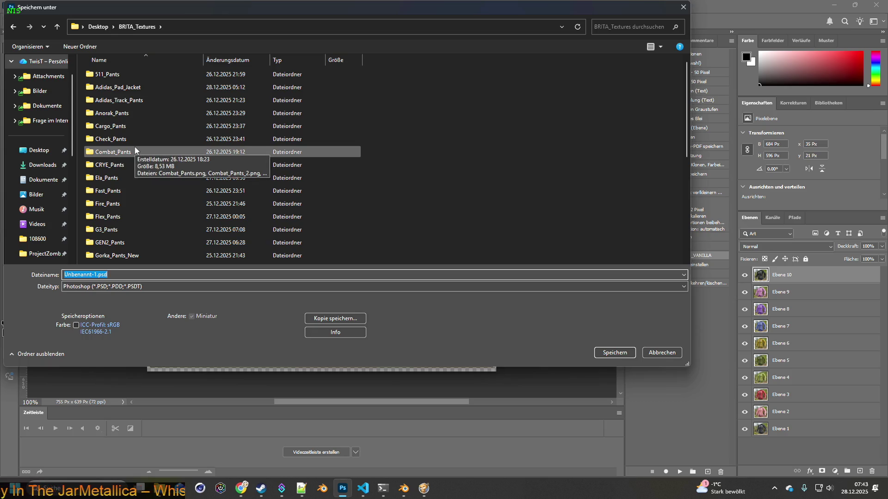
pyautogui.scroll(-4, 134, 140)
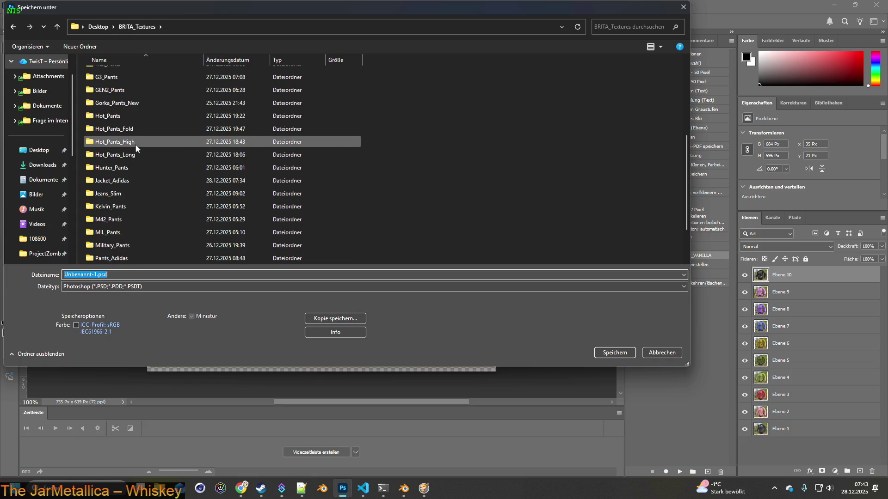
pyautogui.scroll(-1, 137, 147)
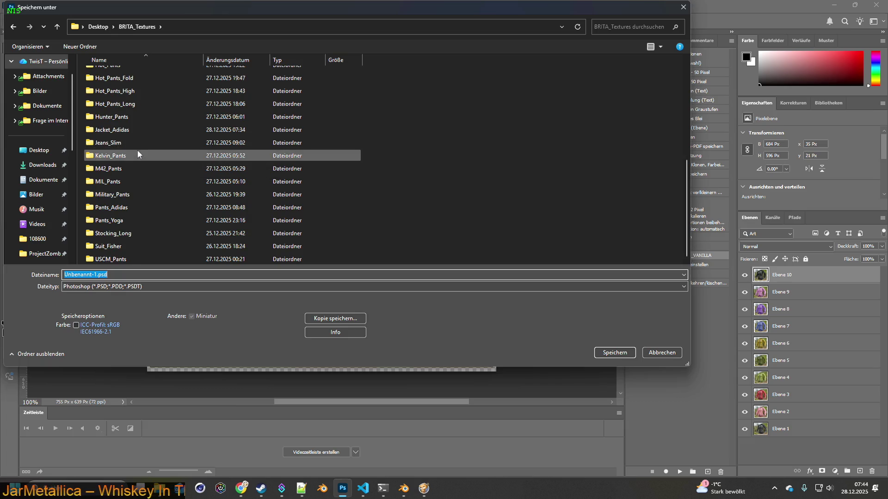
pyautogui.scroll(5, 137, 153)
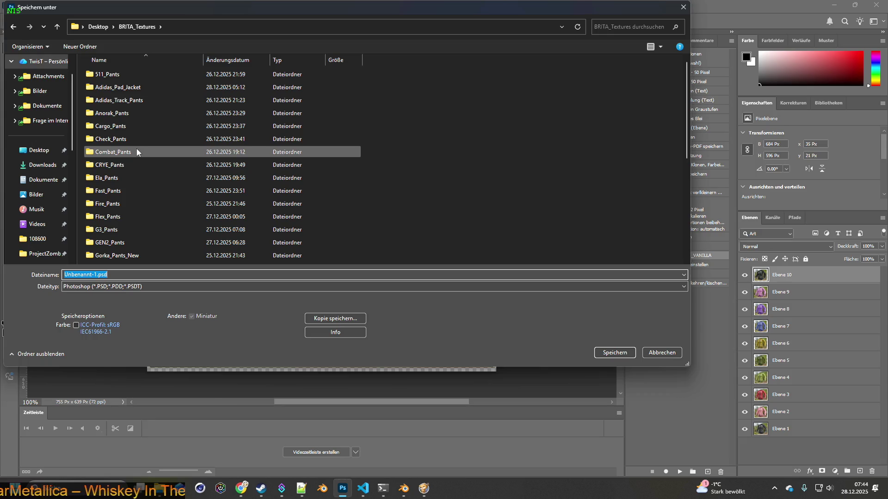
pyautogui.click(236, 60)
pyautogui.doubleClick(144, 75)
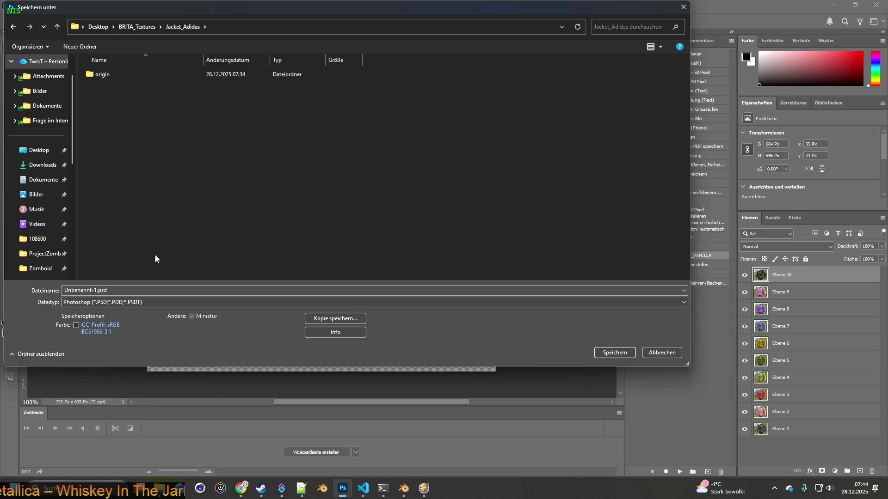
# Step: Name the file jacket_adios_raw and save it, accepting the compatibility options
pyautogui.click(89, 290)
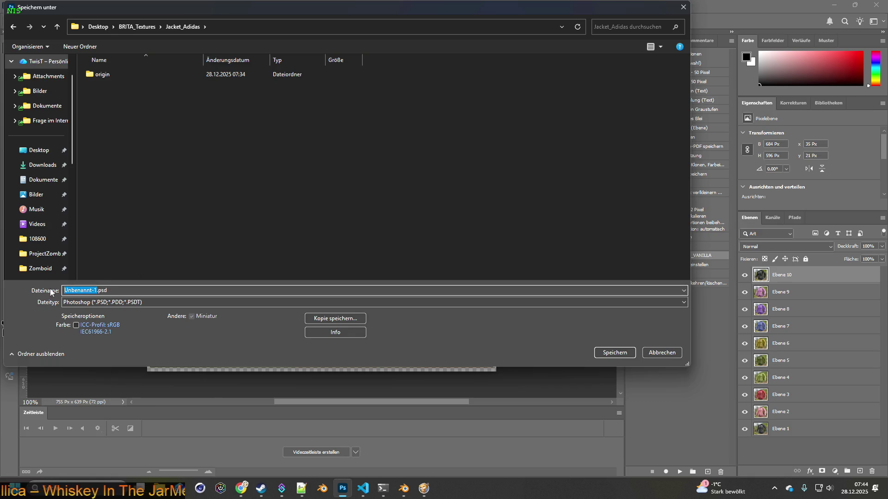
pyautogui.write('jacket_adios_raw')
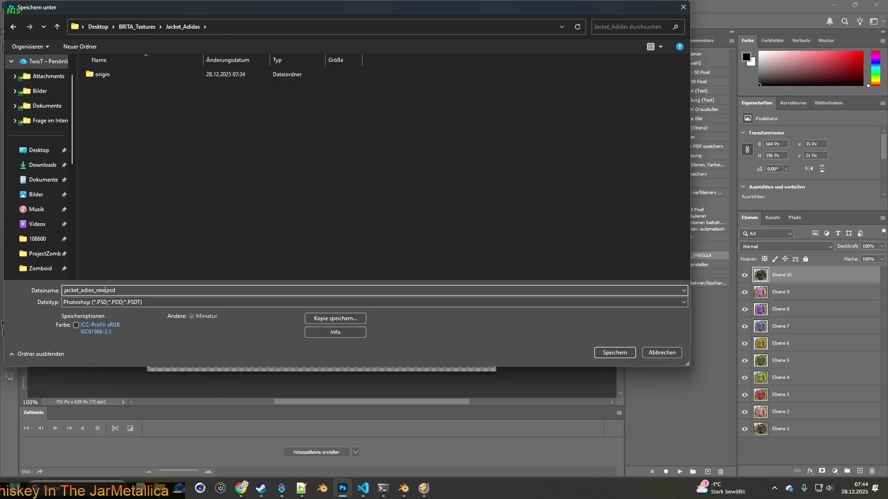
pyautogui.press('Return')
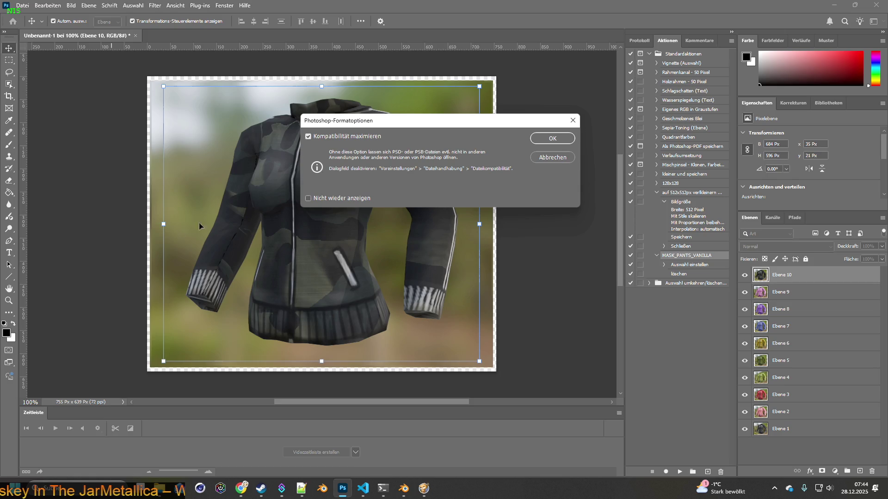
pyautogui.click(546, 140)
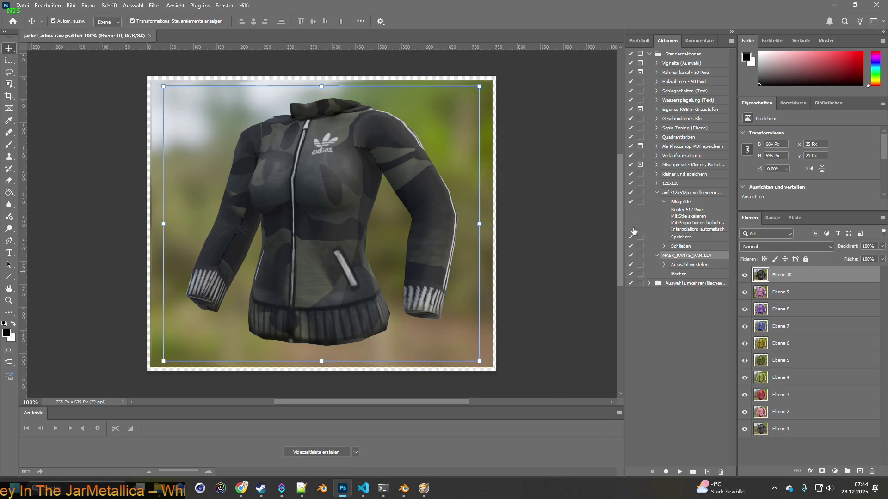
# Step: Create a 500×500 px transparent document, Unbenannt-1, place its tab first, and return to jacket_adios_raw.psd
pyautogui.doubleClick(35, 10)
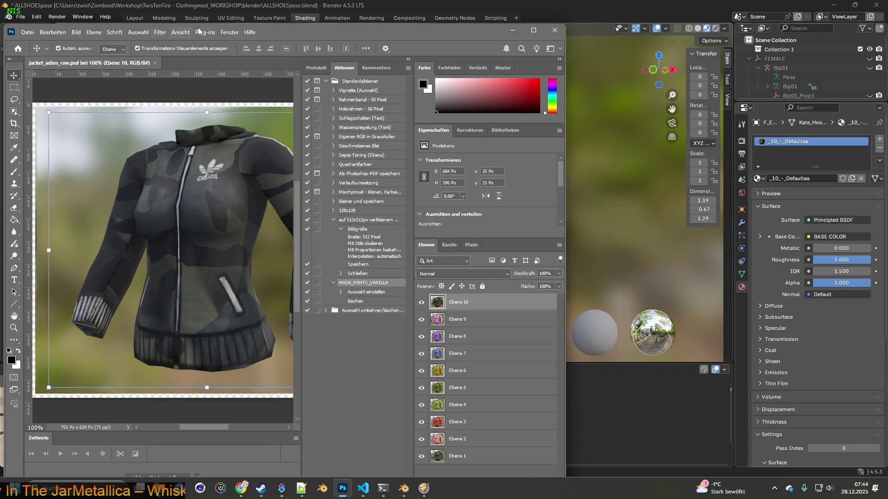
pyautogui.doubleClick(332, 27)
pyautogui.click(22, 5)
pyautogui.click(21, 15)
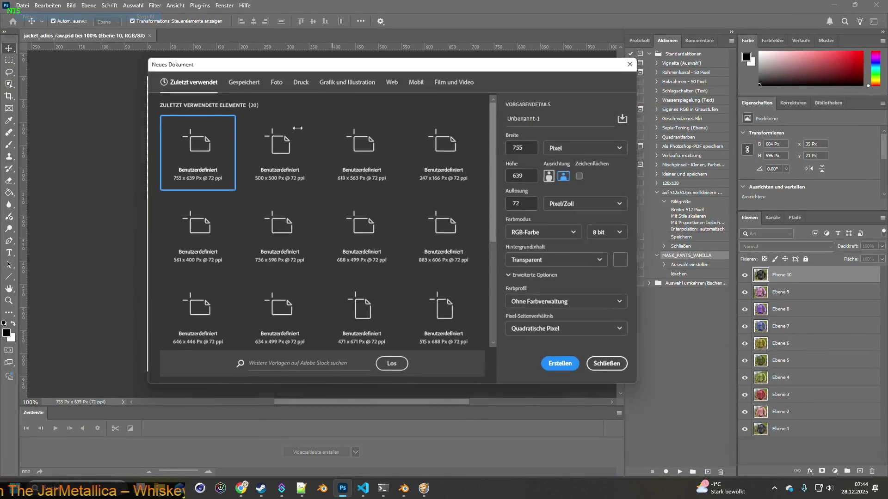
pyautogui.click(531, 149)
pyautogui.write('500')
pyautogui.click(517, 175)
pyautogui.write('500')
pyautogui.click(564, 367)
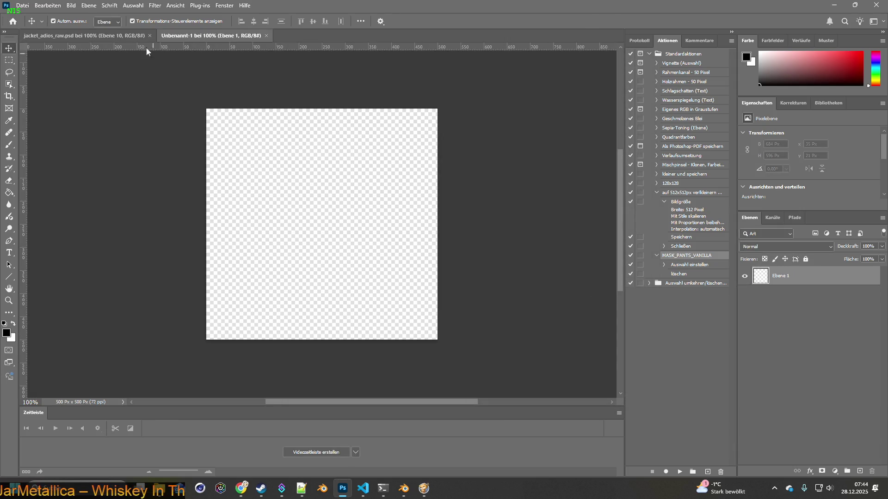
pyautogui.moveTo(197, 38); pyautogui.dragTo(60, 38)
pyautogui.click(205, 39)
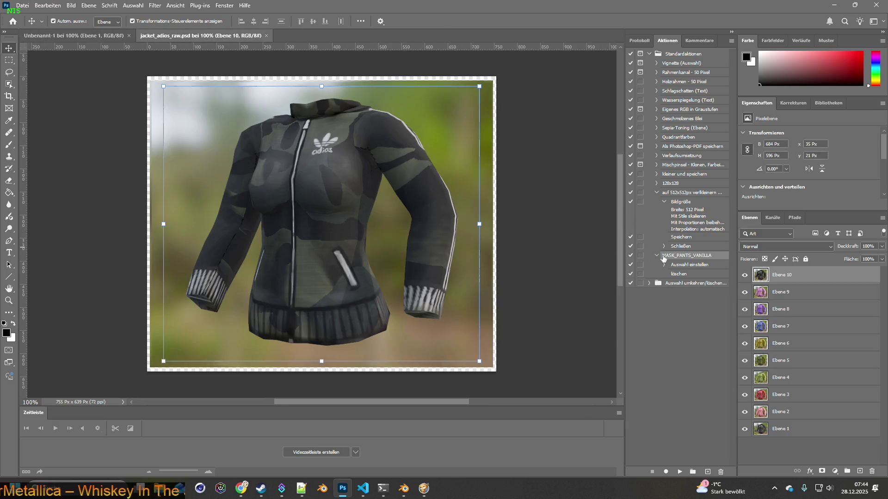
# Step: Hide the upper jacket layers and carry the grey jacket into the 500×500 document
pyautogui.moveTo(745, 276); pyautogui.dragTo(745, 413)
pyautogui.click(786, 428)
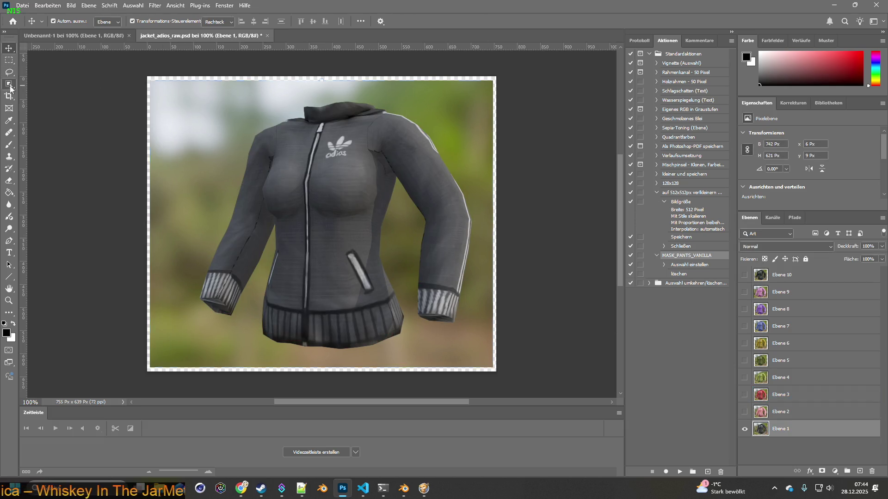
pyautogui.click(8, 84)
pyautogui.moveTo(173, 86)
pyautogui.mouseDown()
pyautogui.moveTo(491, 287)
pyautogui.moveTo(495, 342)
pyautogui.mouseUp()
pyautogui.moveTo(456, 209)
pyautogui.mouseDown()
pyautogui.moveTo(356, 179)
pyautogui.moveTo(104, 37)
pyautogui.moveTo(250, 111)
pyautogui.mouseUp()
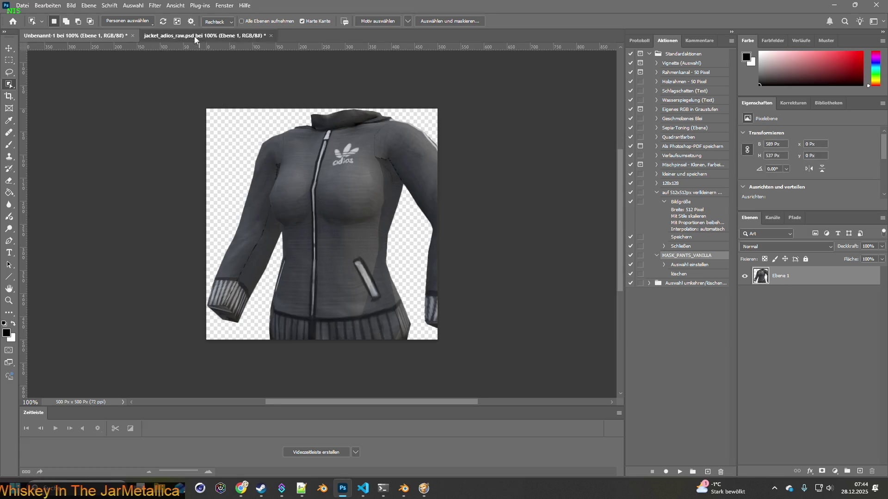
pyautogui.click(194, 36)
# Step: Copy the pink jacket into the 500×500 document as a new layer
pyautogui.click(744, 429)
pyautogui.click(745, 411)
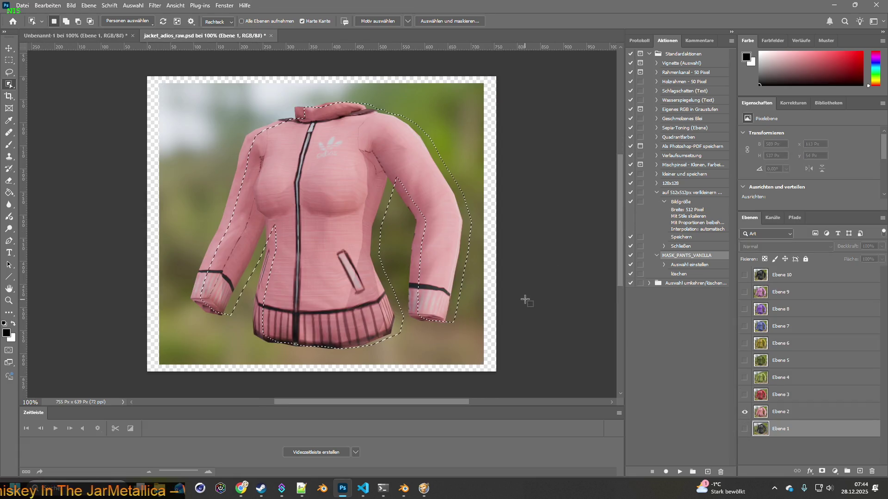
pyautogui.moveTo(178, 91)
pyautogui.mouseDown()
pyautogui.moveTo(451, 296)
pyautogui.moveTo(474, 356)
pyautogui.mouseUp()
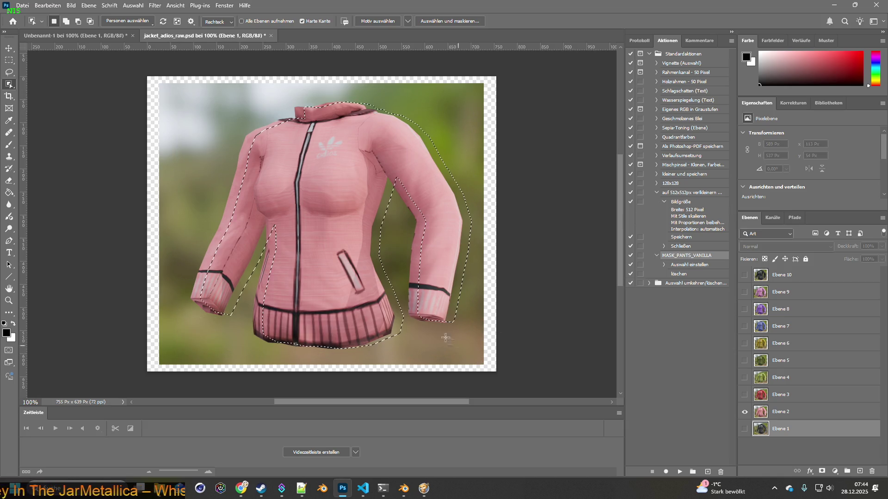
pyautogui.click(758, 412)
pyautogui.hotkey('ctrl', 'd')
pyautogui.moveTo(174, 91)
pyautogui.mouseDown()
pyautogui.moveTo(490, 326)
pyautogui.moveTo(492, 343)
pyautogui.moveTo(471, 342)
pyautogui.mouseUp()
pyautogui.hotkey('ctrl', 'c')
pyautogui.click(115, 36)
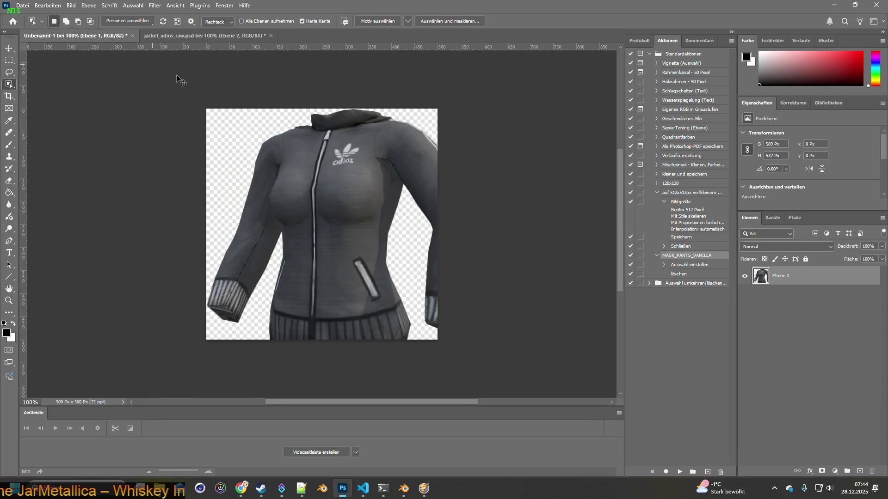
pyautogui.hotkey('ctrl', 'v')
pyautogui.click(204, 35)
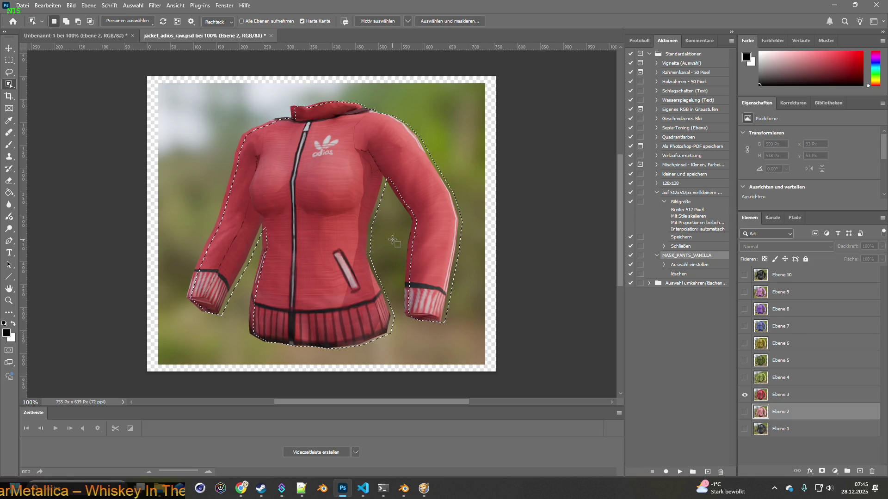
pyautogui.hotkey('ctrl', 'd')
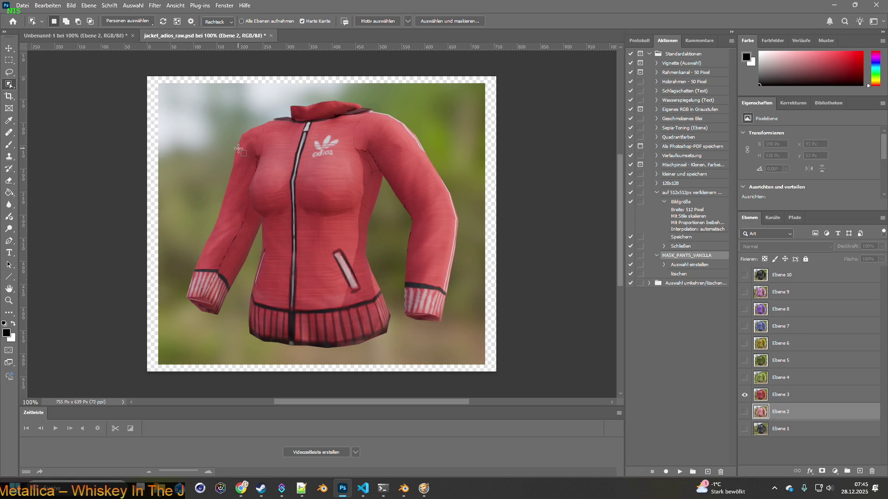
# Step: Select the red jacket and paste it into the 500×500 document
pyautogui.click(761, 394)
pyautogui.moveTo(173, 92)
pyautogui.mouseDown()
pyautogui.moveTo(268, 148)
pyautogui.moveTo(466, 349)
pyautogui.mouseUp()
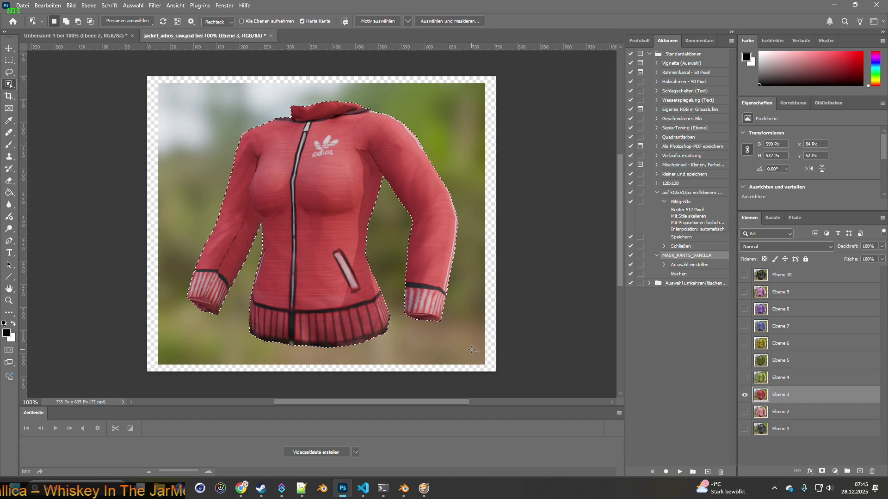
pyautogui.click(77, 36)
pyautogui.hotkey('ctrl', 'v')
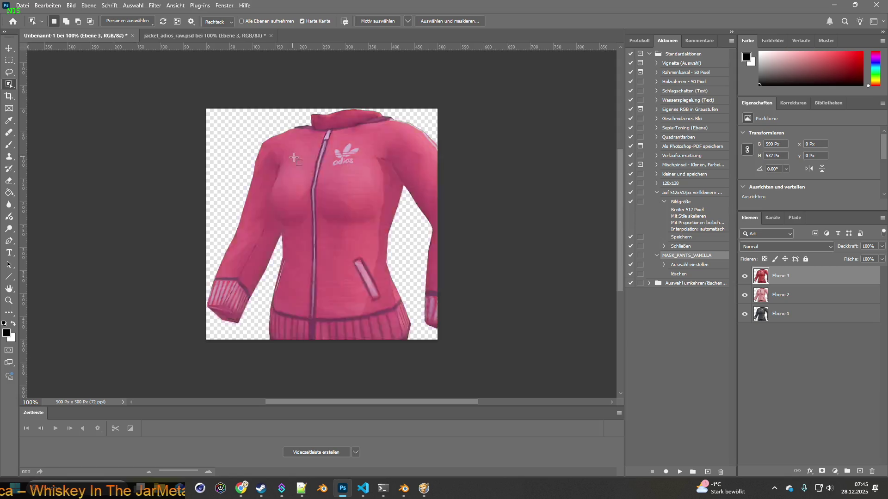
pyautogui.click(203, 36)
pyautogui.click(311, 209)
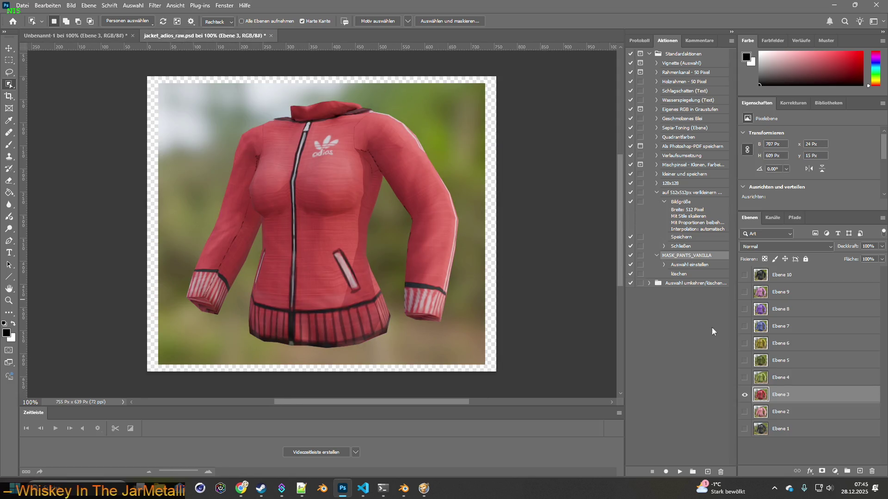
# Step: Copy the green jacket into the 500×500 document as a new layer
pyautogui.click(744, 394)
pyautogui.click(744, 378)
pyautogui.click(781, 378)
pyautogui.moveTo(174, 90)
pyautogui.mouseDown()
pyautogui.moveTo(495, 331)
pyautogui.moveTo(480, 350)
pyautogui.mouseUp()
pyautogui.hotkey('ctrl', 'c')
pyautogui.click(74, 35)
pyautogui.hotkey('ctrl', 'v')
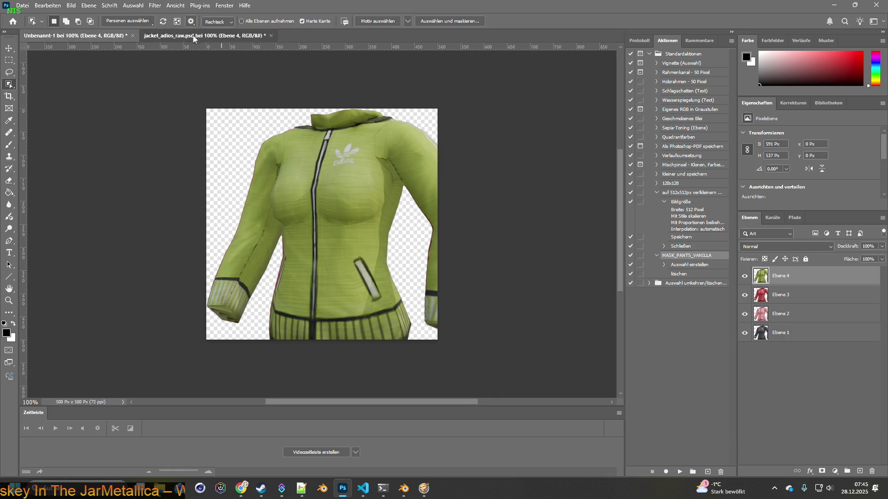
pyautogui.click(193, 37)
# Step: Copy the darker green jacket into the 500×500 document as a new layer
pyautogui.click(744, 377)
pyautogui.click(744, 360)
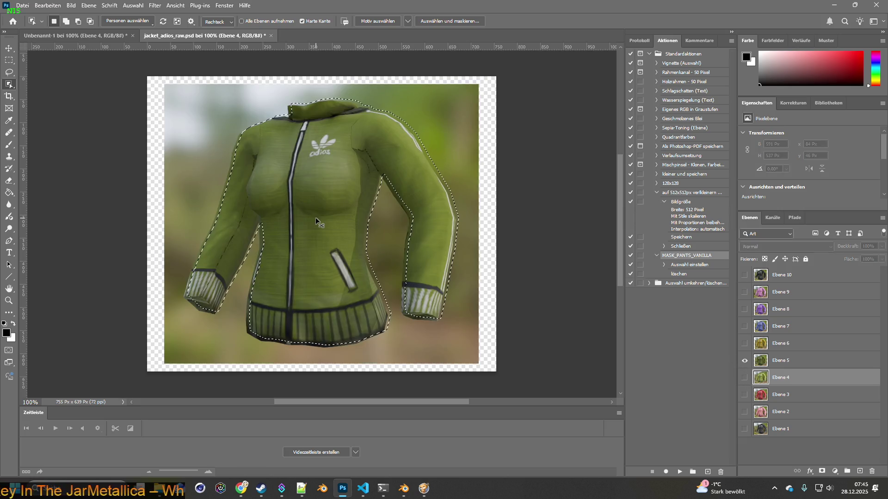
pyautogui.hotkey('ctrl', 'd')
pyautogui.click(781, 360)
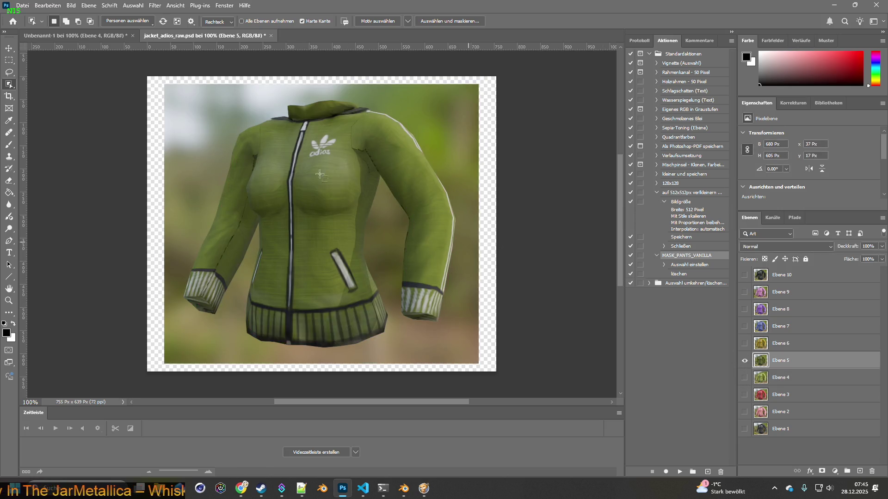
pyautogui.moveTo(186, 96)
pyautogui.mouseDown()
pyautogui.moveTo(396, 254)
pyautogui.moveTo(474, 340)
pyautogui.mouseUp()
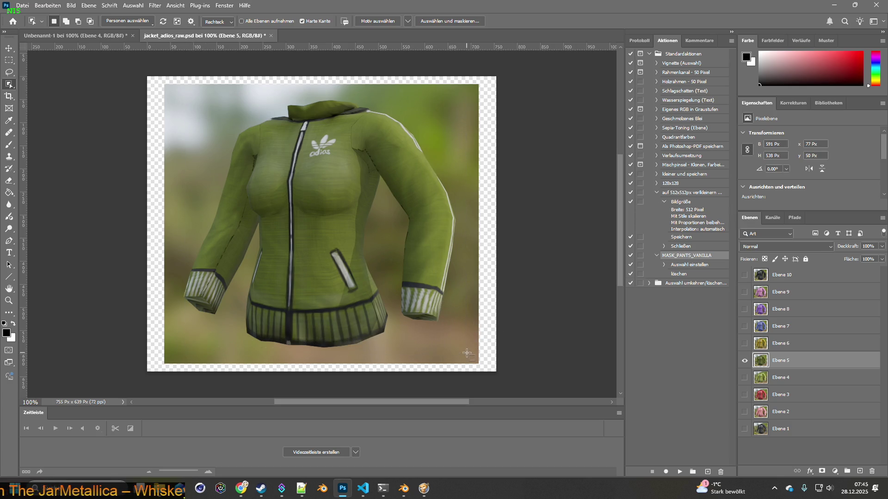
pyautogui.hotkey('ctrl', 'c')
pyautogui.click(86, 36)
pyautogui.hotkey('ctrl', 'v')
pyautogui.click(222, 36)
# Step: Select the yellow jacket and paste it into the 500×500 document
pyautogui.click(745, 343)
pyautogui.click(744, 360)
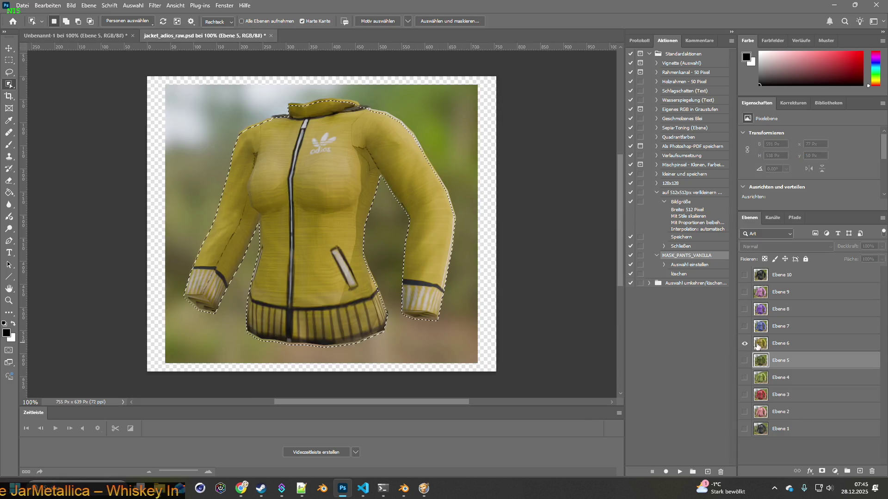
pyautogui.click(781, 343)
pyautogui.hotkey('ctrl', 'd')
pyautogui.moveTo(179, 92); pyautogui.dragTo(470, 356)
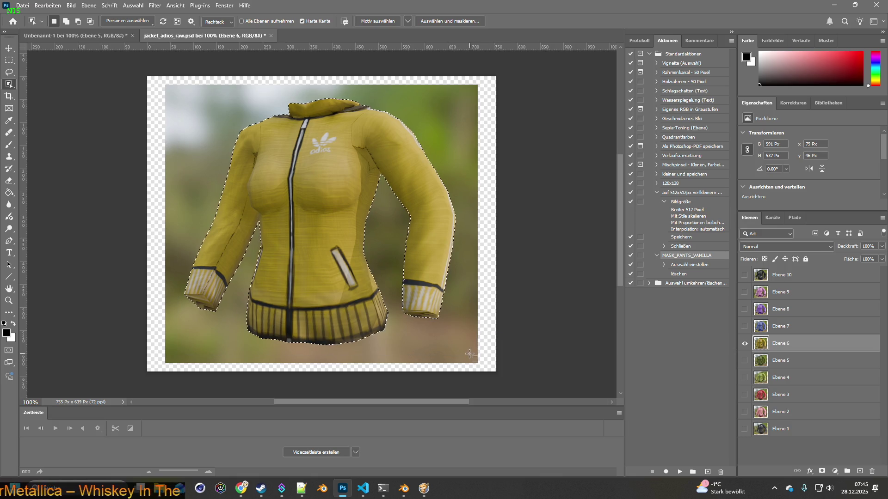
pyautogui.hotkey('ctrl', 'Tab')
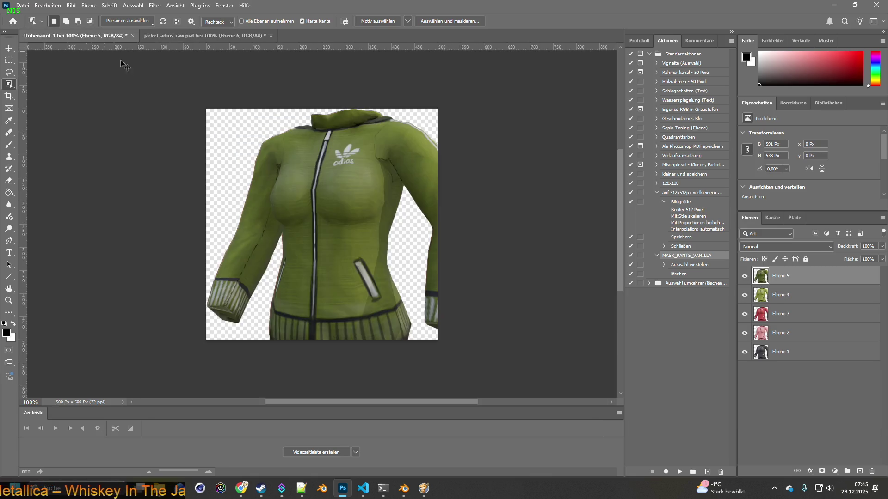
pyautogui.hotkey('ctrl', 'v')
pyautogui.click(223, 36)
# Step: Select the blue jacket and paste it into the 500×500 document
pyautogui.click(744, 343)
pyautogui.click(744, 326)
pyautogui.click(529, 267)
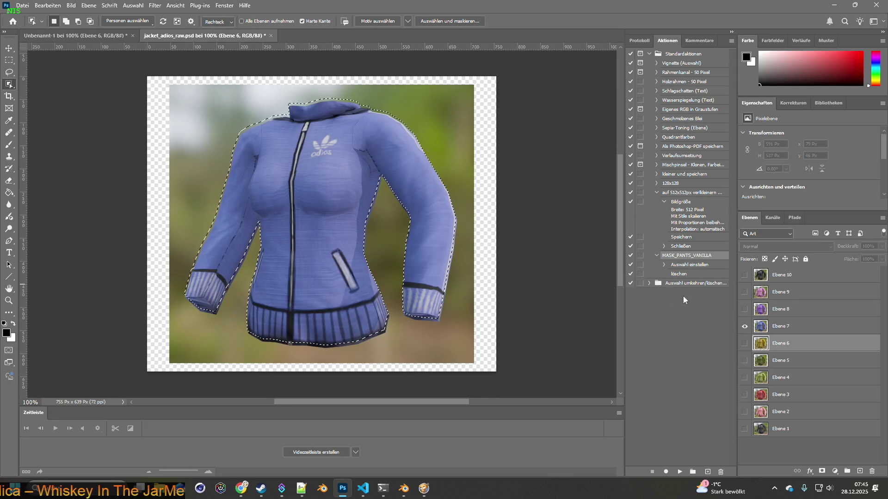
pyautogui.click(763, 326)
pyautogui.moveTo(184, 89)
pyautogui.mouseDown()
pyautogui.moveTo(292, 157)
pyautogui.moveTo(467, 324)
pyautogui.moveTo(467, 352)
pyautogui.mouseUp()
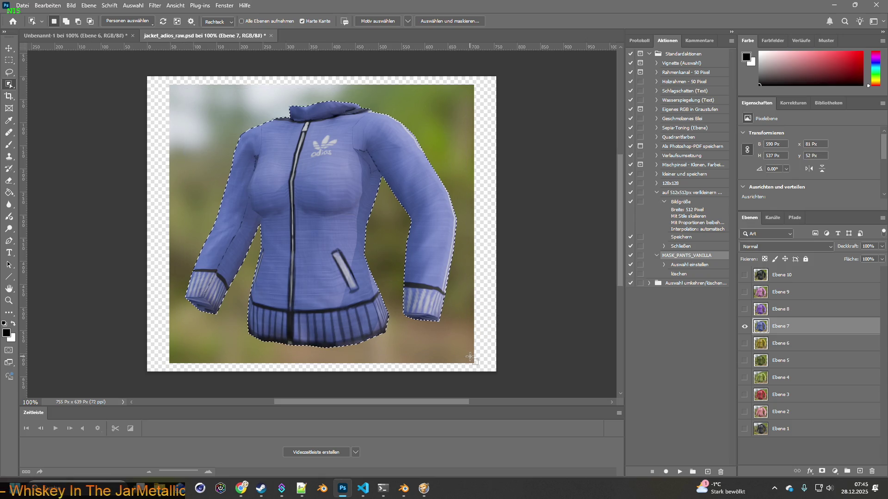
pyautogui.click(74, 37)
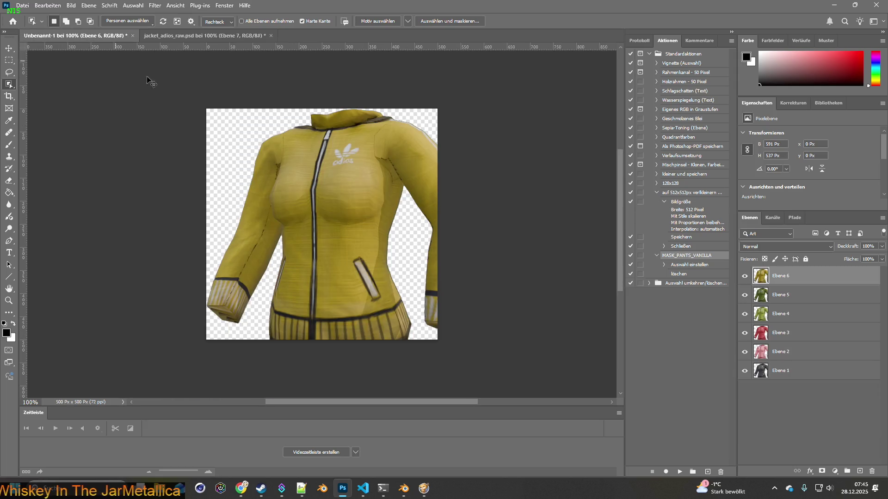
pyautogui.hotkey('ctrl', 'v')
pyautogui.click(171, 36)
# Step: Show the purple jacket layer and select its shape
pyautogui.click(744, 326)
pyautogui.click(744, 309)
pyautogui.hotkey('ctrl', 'd')
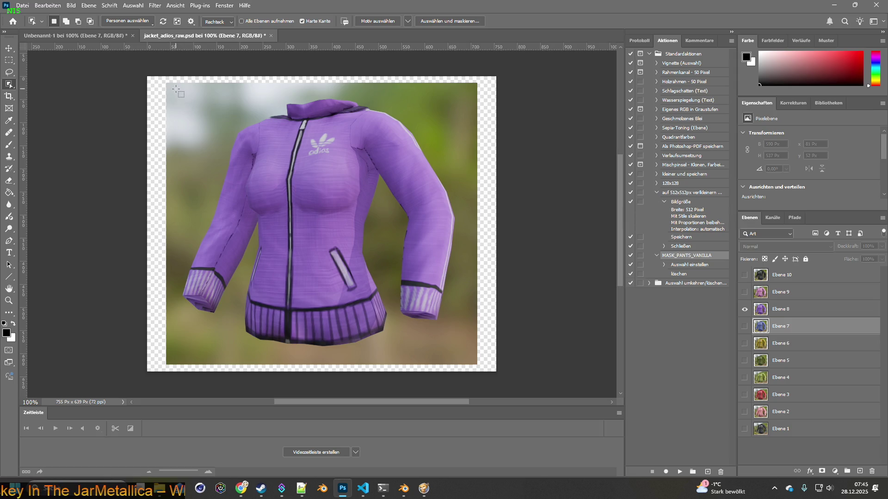
pyautogui.click(760, 314)
pyautogui.moveTo(189, 78)
pyautogui.mouseDown()
pyautogui.moveTo(476, 323)
pyautogui.moveTo(487, 350)
pyautogui.moveTo(472, 355)
pyautogui.moveTo(84, 36)
pyautogui.moveTo(342, 182)
pyautogui.moveTo(347, 148)
pyautogui.mouseUp()
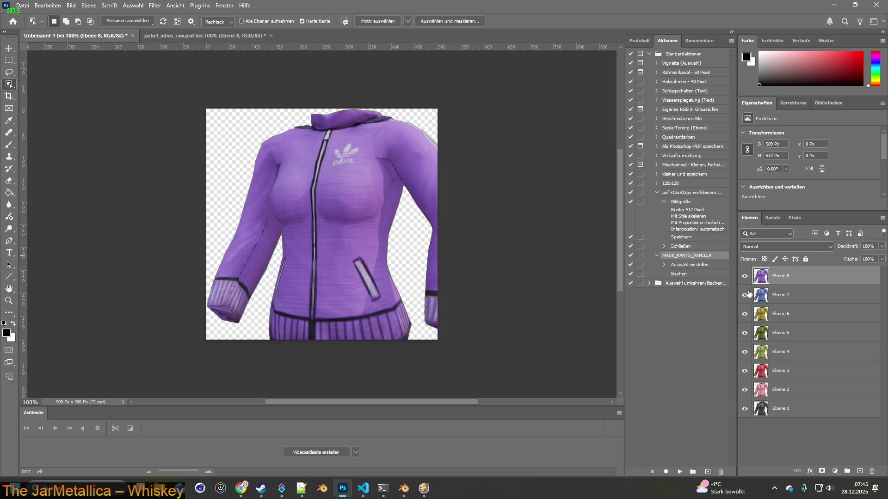
pyautogui.click(184, 36)
# Step: Select the light pink jacket and paste it into the 500×500 document
pyautogui.click(744, 309)
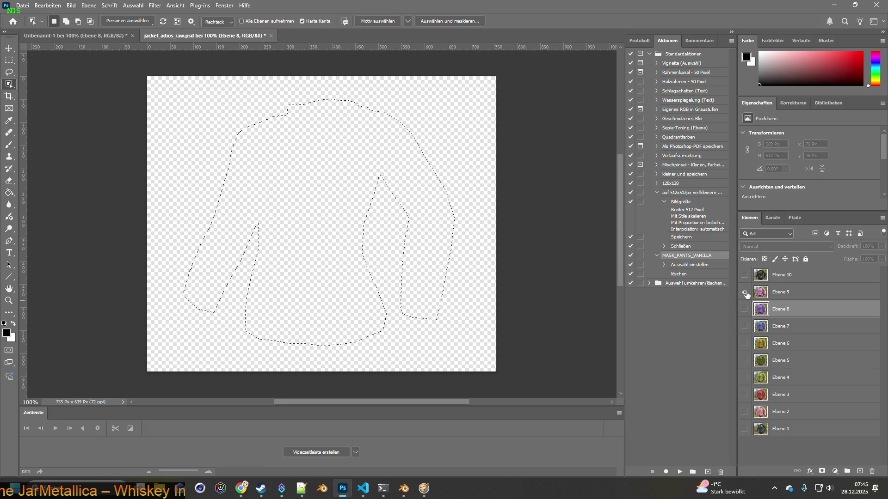
pyautogui.click(744, 292)
pyautogui.click(786, 292)
pyautogui.hotkey('ctrl', 'd')
pyautogui.moveTo(170, 98)
pyautogui.mouseDown()
pyautogui.moveTo(495, 340)
pyautogui.moveTo(479, 354)
pyautogui.mouseUp()
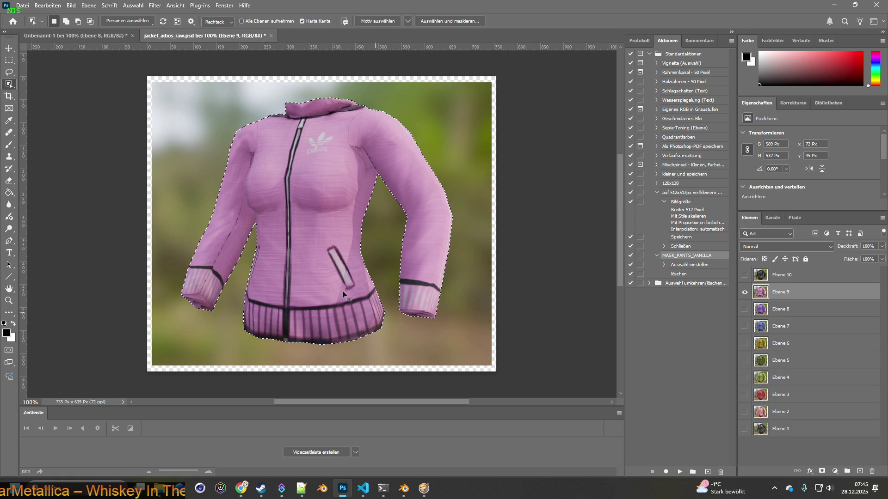
pyautogui.click(73, 35)
pyautogui.hotkey('ctrl', 'v')
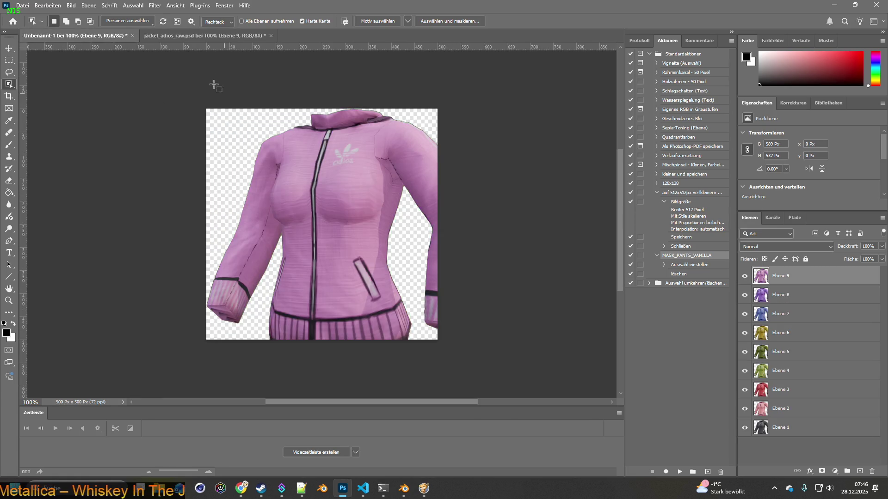
# Step: Copy the camouflage jacket into the 500×500 document as a new layer
pyautogui.click(193, 37)
pyautogui.click(744, 291)
pyautogui.click(744, 274)
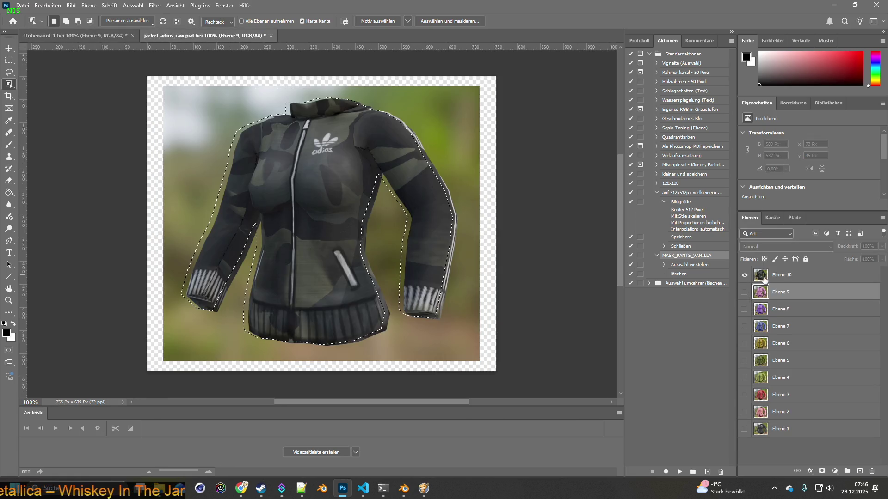
pyautogui.click(786, 275)
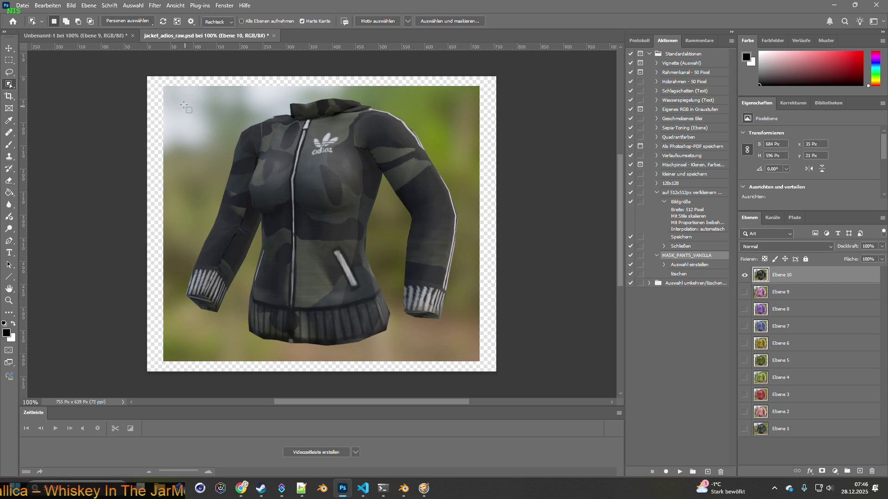
pyautogui.moveTo(176, 92)
pyautogui.mouseDown()
pyautogui.moveTo(448, 297)
pyautogui.moveTo(467, 351)
pyautogui.mouseUp()
pyautogui.hotkey('ctrl', 'c')
pyautogui.hotkey('ctrl', 'Tab')
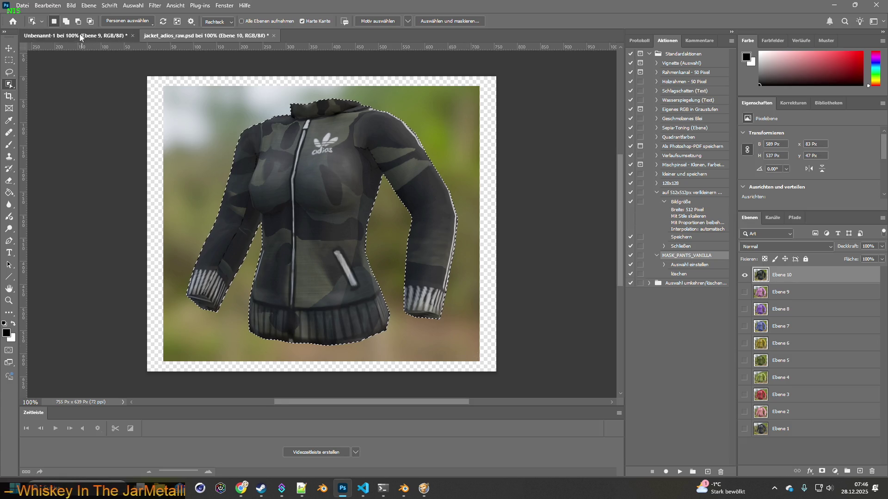
pyautogui.hotkey('ctrl', 'v')
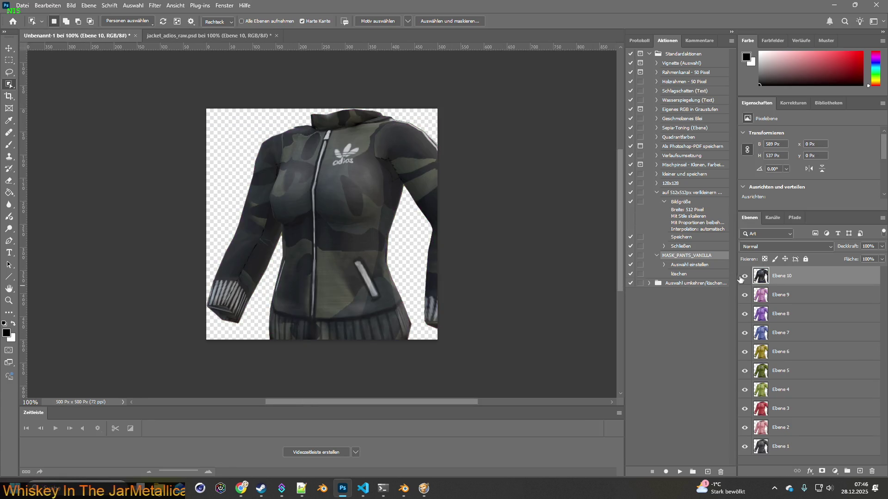
# Step: Close jacket_adios_raw.psd without saving changes
pyautogui.click(218, 37)
pyautogui.click(277, 36)
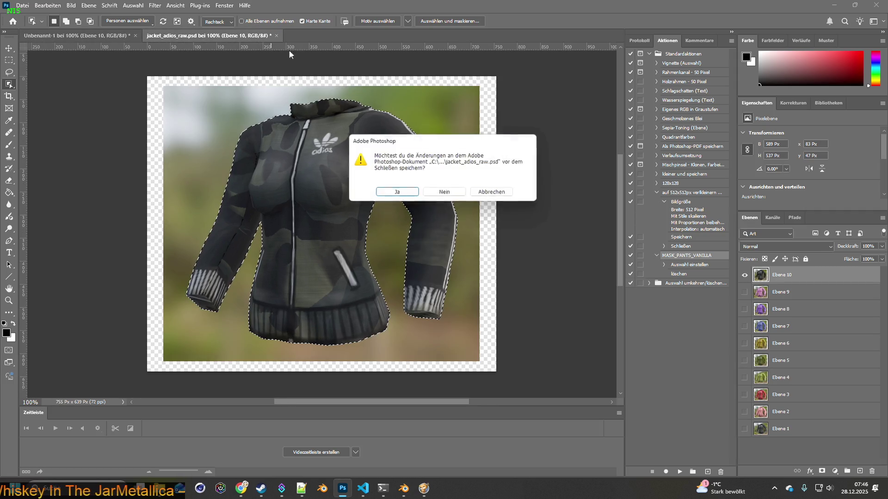
pyautogui.click(445, 197)
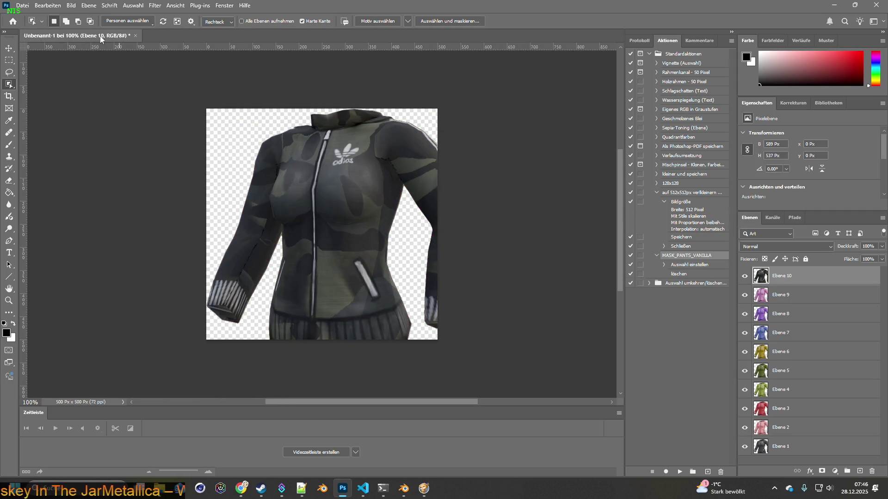
pyautogui.hotkey('alt', 'Tab')
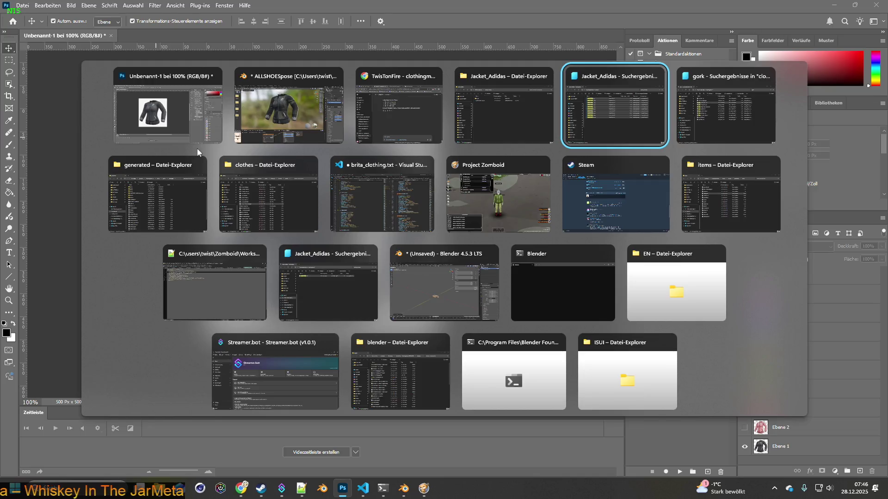
# Step: Comment out the Jacket_Adidas Icon line with /* */
pyautogui.hotkey('alt', 'Tab')
pyautogui.hotkey('alt', 'Tab')
pyautogui.hotkey('alt', 'Tab')
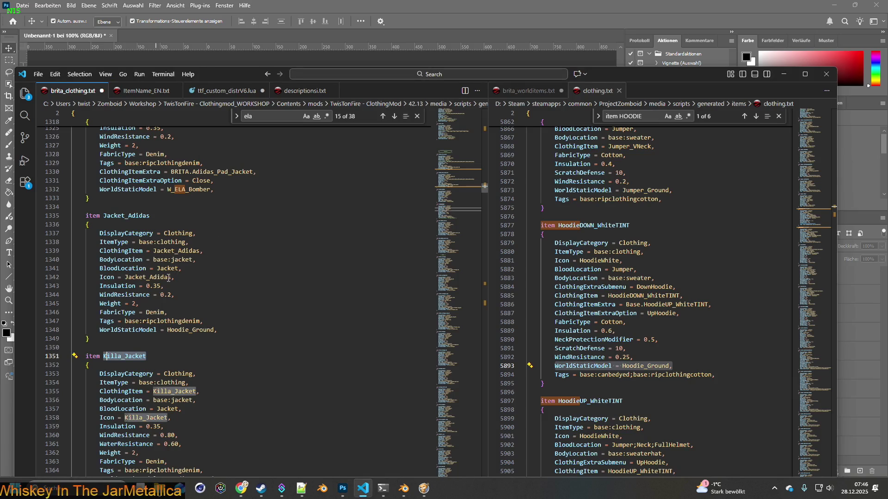
pyautogui.click(99, 277)
pyautogui.write('/*')
pyautogui.click(190, 277)
pyautogui.write('*/')
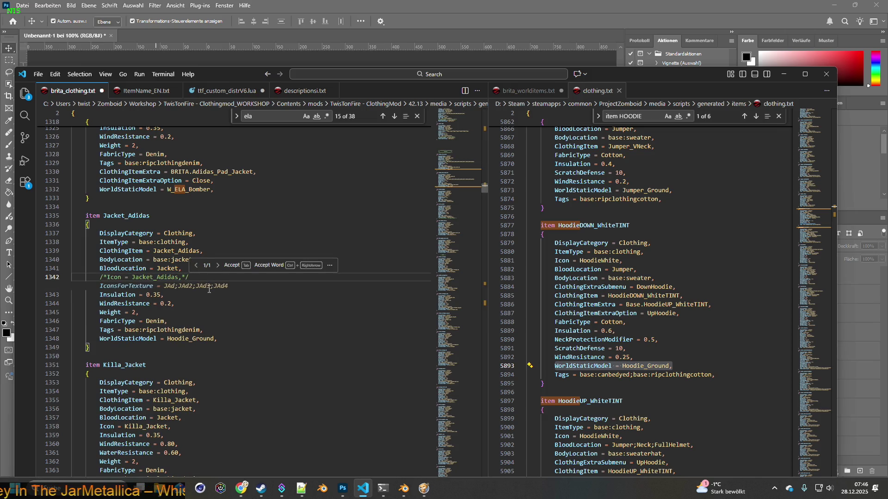
# Step: Add an IconsForTexture line from Copilot suggestions, trimmed to JAd through JAd10
pyautogui.press('Return')
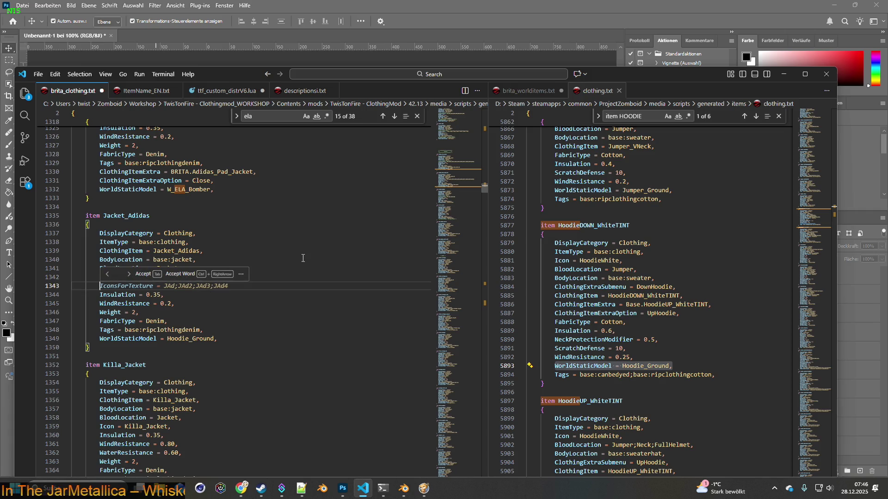
pyautogui.press('Tab')
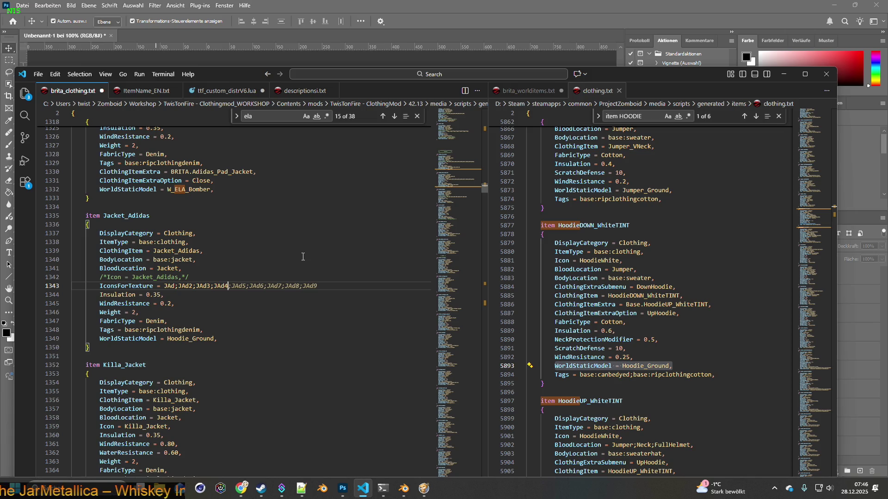
pyautogui.press('Tab')
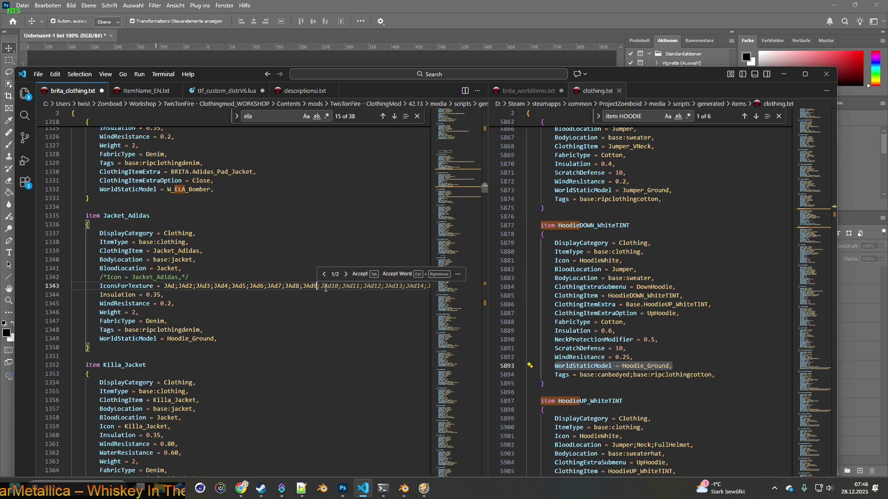
pyautogui.press('Tab')
pyautogui.moveTo(338, 286); pyautogui.dragTo(457, 290)
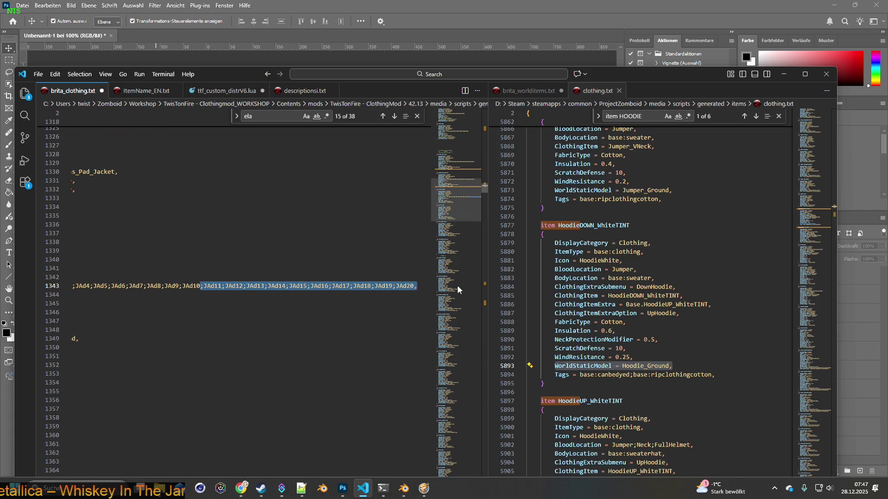
pyautogui.press('BackSpace')
# Step: Check the search results show all ten JAd files, then select Jacket_Adidas's Denim fabric type
pyautogui.hotkey('alt', 'Tab')
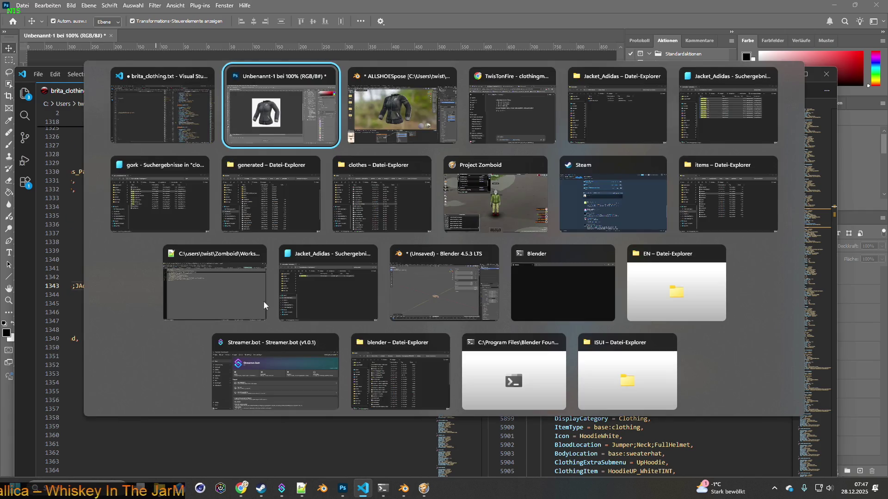
pyautogui.hotkey('alt', 'Tab')
pyautogui.hotkey('alt', 'Tab')
pyautogui.hotkey('alt', 'Tab')
pyautogui.hotkey('alt', 'Tab')
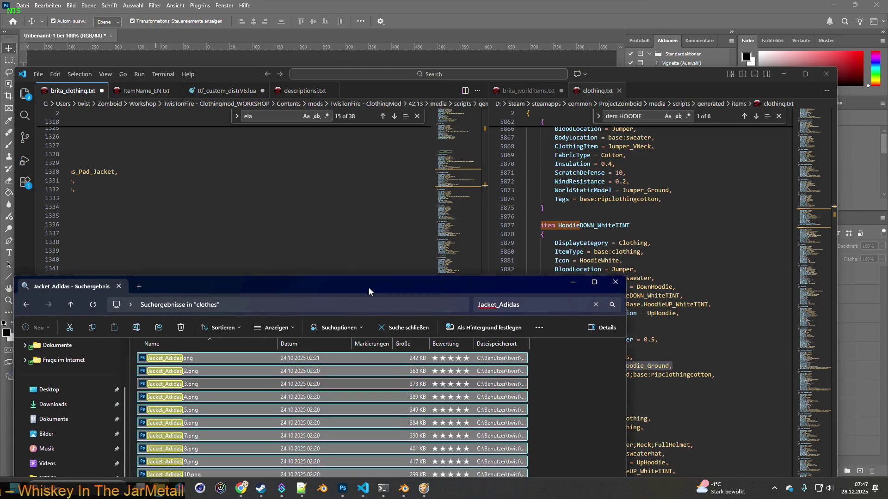
pyautogui.moveTo(364, 295); pyautogui.dragTo(435, 123)
pyautogui.hotkey('alt', 'Tab')
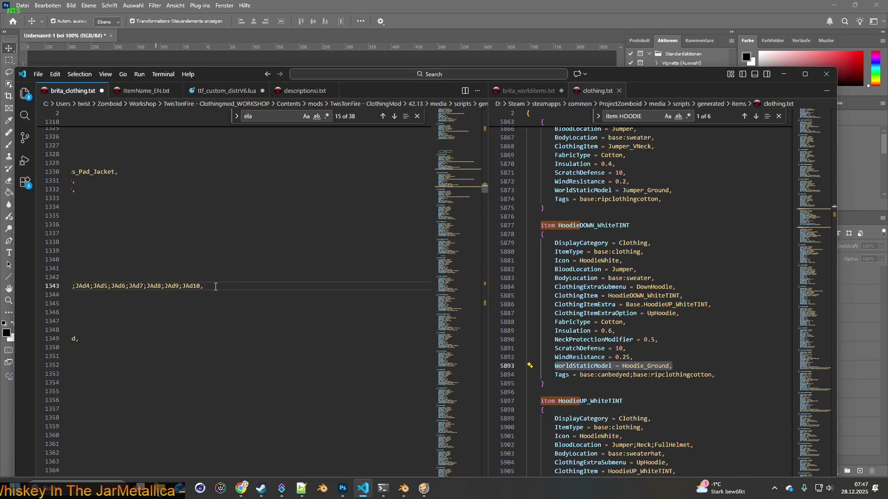
pyautogui.tripleClick(219, 286)
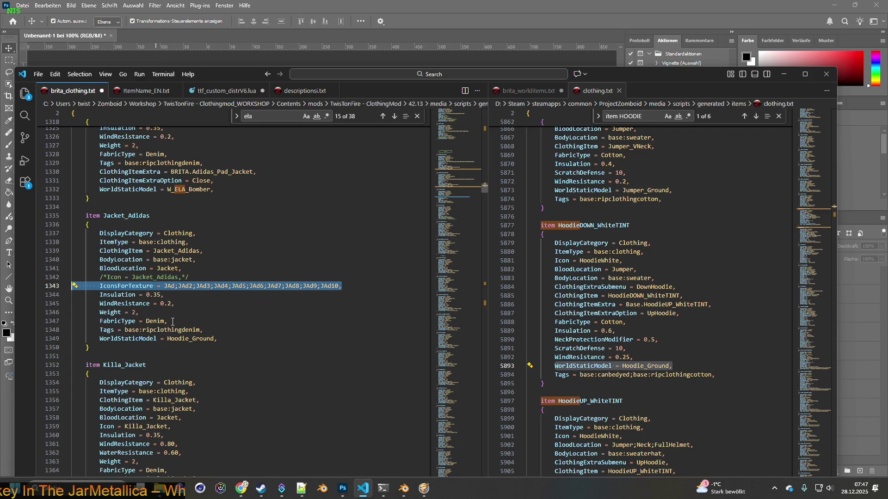
pyautogui.moveTo(173, 321); pyautogui.dragTo(128, 322)
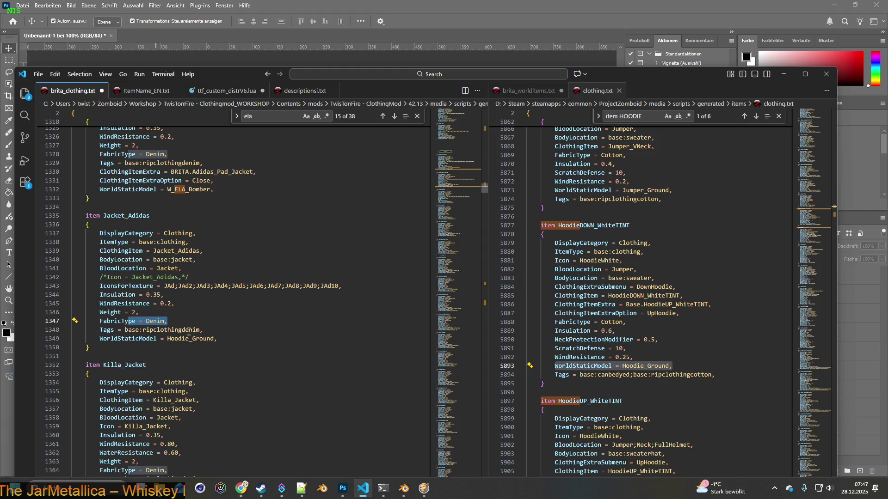
# Step: Copy the FabricType Cotton and ripclothingcotton tags lines from Pants_Yoga
pyautogui.scroll(5, 199, 321)
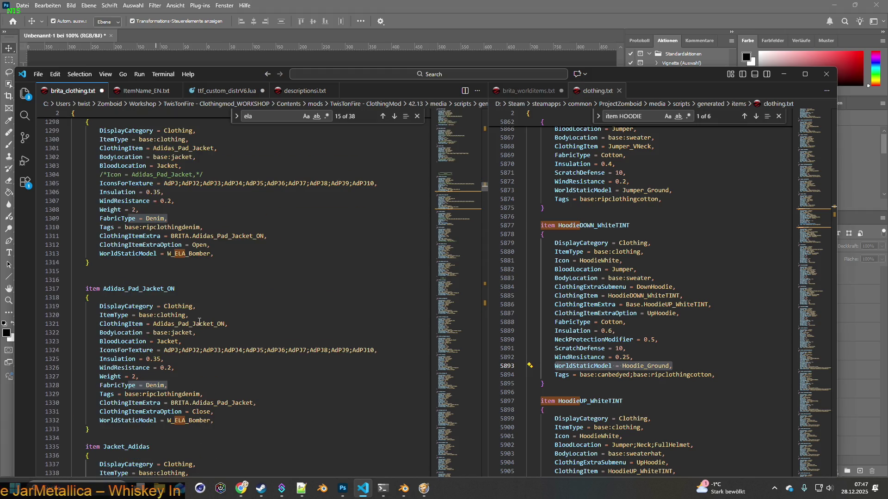
pyautogui.scroll(8, 199, 322)
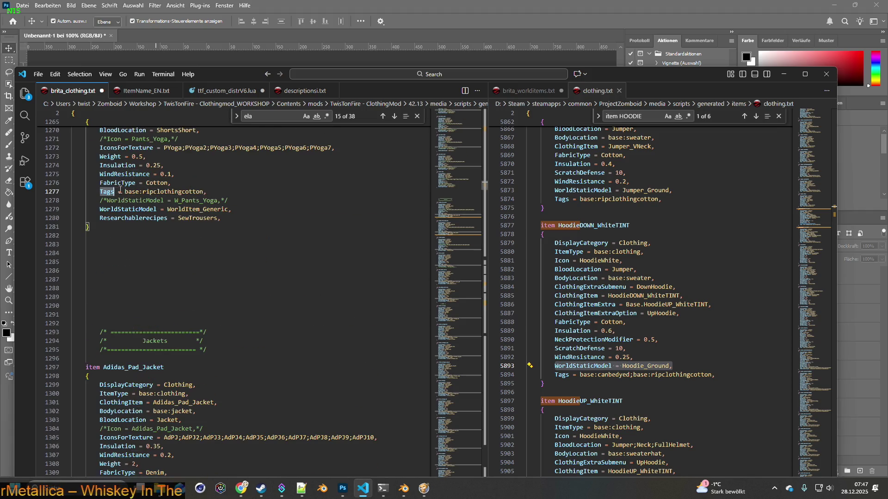
pyautogui.moveTo(99, 189); pyautogui.dragTo(204, 192)
pyautogui.click(217, 192)
pyautogui.hotkey('shift', 'Up')
pyautogui.hotkey('shift', 'Home')
# Step: Replace Jacket_Adidas's Denim fabric and tags lines with the cotton lines
pyautogui.scroll(-15, 199, 231)
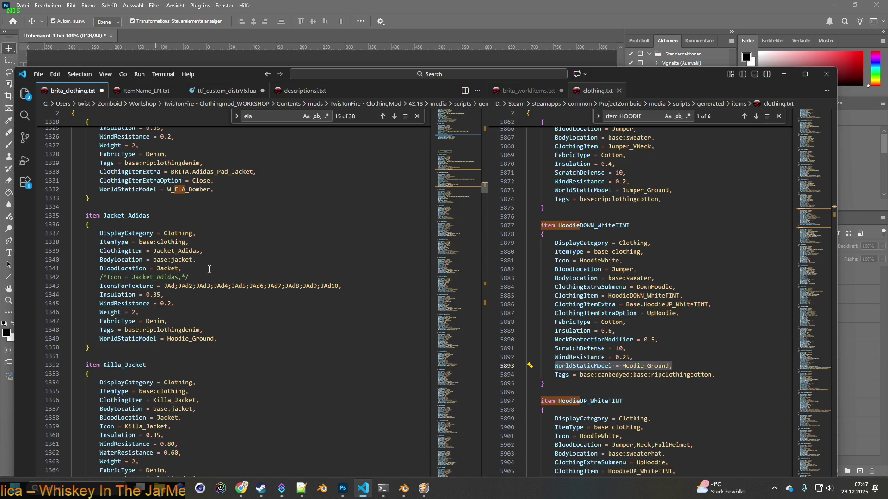
pyautogui.click(205, 330)
pyautogui.hotkey('shift', 'Up')
pyautogui.hotkey('shift', 'Home')
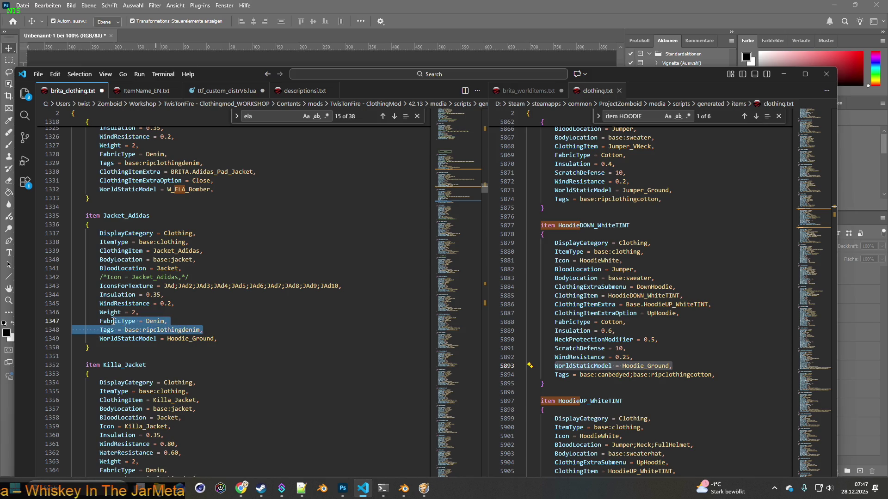
pyautogui.hotkey('ctrl', 'v')
# Step: Replace Killa_Jacket's Denim fabric and tags lines with the cotton lines
pyautogui.scroll(-4, 218, 324)
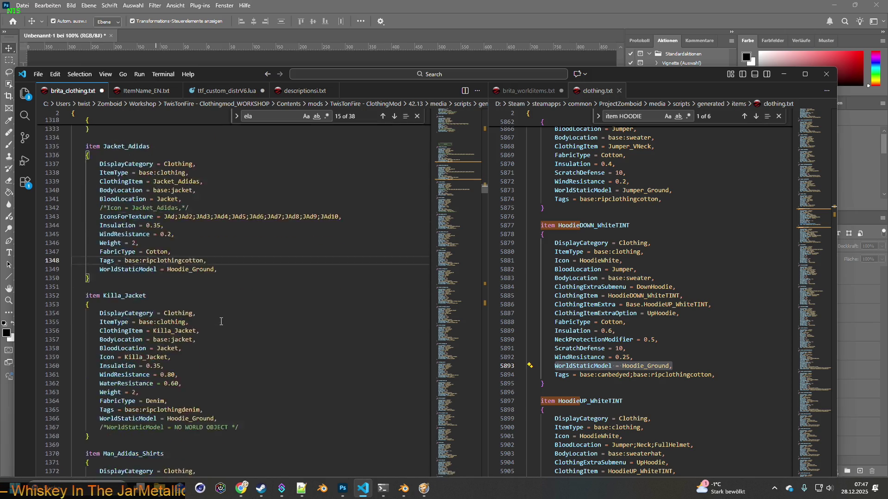
pyautogui.click(206, 360)
pyautogui.hotkey('shift', 'Up')
pyautogui.hotkey('shift', 'Home')
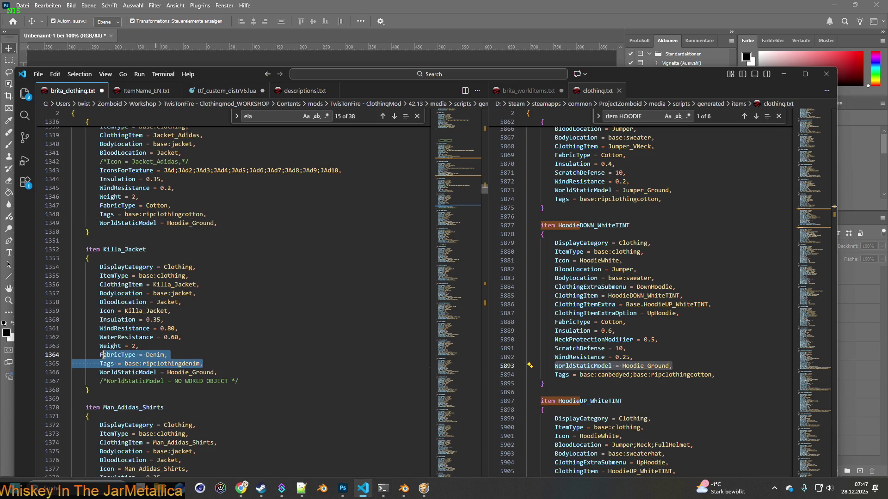
pyautogui.hotkey('ctrl', 'v')
pyautogui.scroll(-3, 210, 353)
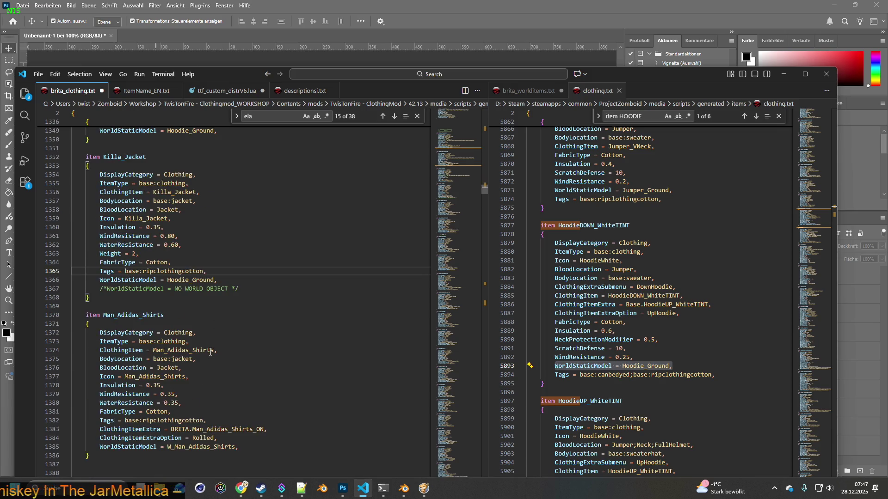
pyautogui.scroll(4, 211, 353)
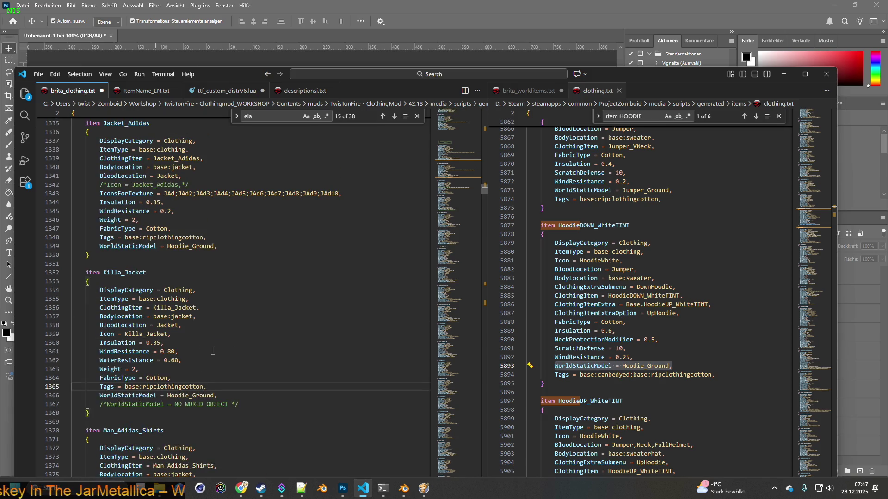
pyautogui.scroll(3, 213, 351)
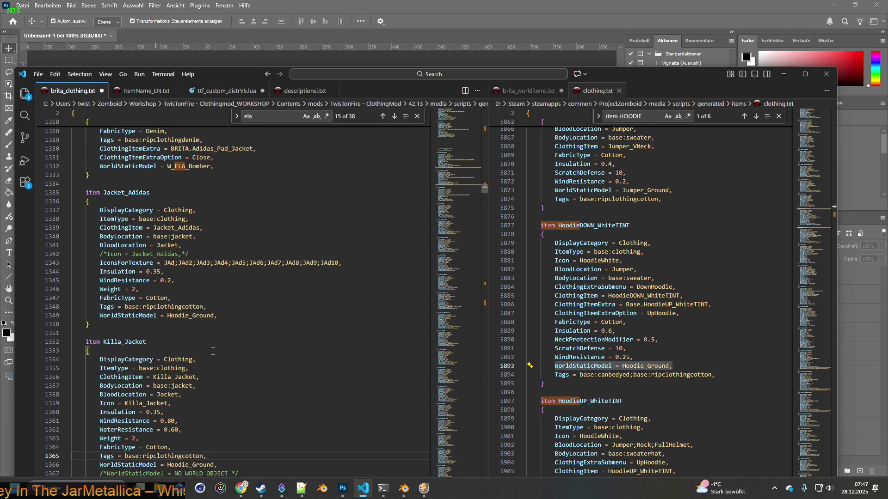
pyautogui.scroll(1, 212, 351)
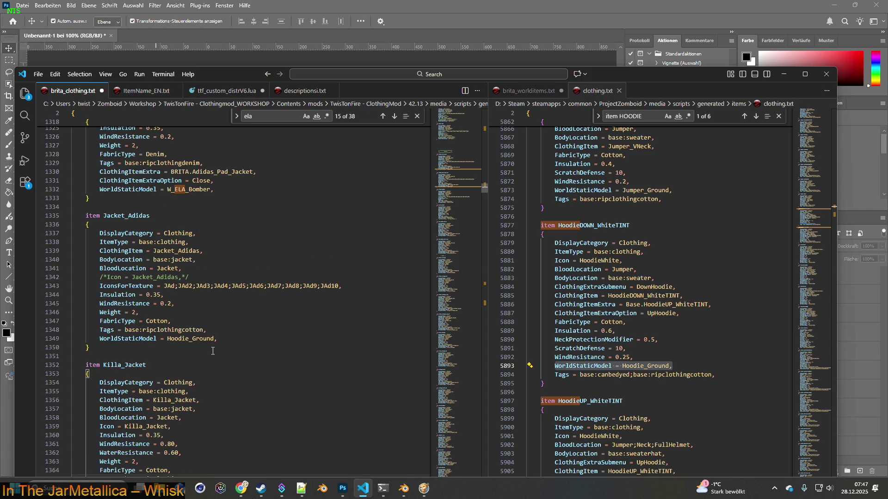
pyautogui.scroll(-1, 213, 351)
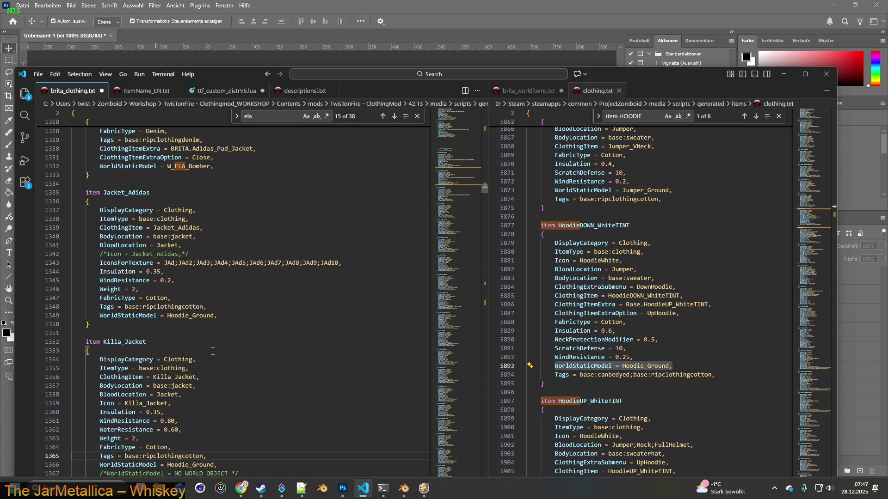
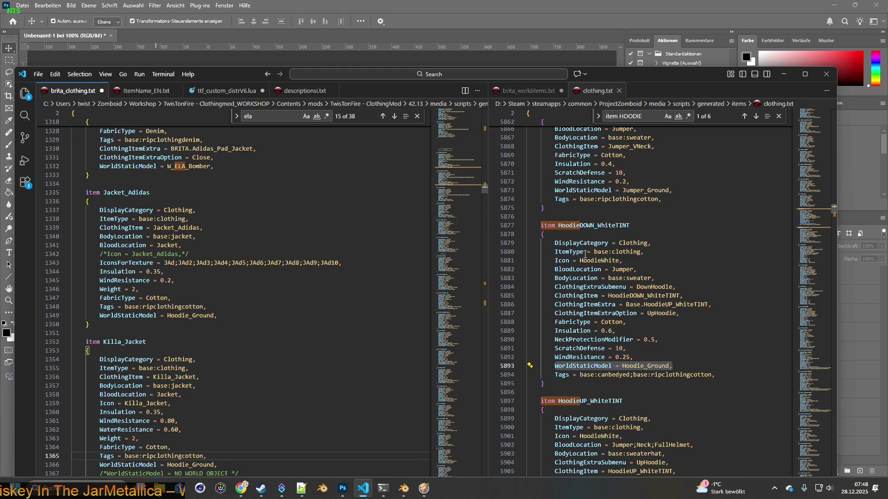
# Step: Paste the hoodie's BodyLocation = base:sweater line over Jacket_Adidas and Killa_Jacket
pyautogui.moveTo(555, 331); pyautogui.dragTo(674, 355)
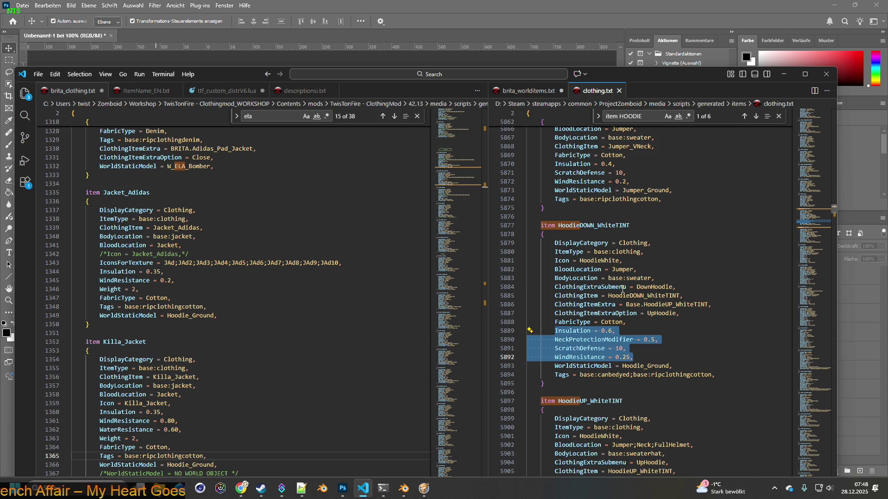
pyautogui.moveTo(662, 276); pyautogui.dragTo(557, 277)
pyautogui.hotkey('ctrl', 'c')
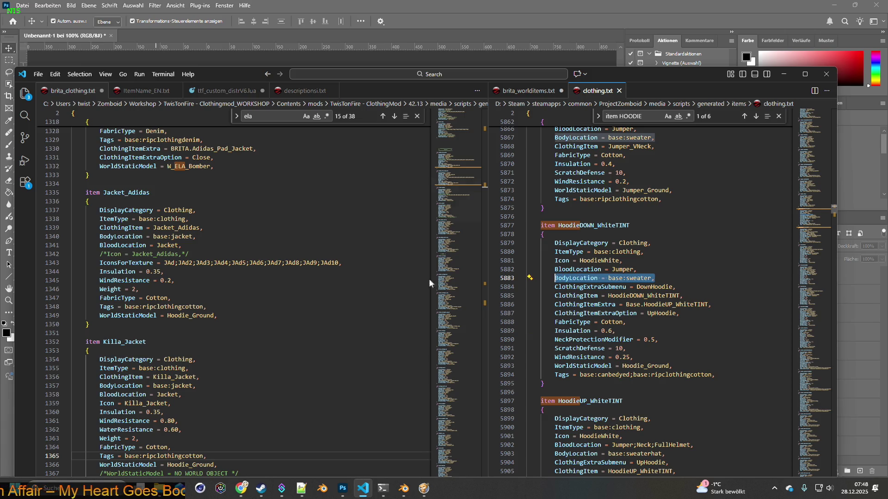
pyautogui.moveTo(100, 236); pyautogui.dragTo(230, 241)
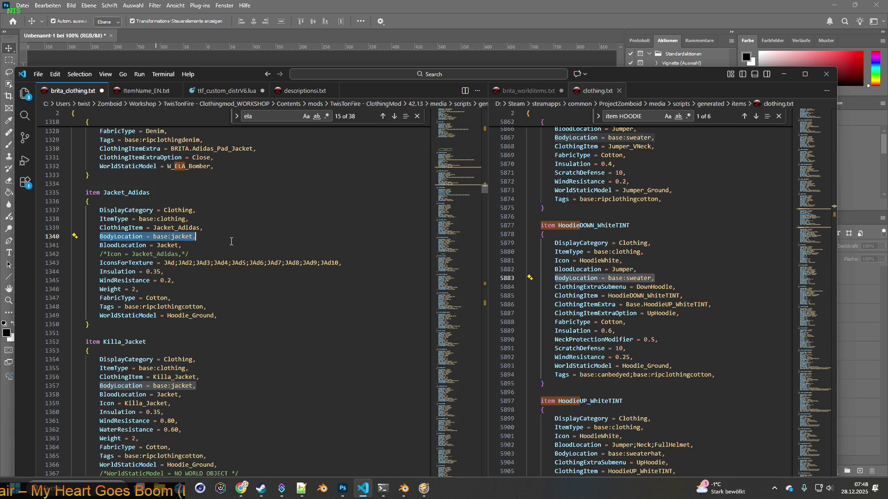
pyautogui.hotkey('ctrl', 'v')
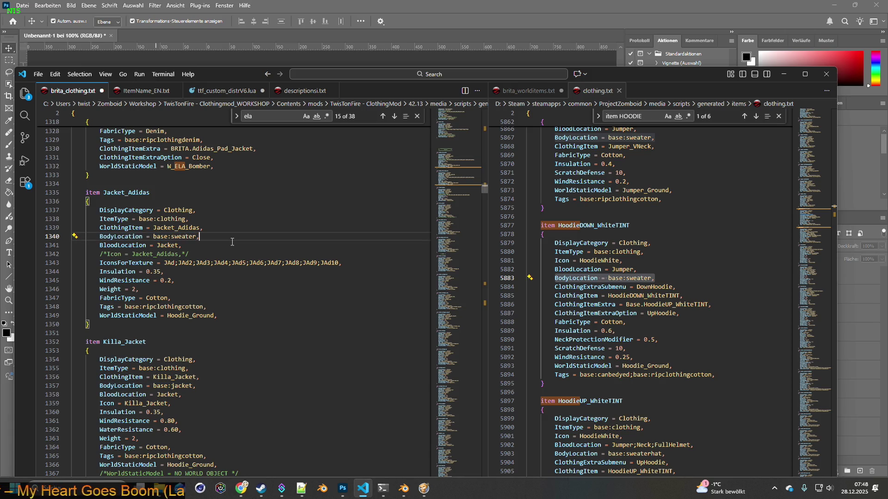
pyautogui.scroll(-2, 162, 303)
pyautogui.moveTo(100, 339); pyautogui.dragTo(199, 339)
pyautogui.hotkey('ctrl', 'v')
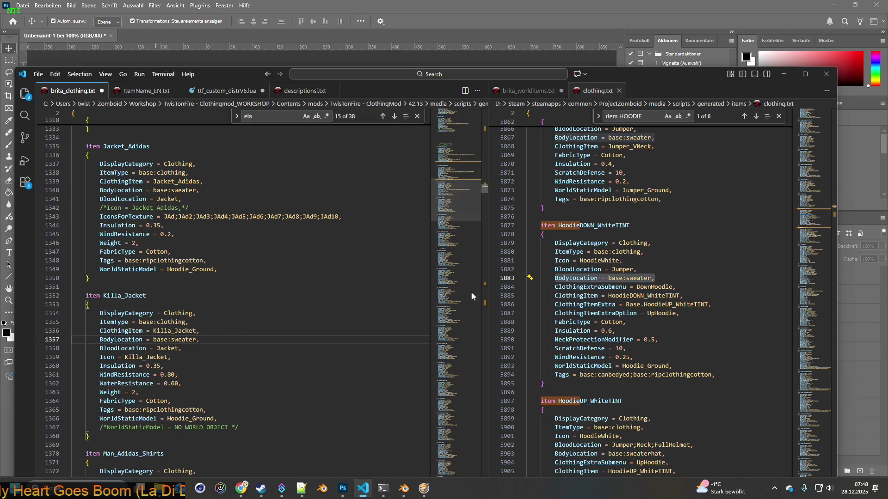
# Step: Replace both jackets' BloodLocation lines with the hoodie's BloodLocation = Jumper
pyautogui.moveTo(555, 269); pyautogui.dragTo(636, 268)
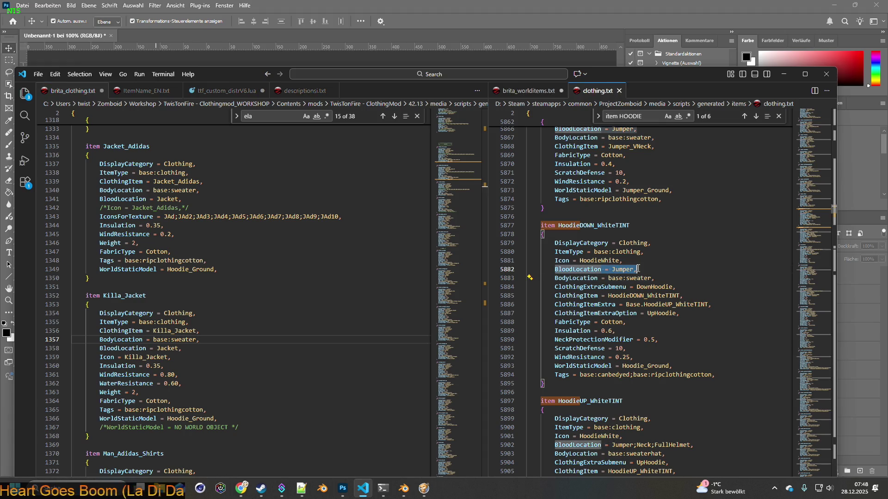
pyautogui.click(100, 199)
pyautogui.moveTo(100, 199); pyautogui.dragTo(182, 198)
pyautogui.write('BloodLocation = Jumper,')
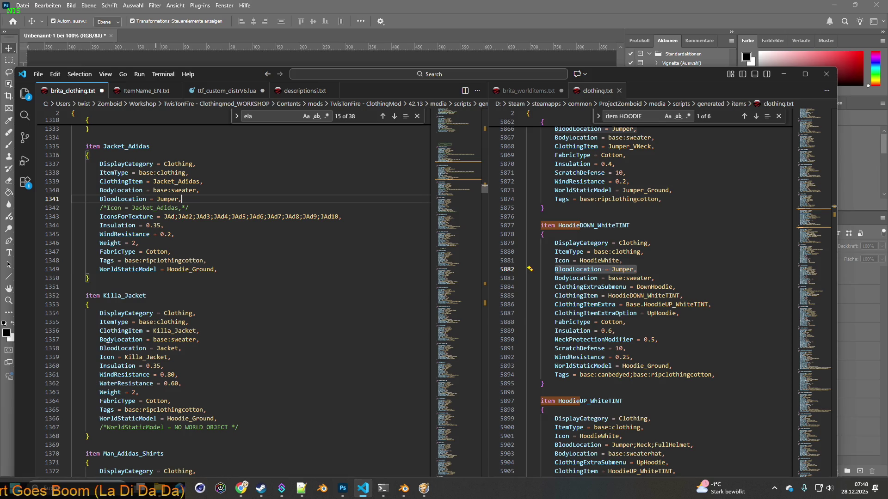
pyautogui.moveTo(101, 348); pyautogui.dragTo(418, 347)
pyautogui.write('BloodLocation = Jumper,')
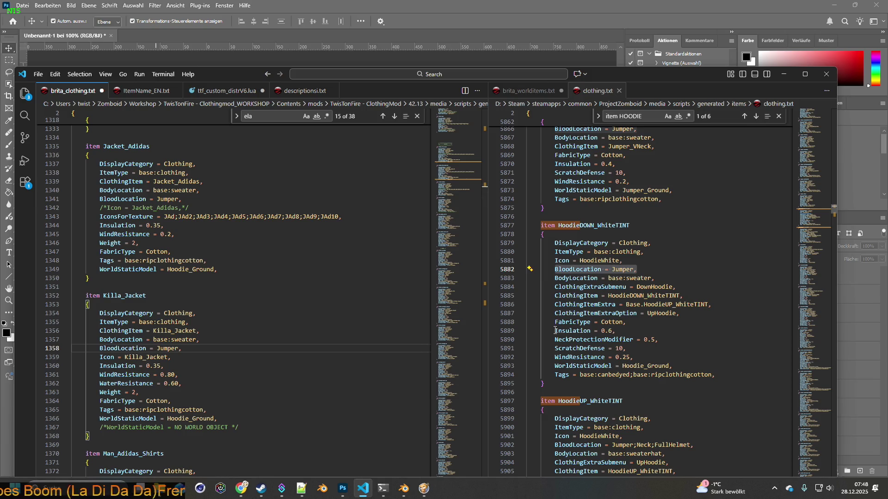
pyautogui.moveTo(555, 331); pyautogui.dragTo(682, 357)
pyautogui.hotkey('ctrl', 'c')
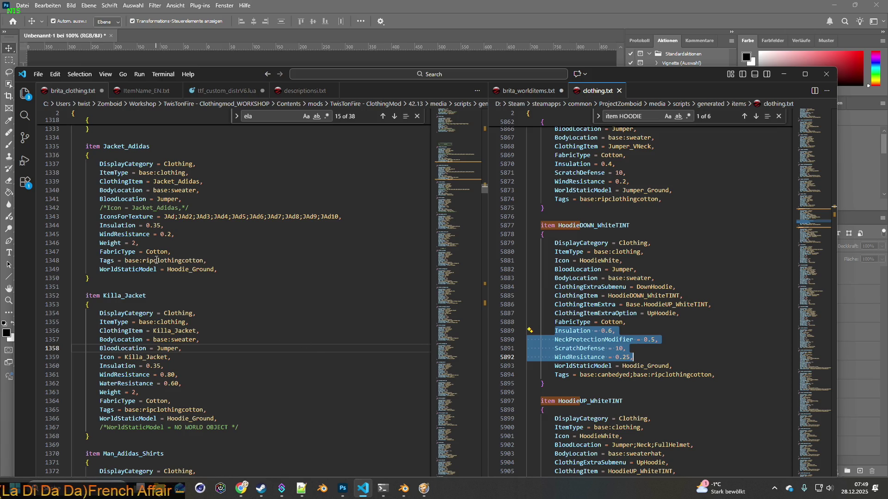
# Step: Paste the hoodie's Insulation–WindResistance stats over the Jacket_Adidas and Killa_Jacket stat lines
pyautogui.moveTo(102, 225); pyautogui.dragTo(205, 244)
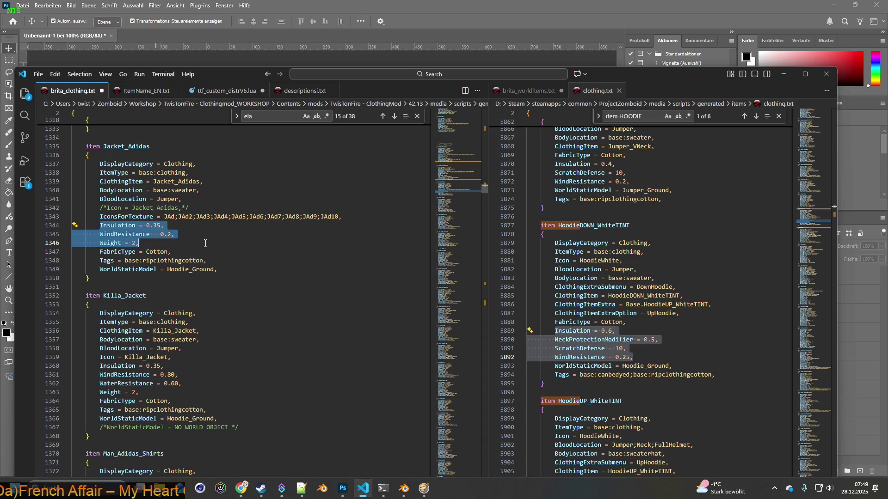
pyautogui.hotkey('ctrl', 'v')
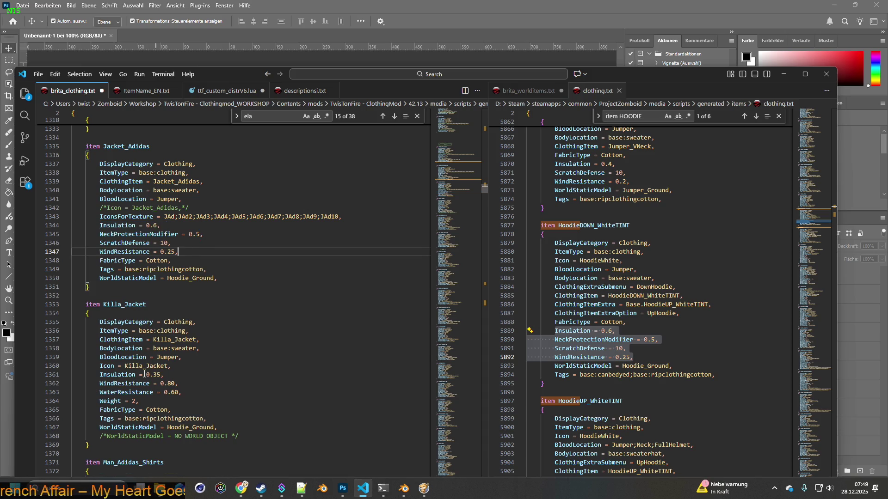
pyautogui.scroll(-1, 144, 372)
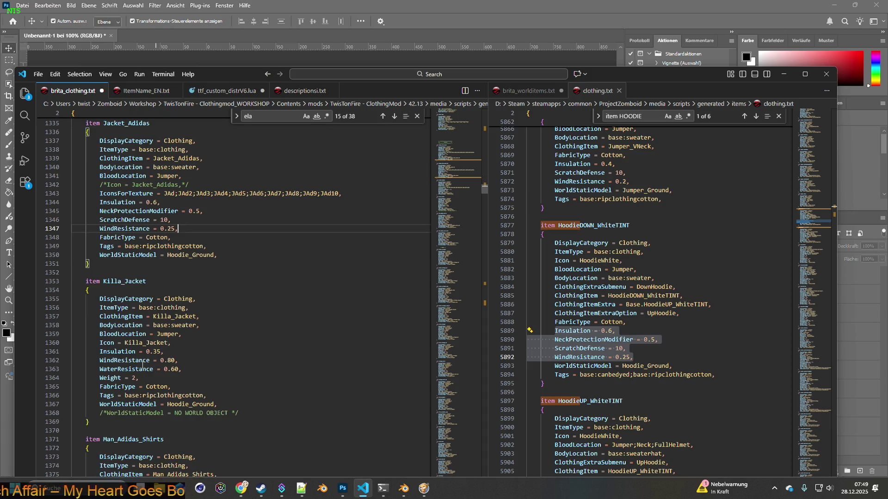
pyautogui.moveTo(100, 351); pyautogui.dragTo(232, 376)
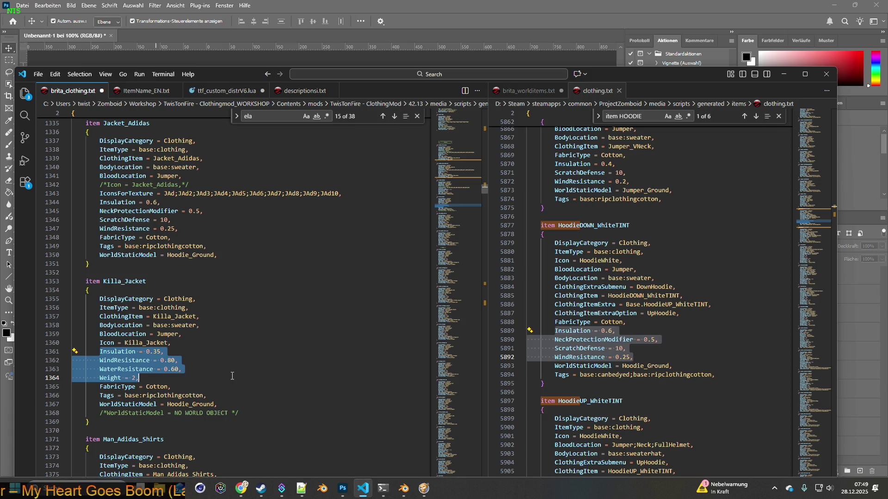
pyautogui.hotkey('ctrl', 'v')
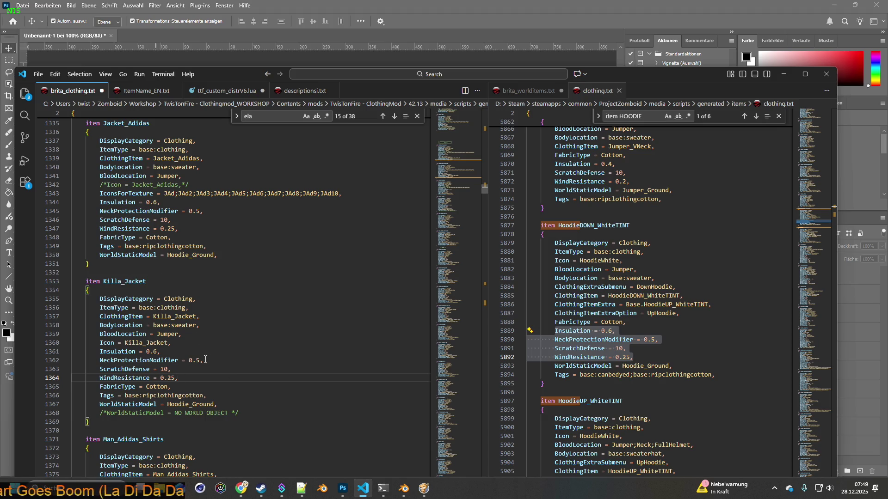
# Step: Save brita_clothing.txt
pyautogui.scroll(-1, 205, 360)
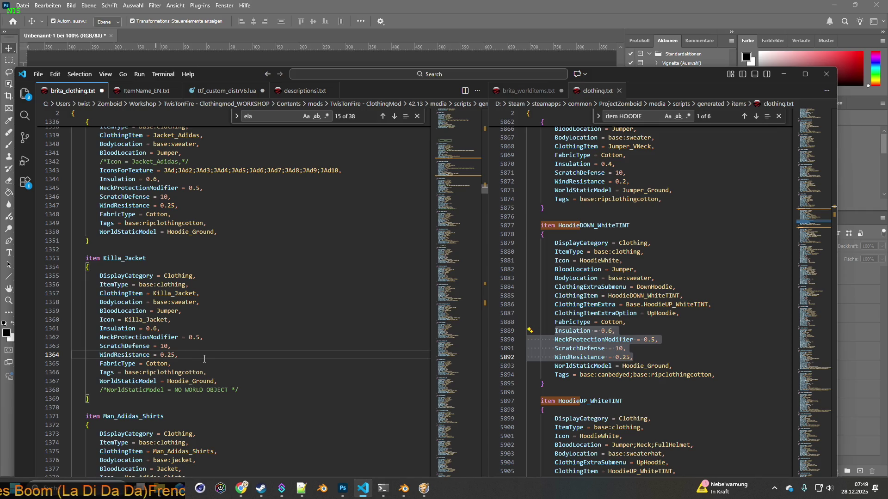
pyautogui.scroll(3, 203, 358)
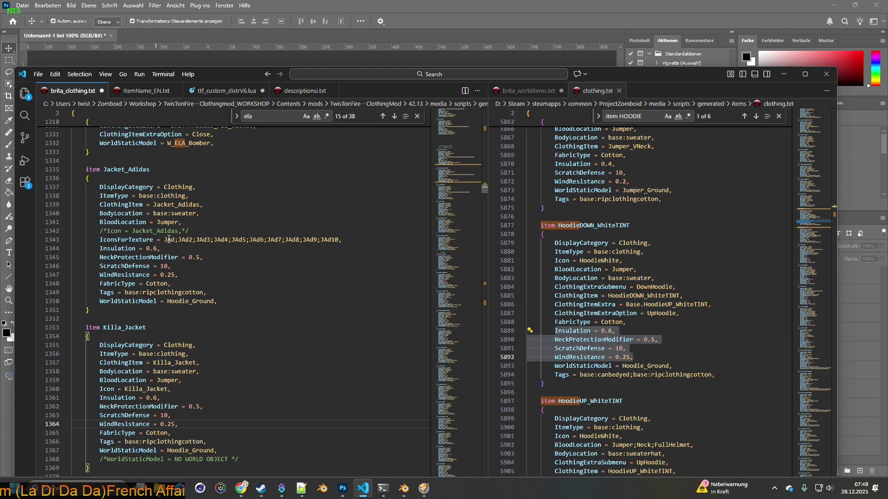
pyautogui.moveTo(164, 240); pyautogui.dragTo(176, 240)
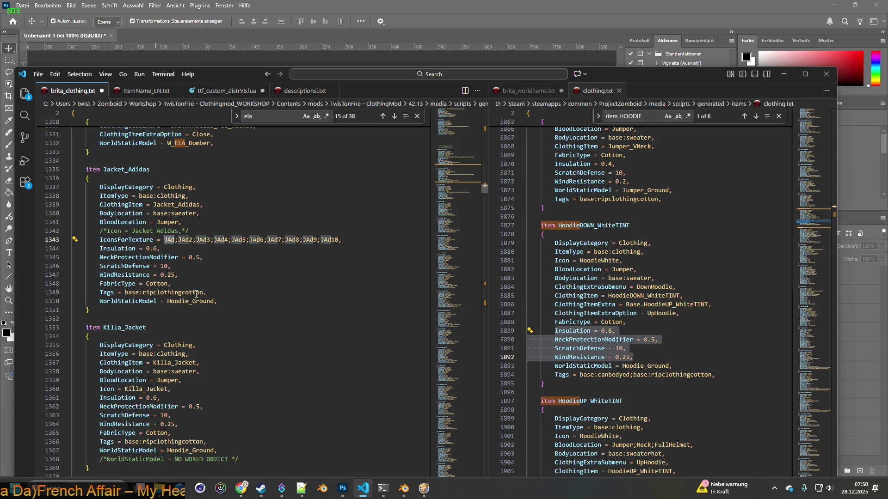
pyautogui.click(38, 74)
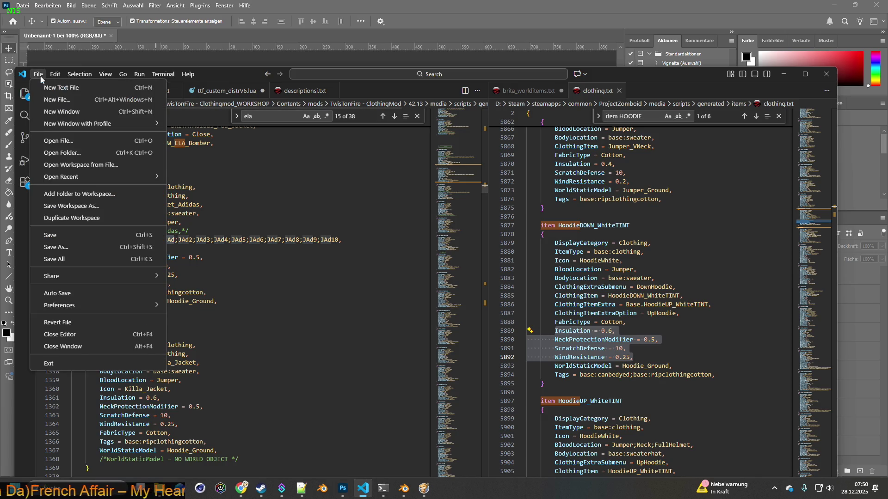
pyautogui.click(53, 234)
pyautogui.click(382, 7)
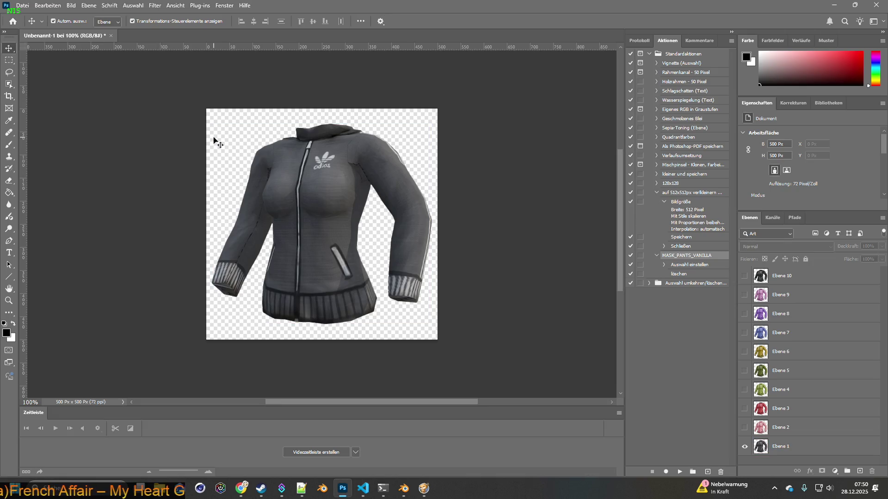
# Step: Save the jacket image as Item_JAd.psd in Photoshop format
pyautogui.click(508, 198)
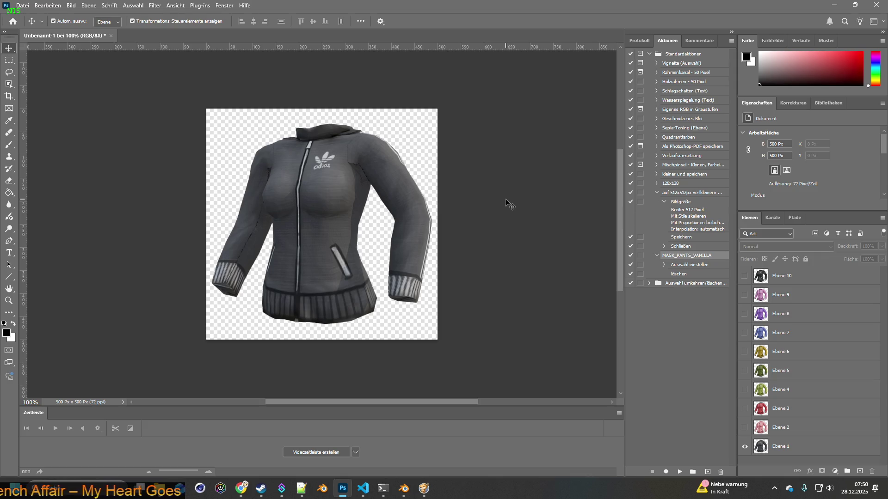
pyautogui.click(354, 145)
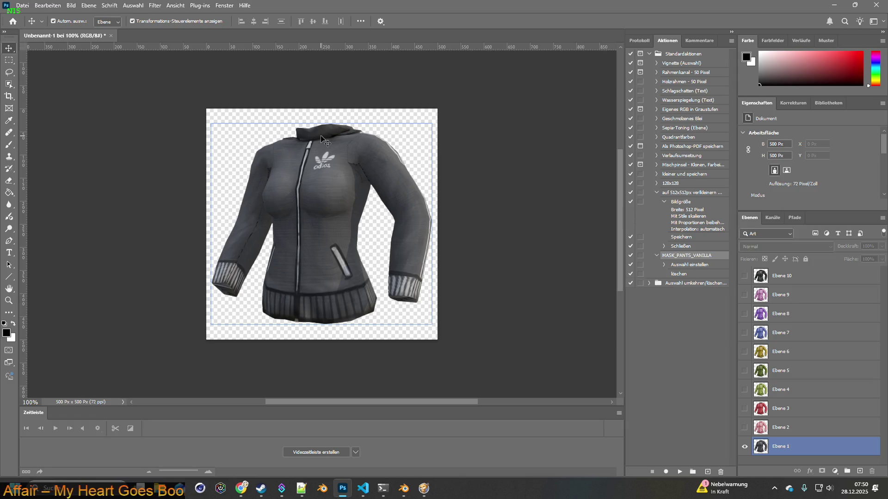
pyautogui.click(116, 55)
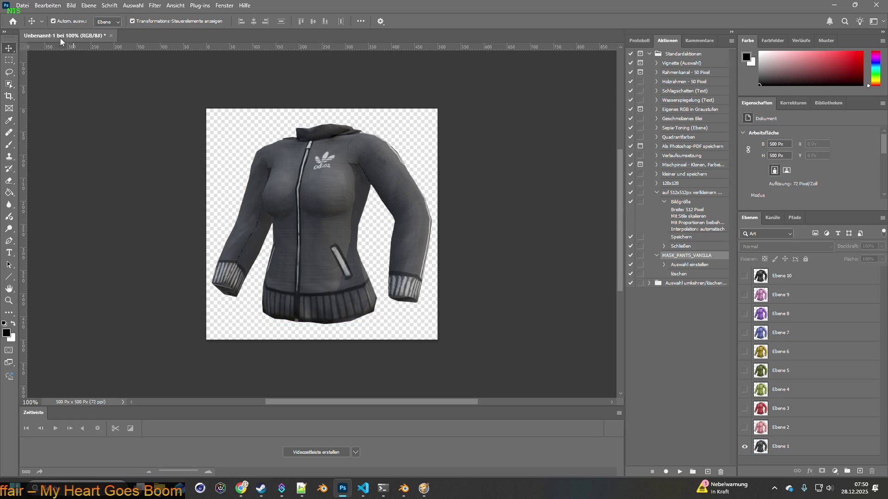
pyautogui.click(27, 6)
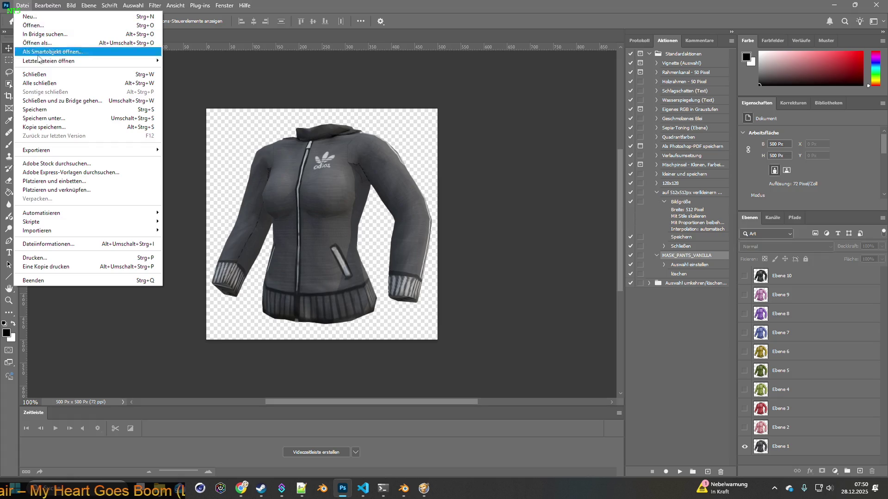
pyautogui.click(43, 120)
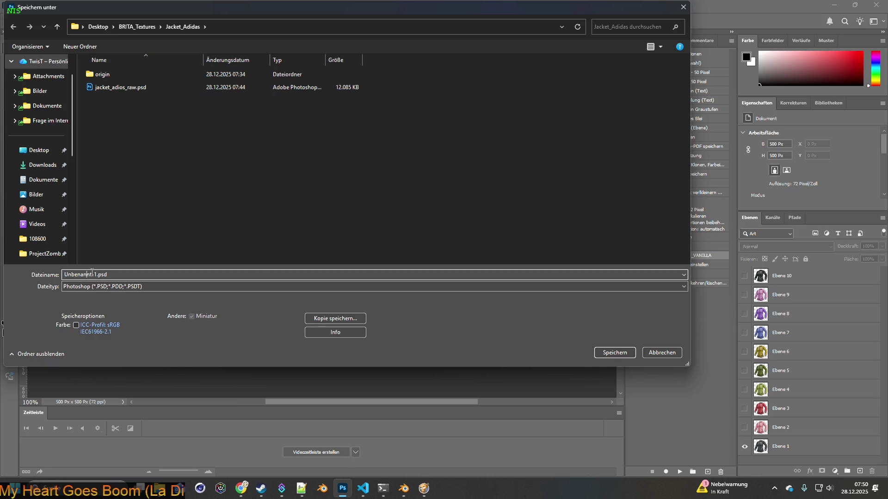
pyautogui.moveTo(97, 275); pyautogui.dragTo(63, 275)
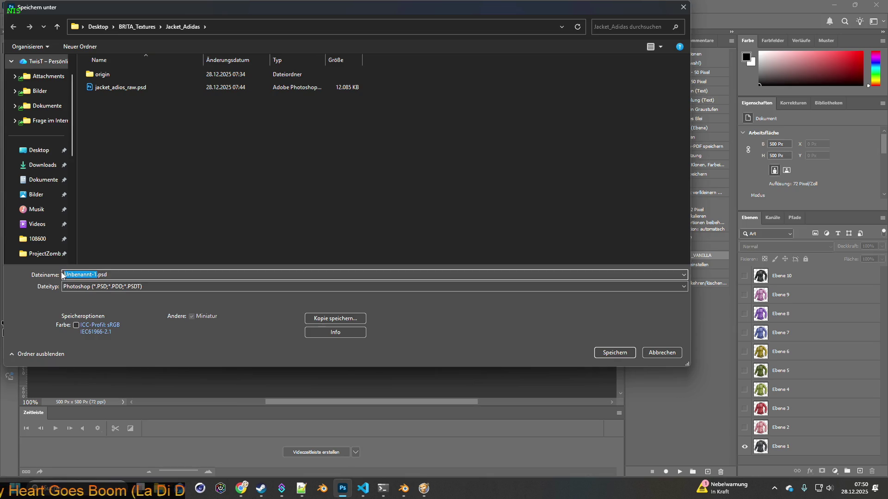
pyautogui.write('Item_Jac')
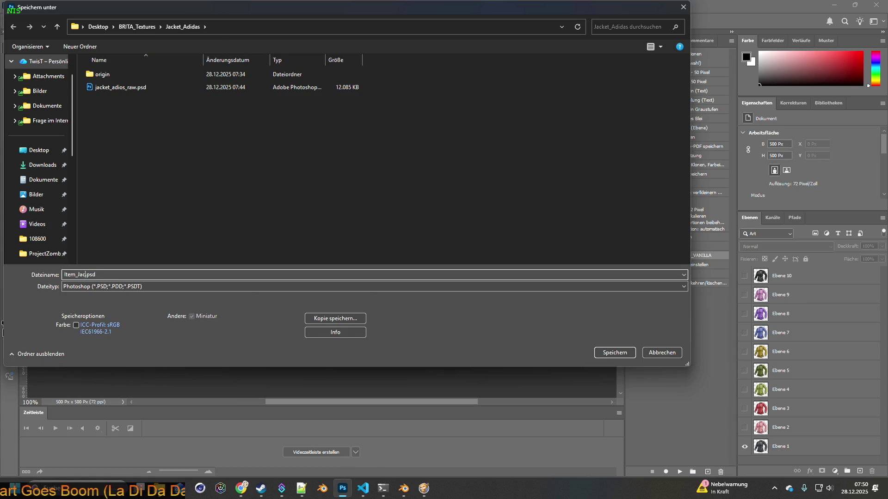
pyautogui.write('JAd')
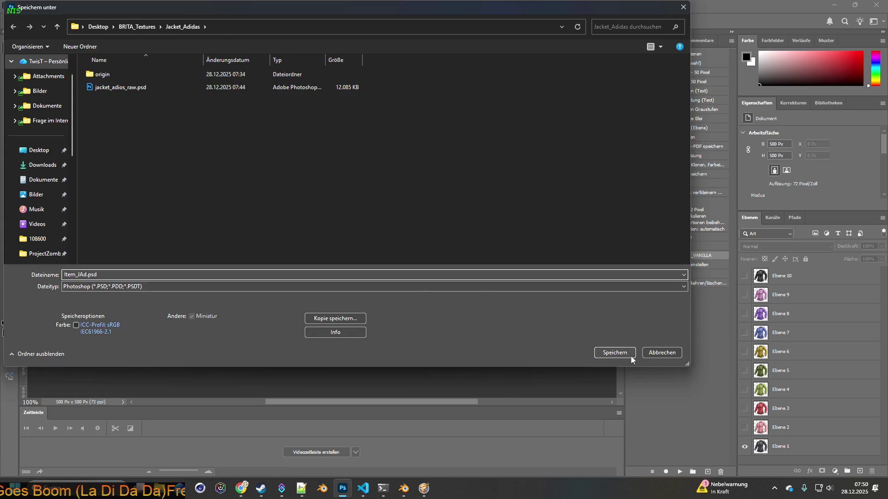
pyautogui.click(615, 353)
pyautogui.click(550, 141)
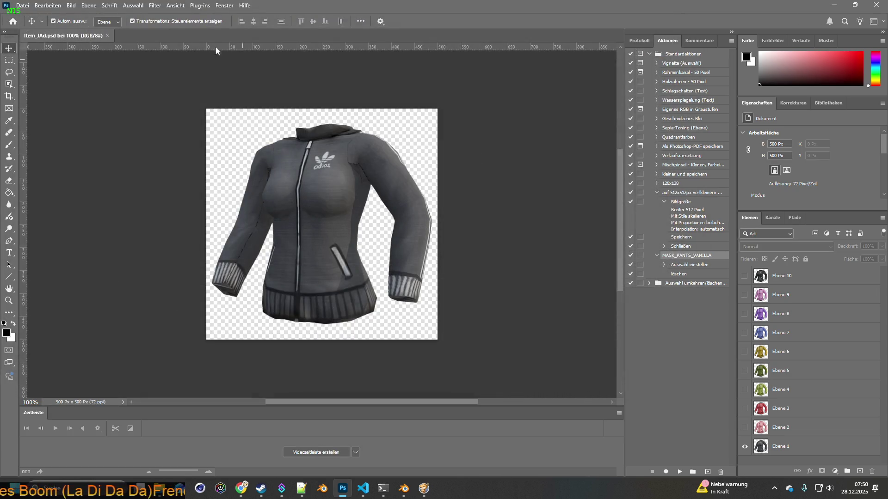
# Step: Resize the image to 64 × 64 pixels via Bildgröße
pyautogui.click(71, 5)
pyautogui.click(91, 76)
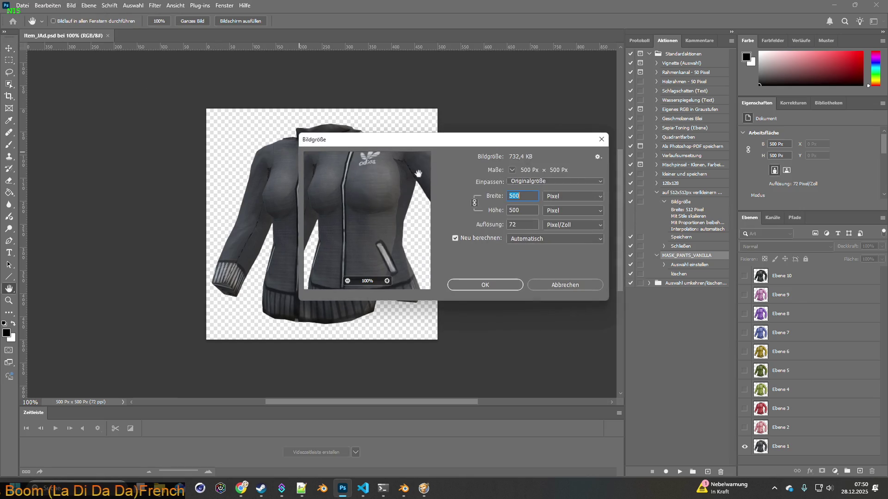
pyautogui.write('64')
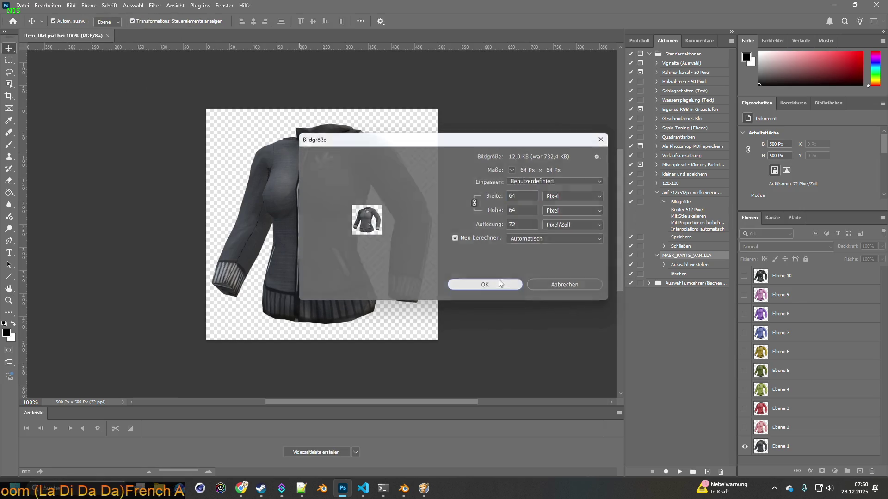
pyautogui.click(499, 280)
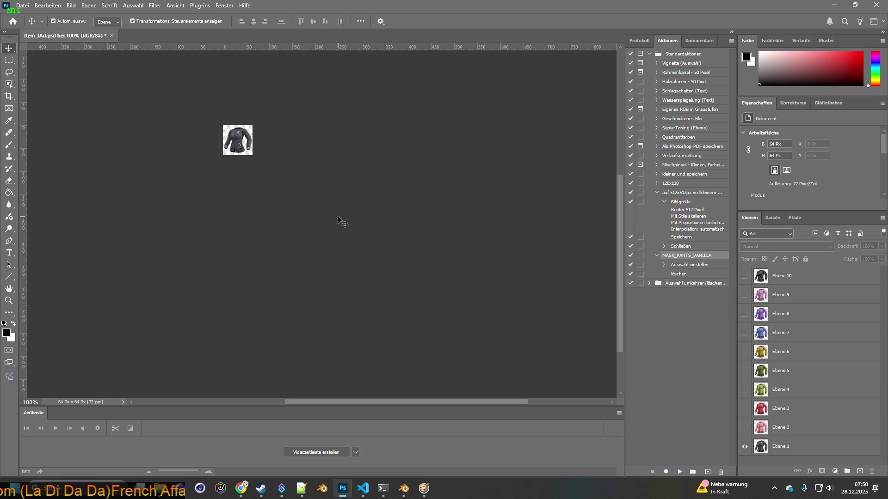
pyautogui.click(22, 5)
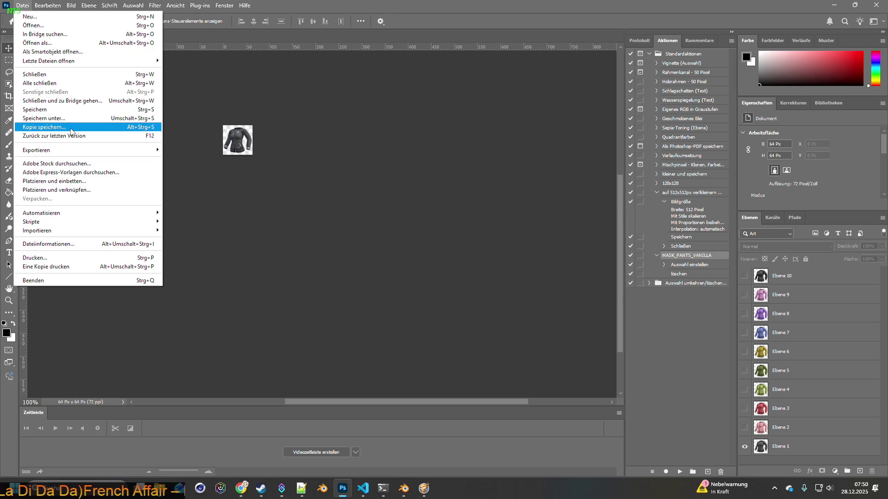
# Step: Quick-export the black Ebene 1 and pink Ebene 2 jackets as Item_JAd.png and Item_JAd2.png
pyautogui.moveTo(67, 150)
pyautogui.click(194, 153)
pyautogui.click(617, 323)
pyautogui.click(745, 446)
pyautogui.click(744, 427)
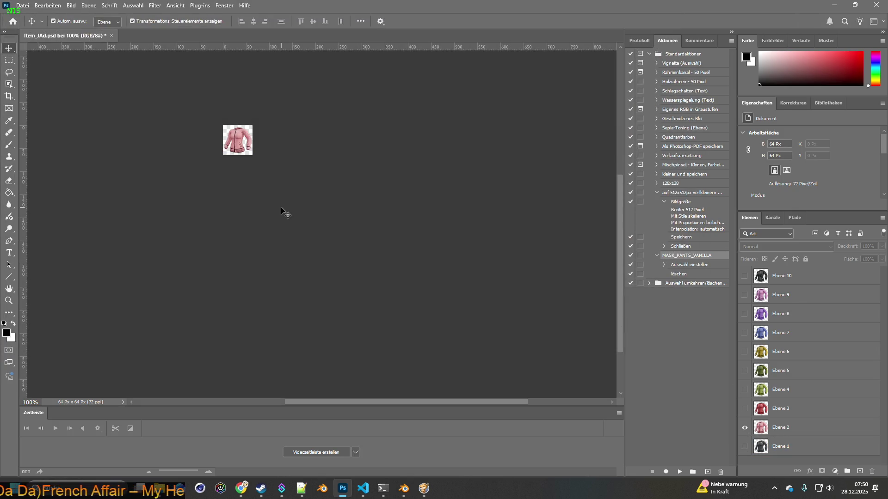
pyautogui.click(22, 5)
pyautogui.moveTo(49, 152)
pyautogui.click(196, 151)
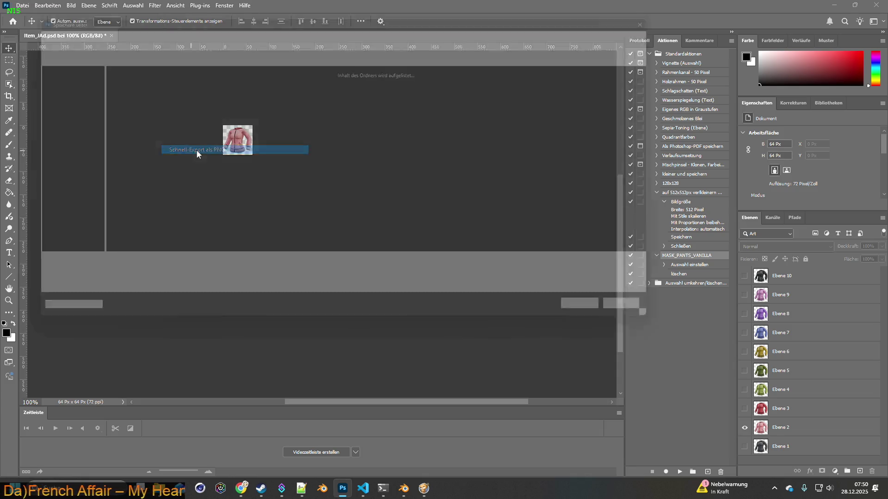
pyautogui.click(84, 275)
pyautogui.write('2.png')
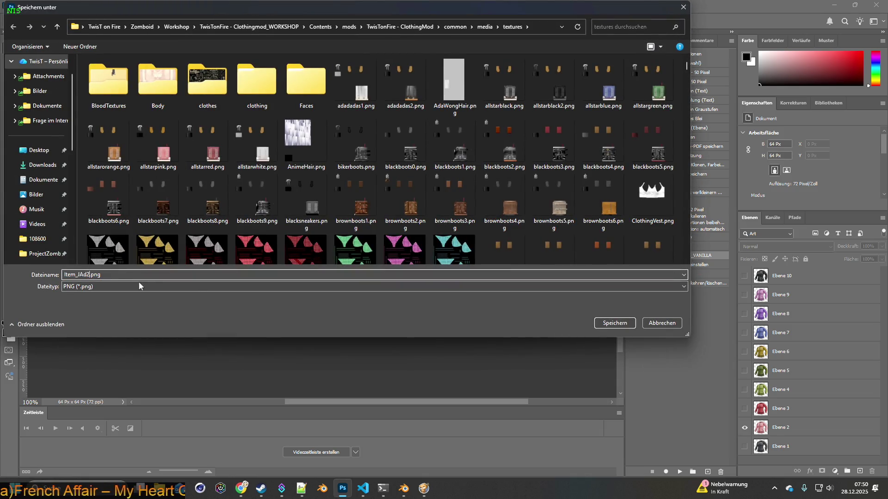
pyautogui.click(614, 322)
# Step: Export the red Ebene 3 and green Ebene 4 jackets as Item_JAd3.png and Item_JAd4.png
pyautogui.click(744, 427)
pyautogui.click(744, 408)
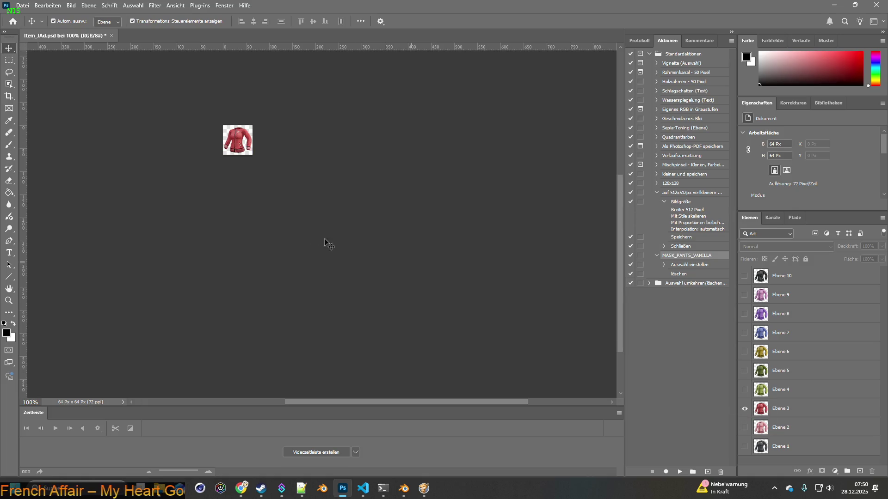
pyautogui.click(22, 5)
pyautogui.moveTo(50, 149)
pyautogui.click(192, 151)
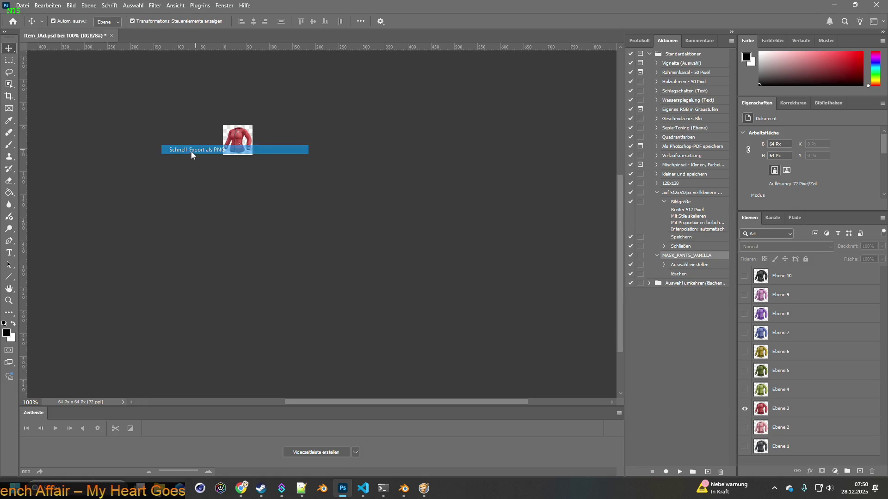
pyautogui.click(86, 275)
pyautogui.write('3.png')
pyautogui.click(603, 324)
pyautogui.click(744, 408)
pyautogui.click(744, 389)
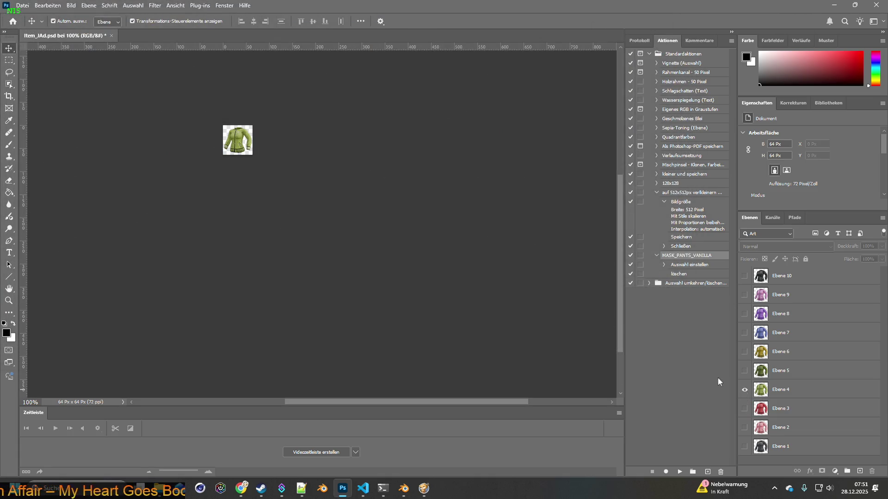
pyautogui.click(24, 5)
pyautogui.moveTo(49, 150)
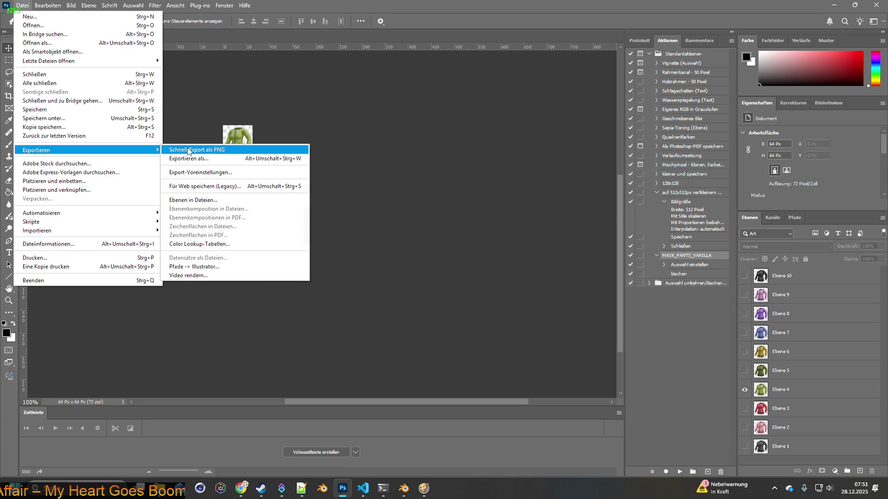
pyautogui.click(192, 151)
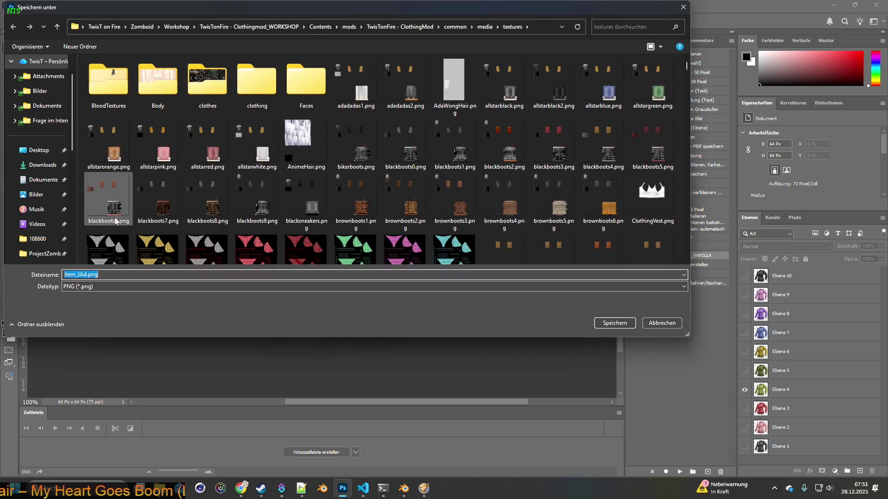
pyautogui.click(87, 274)
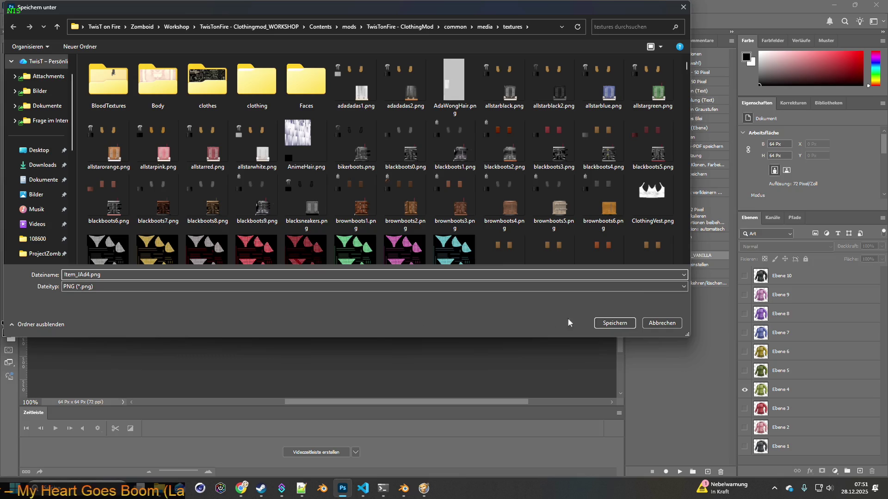
pyautogui.click(601, 323)
# Step: Export the dark green Ebene 5 and yellow Ebene 6 jackets as Item_JAd5.png and Item_JAd6.png
pyautogui.click(742, 390)
pyautogui.click(745, 370)
pyautogui.click(23, 5)
pyautogui.moveTo(46, 151)
pyautogui.click(184, 151)
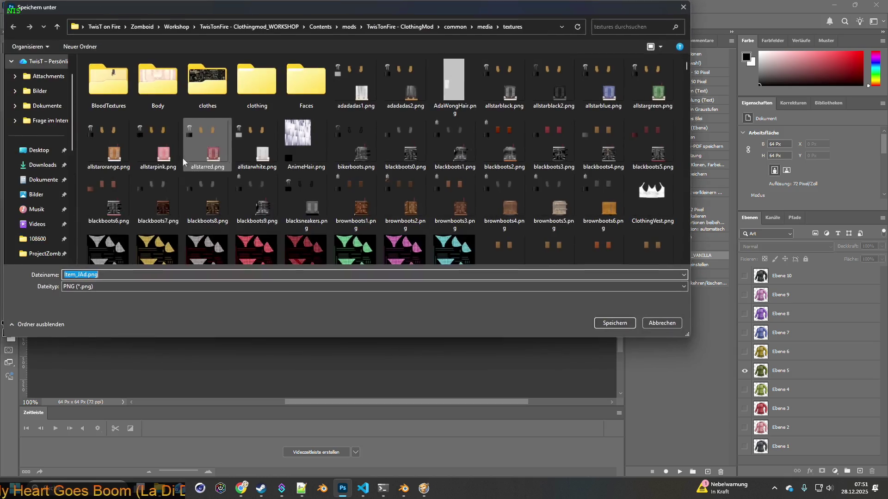
pyautogui.click(87, 274)
pyautogui.write('5')
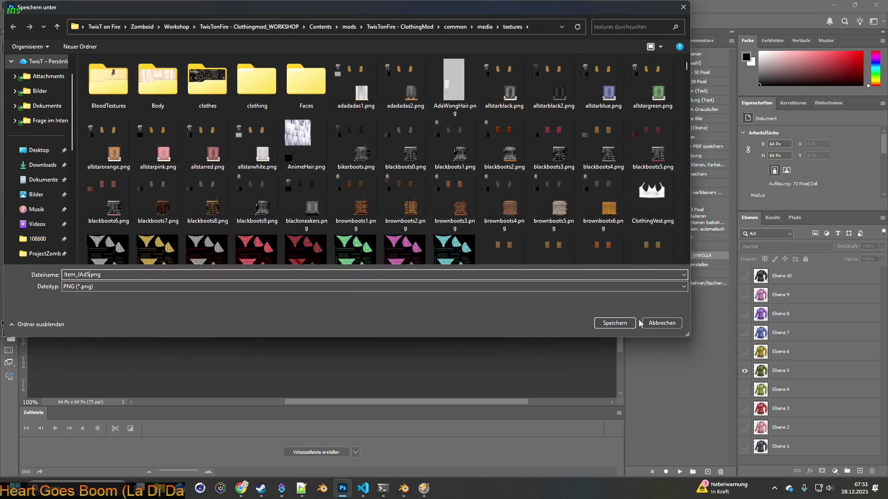
pyautogui.click(614, 322)
pyautogui.click(744, 371)
pyautogui.click(744, 352)
pyautogui.click(22, 5)
pyautogui.moveTo(46, 151)
pyautogui.click(184, 151)
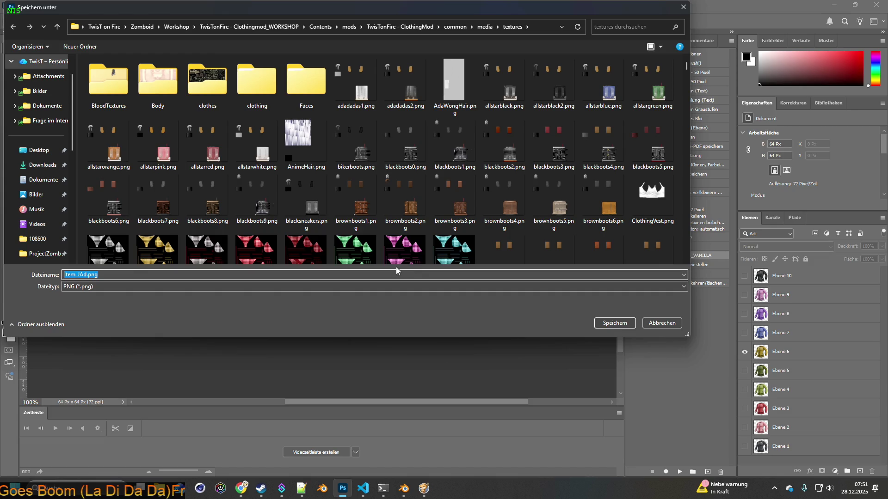
pyautogui.click(88, 275)
pyautogui.write('6')
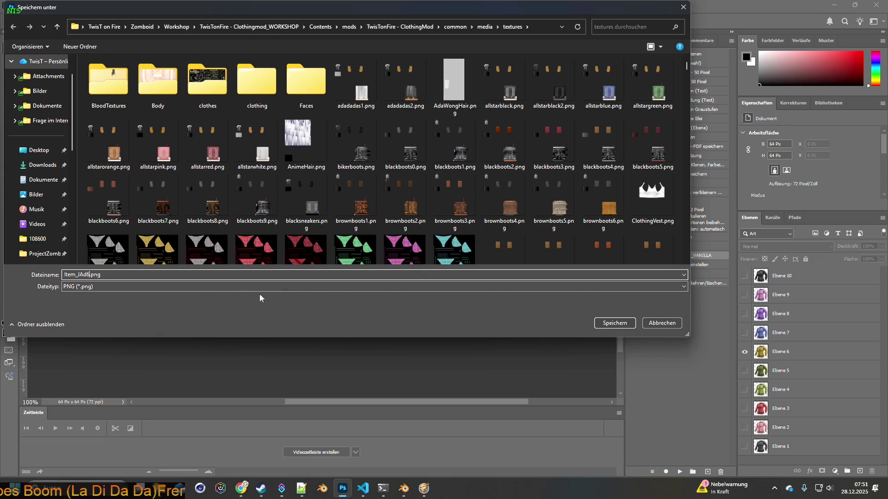
pyautogui.click(624, 322)
# Step: Export the blue Ebene 7 and purple Ebene 8 jackets as Item_JAd7.png and Item_JAd8.png
pyautogui.hotkey('alt', ']')
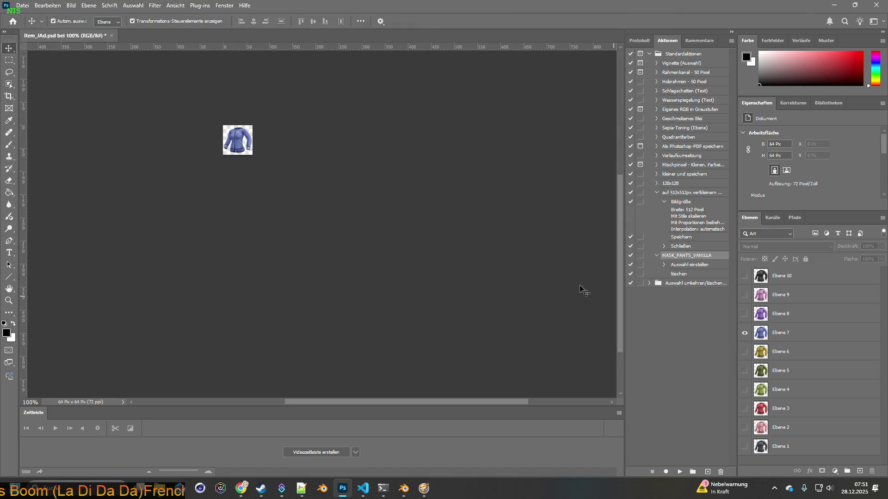
pyautogui.click(28, 7)
pyautogui.moveTo(41, 146)
pyautogui.click(208, 147)
pyautogui.click(89, 275)
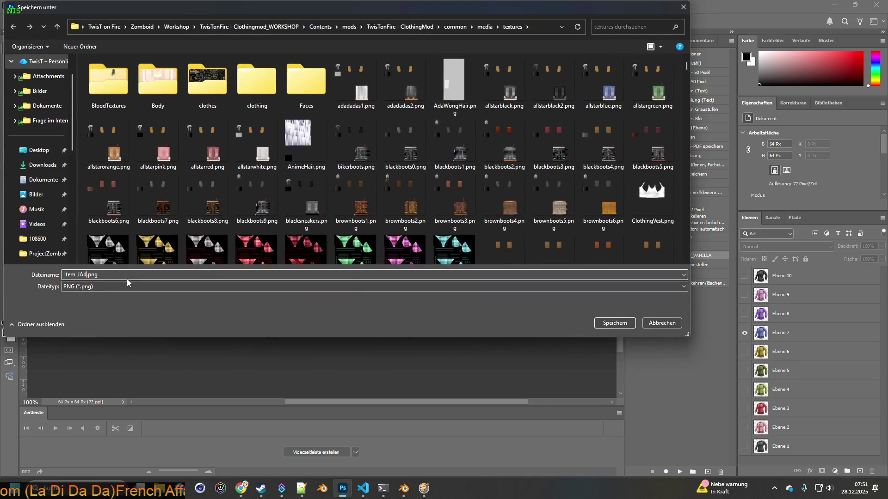
pyautogui.write('7')
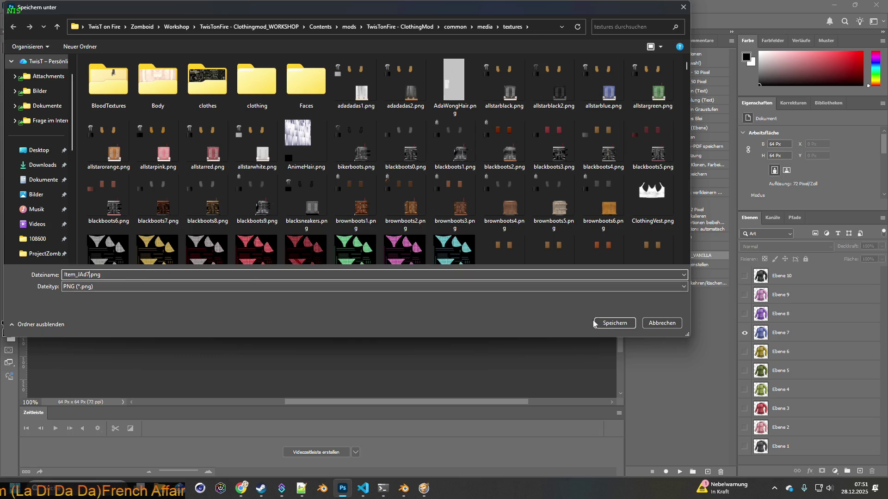
pyautogui.click(615, 323)
pyautogui.click(743, 335)
pyautogui.click(744, 314)
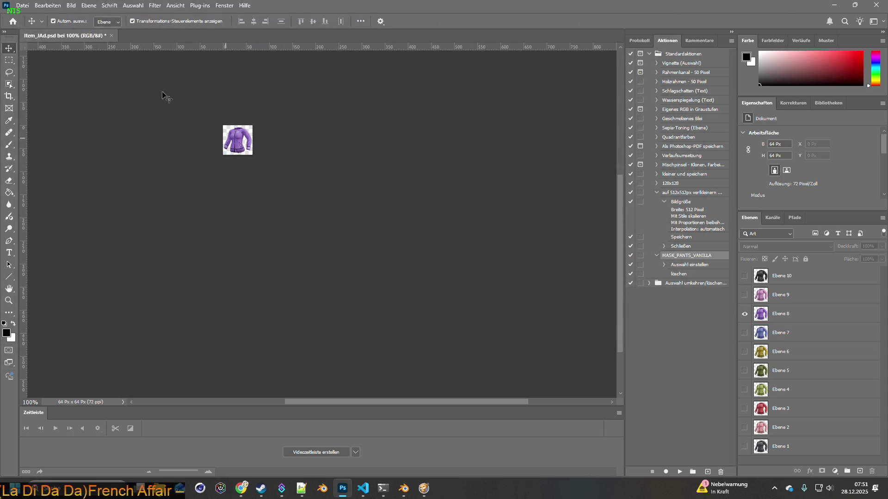
pyautogui.click(22, 6)
pyautogui.moveTo(48, 149)
pyautogui.click(239, 147)
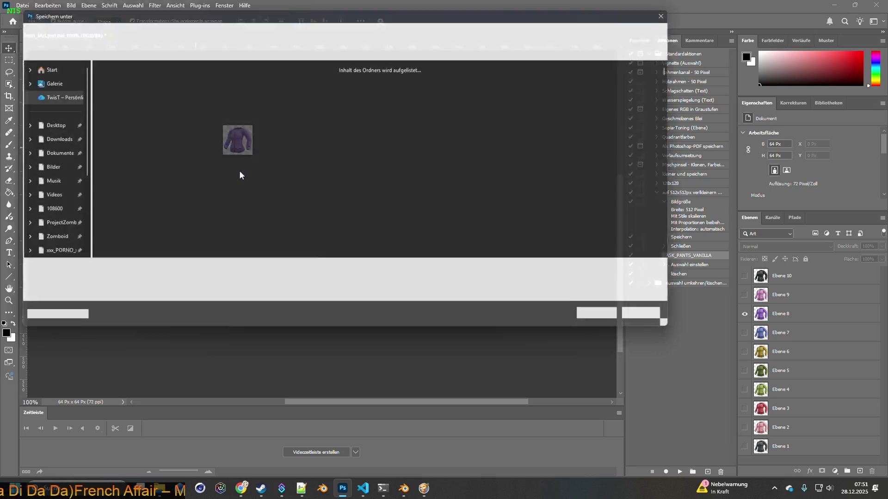
pyautogui.click(87, 274)
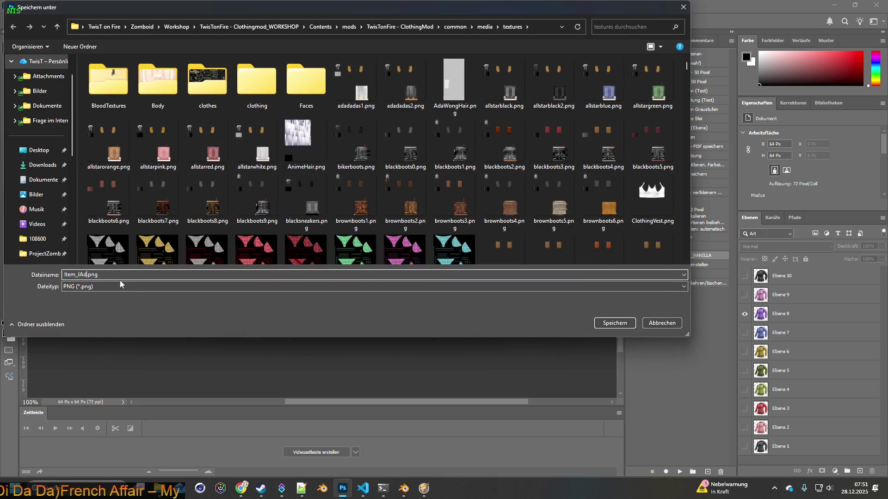
pyautogui.write('8')
pyautogui.click(607, 326)
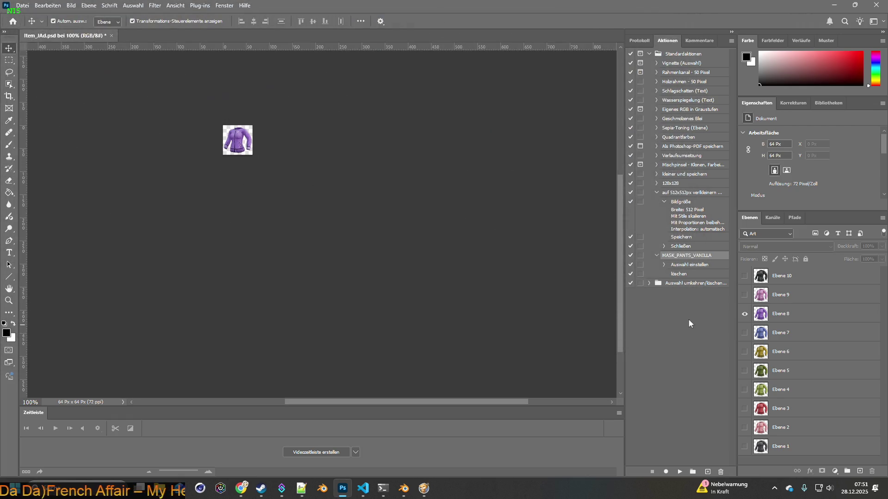
# Step: Export the magenta Ebene 9 jacket and Ebene 10 as Item_JAd10.png, then re-show Ebene 1
pyautogui.click(743, 316)
pyautogui.click(744, 295)
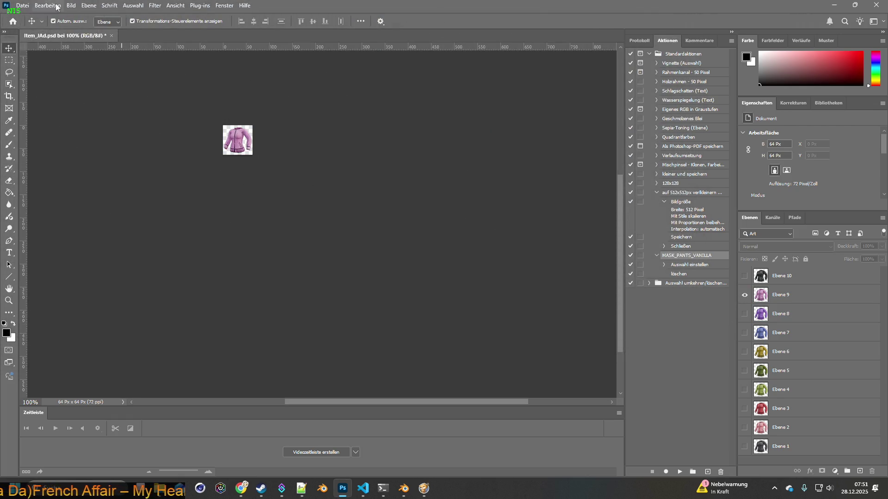
pyautogui.click(22, 5)
pyautogui.moveTo(54, 150)
pyautogui.click(228, 149)
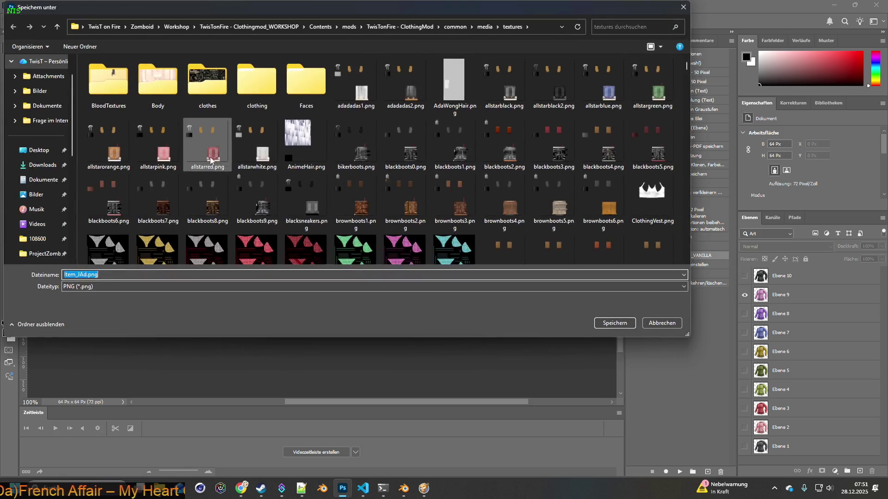
pyautogui.click(88, 275)
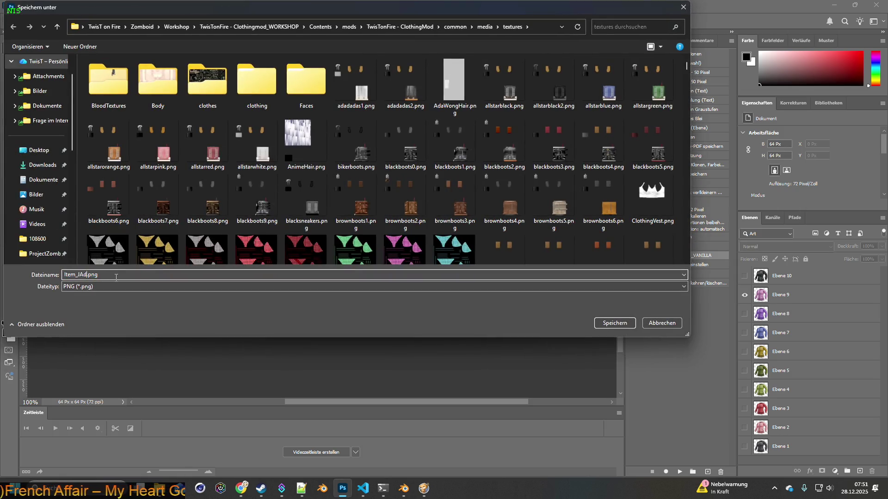
pyautogui.write('9')
pyautogui.click(615, 322)
pyautogui.click(744, 294)
pyautogui.click(745, 276)
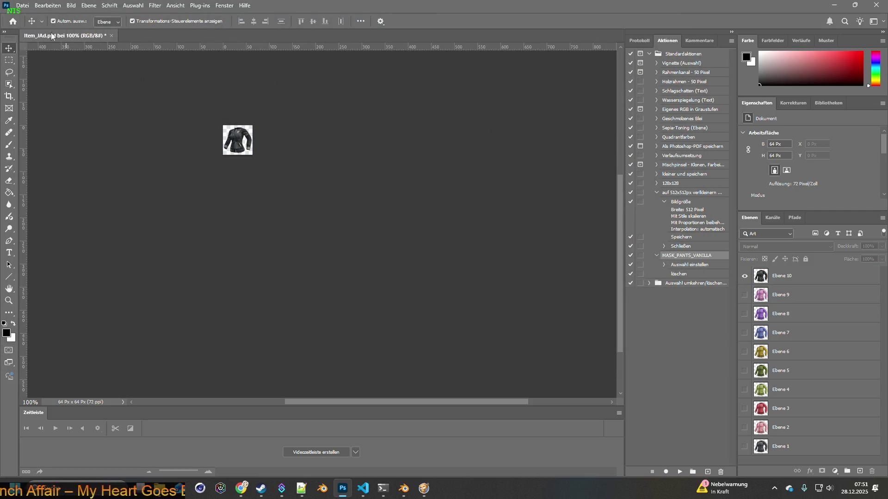
pyautogui.click(22, 5)
pyautogui.moveTo(70, 151)
pyautogui.click(208, 151)
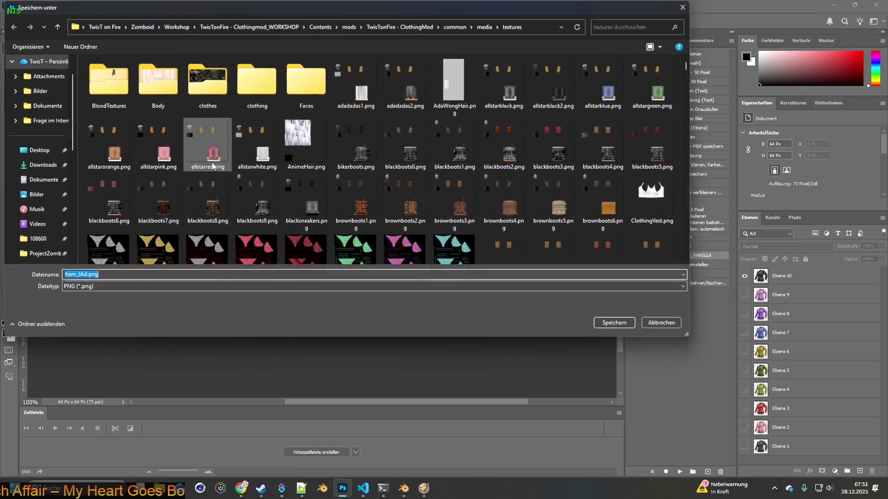
pyautogui.click(86, 275)
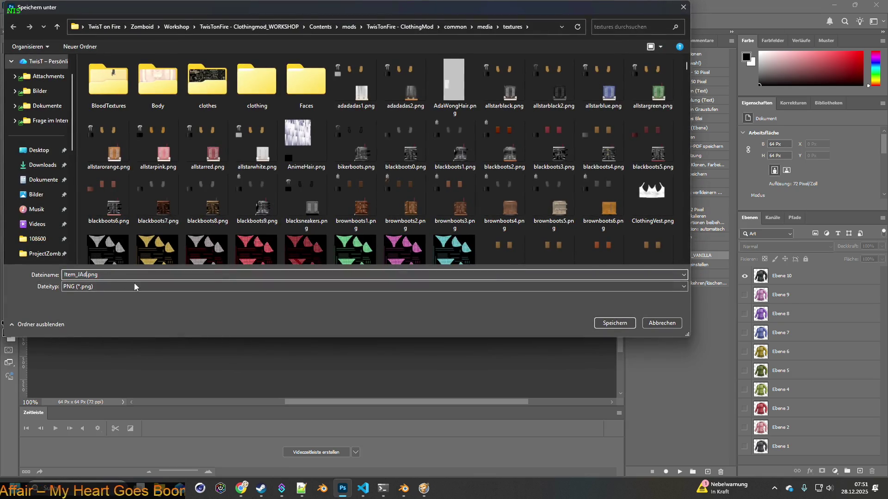
pyautogui.write('10')
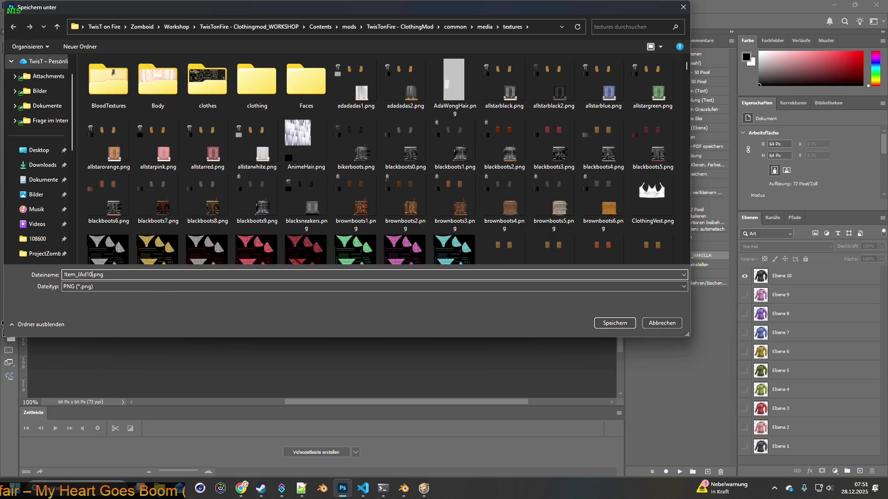
pyautogui.click(614, 323)
pyautogui.click(743, 447)
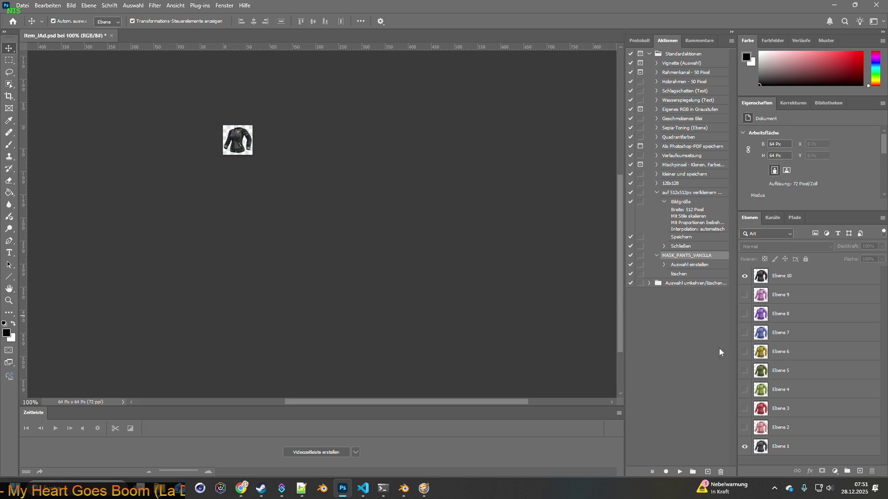
pyautogui.click(833, 8)
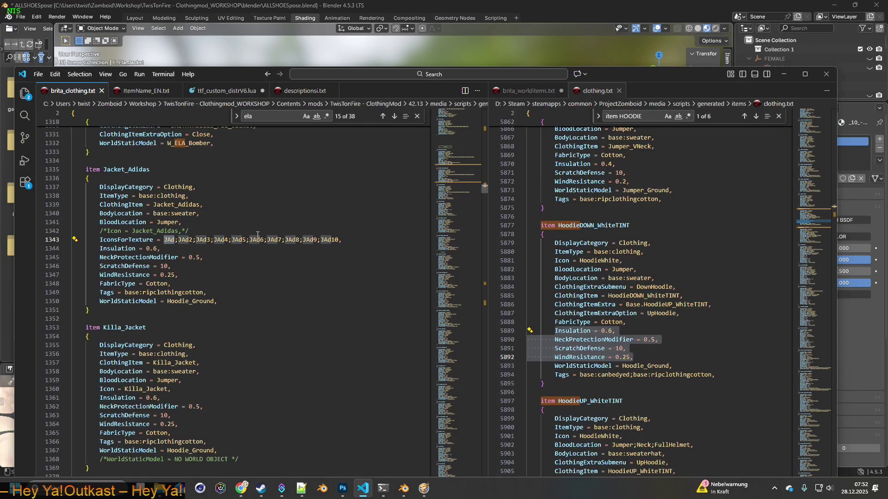
# Step: Replace Killa_Jacket in the Icon line with the copied JAd and save brita_clothing.txt
pyautogui.doubleClick(167, 240)
pyautogui.hotkey('ctrl', 'c')
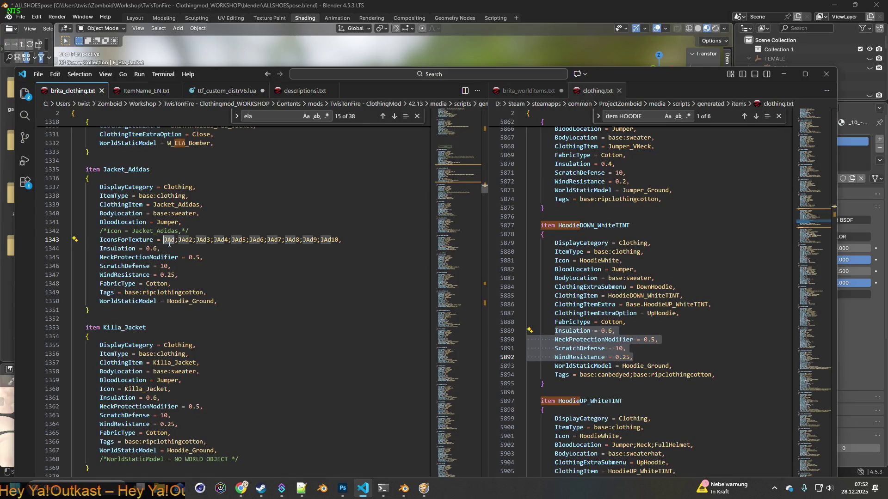
pyautogui.doubleClick(126, 389)
pyautogui.hotkey('ctrl', 'v')
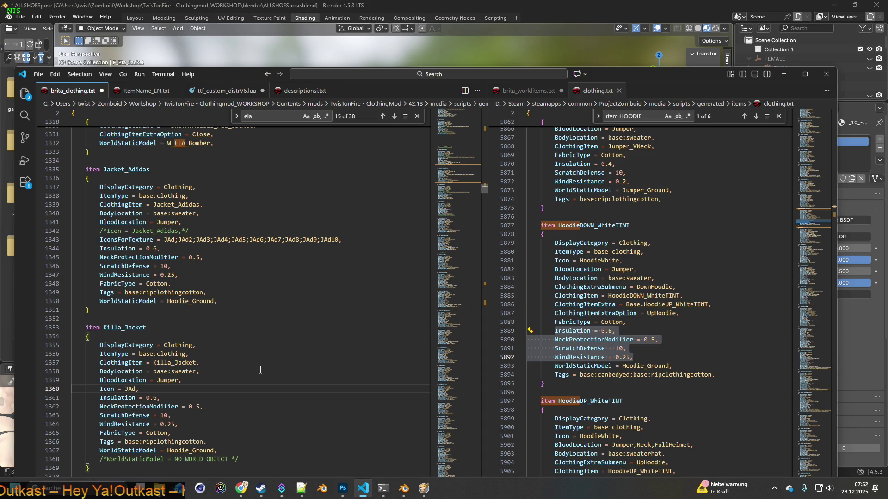
pyautogui.scroll(-1, 260, 370)
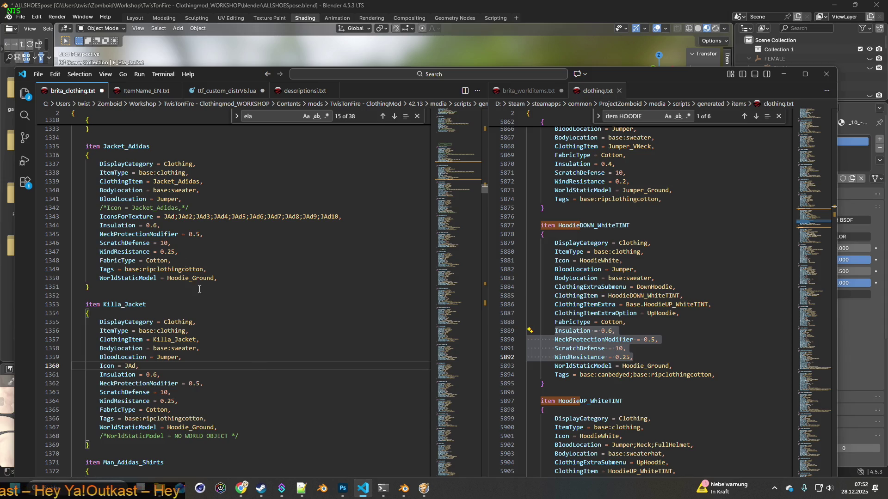
pyautogui.click(38, 74)
pyautogui.click(59, 231)
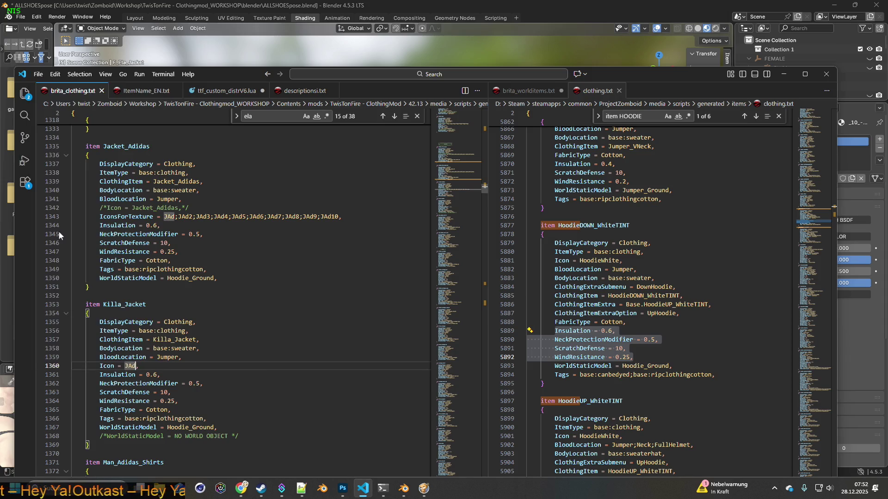
pyautogui.click(424, 489)
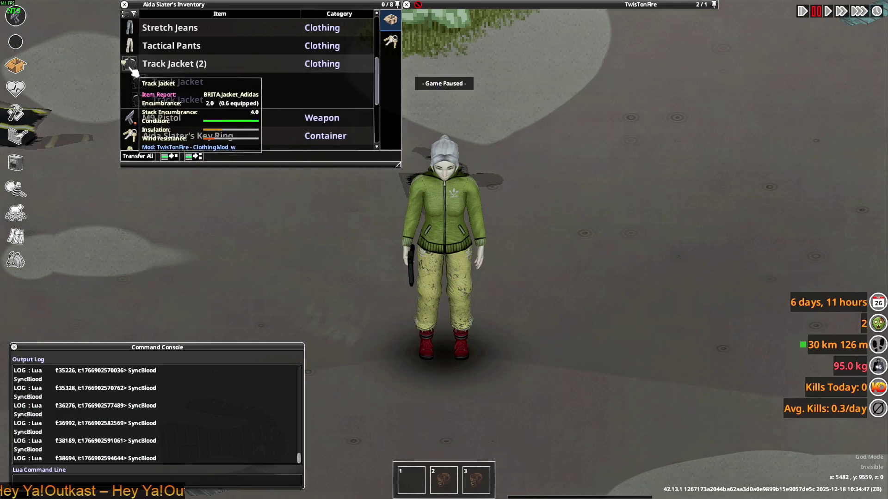
# Step: In the Debug Items List, filter BRITA items by 'ad' and add multiple Jacket_Adidas Track Jackets
pyautogui.moveTo(179, 111)
pyautogui.scroll(-5, 179, 111)
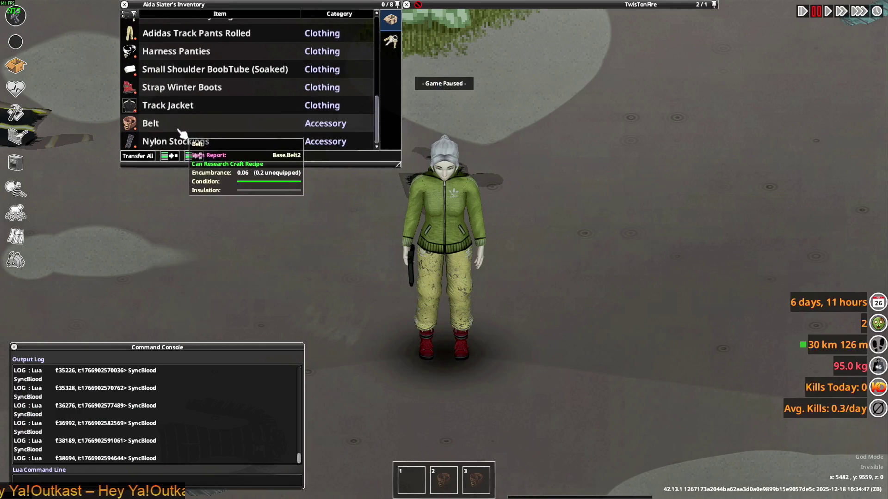
pyautogui.scroll(3, 169, 116)
pyautogui.press('space')
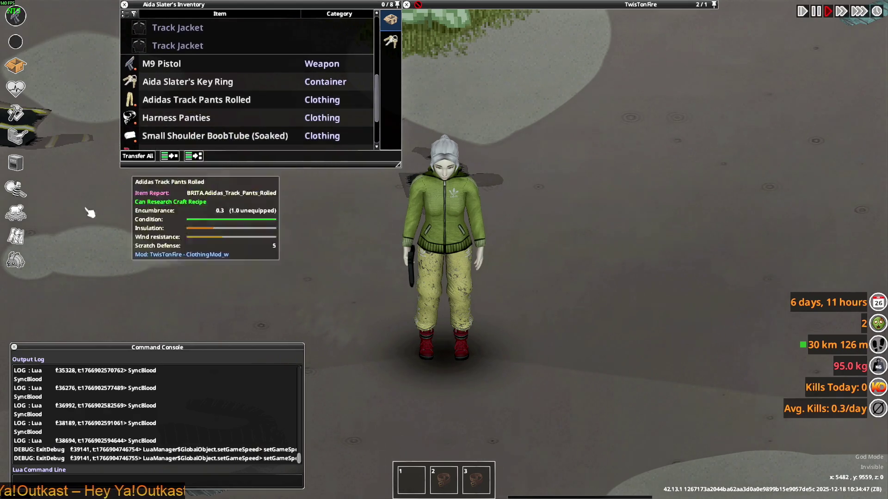
pyautogui.click(17, 262)
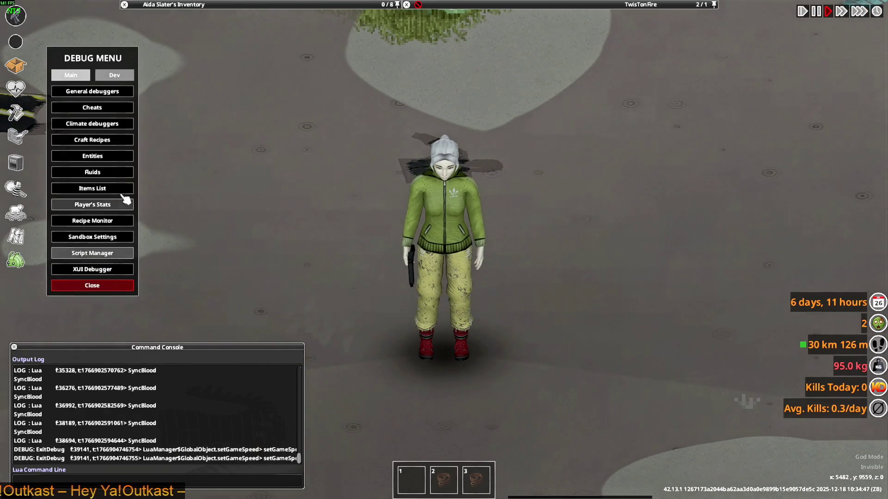
pyautogui.click(189, 105)
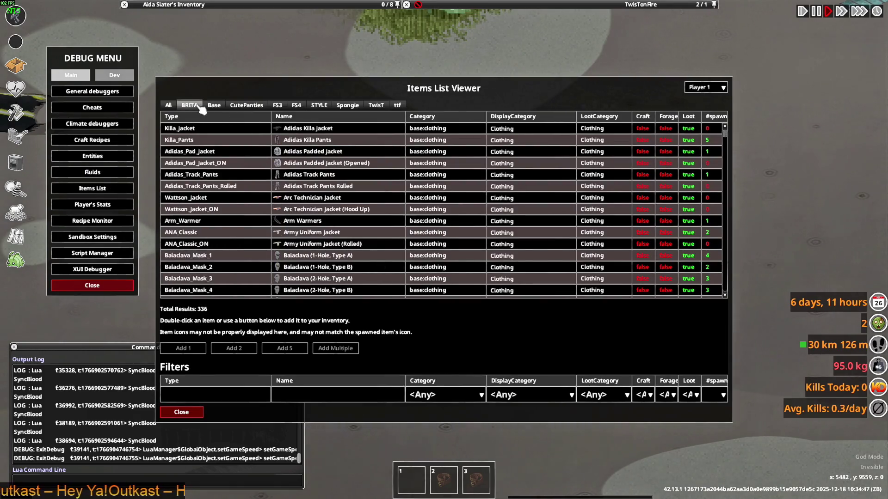
pyautogui.write('track')
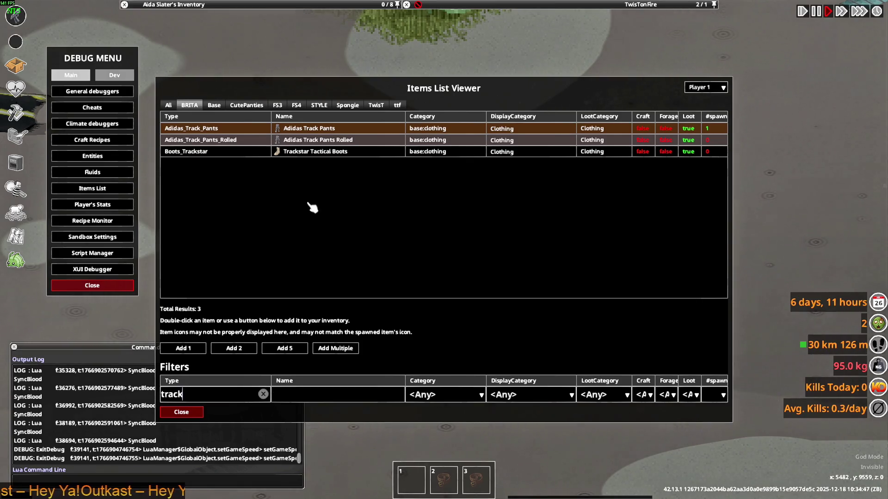
pyautogui.click(260, 396)
pyautogui.write('adidas')
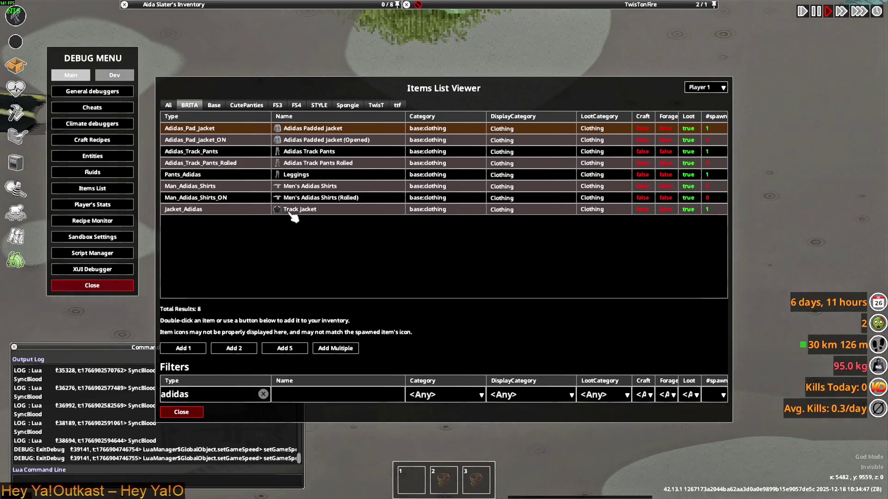
pyautogui.click(291, 211)
pyautogui.click(343, 353)
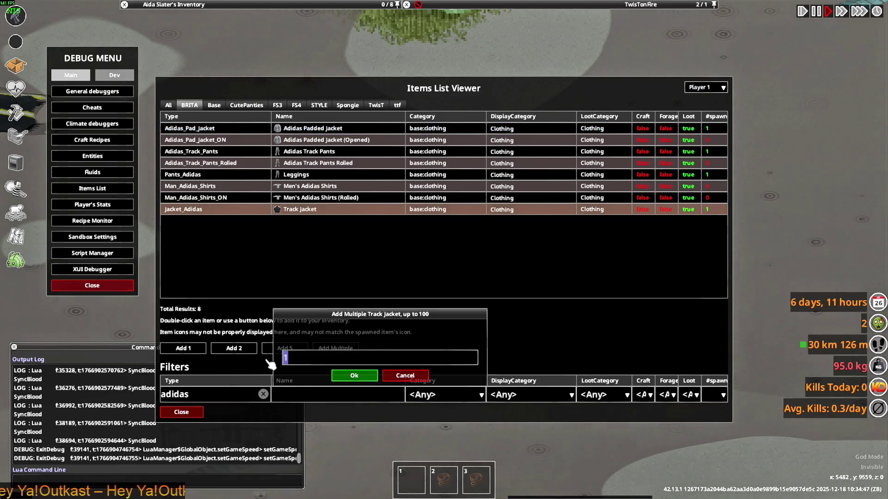
pyautogui.click(361, 376)
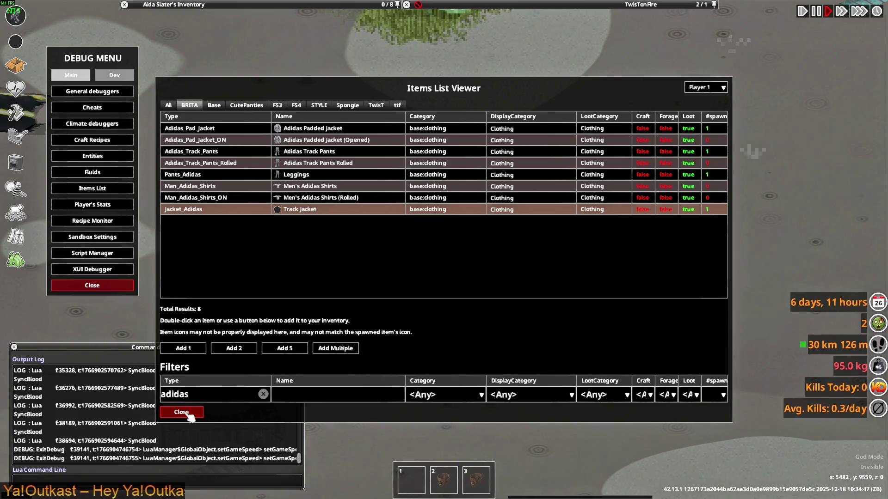
pyautogui.click(181, 412)
pyautogui.moveTo(185, 6)
pyautogui.click(92, 287)
# Step: Check the Track Jacket stack in the inventory, then quit Project Zomboid to the desktop
pyautogui.scroll(5, 199, 92)
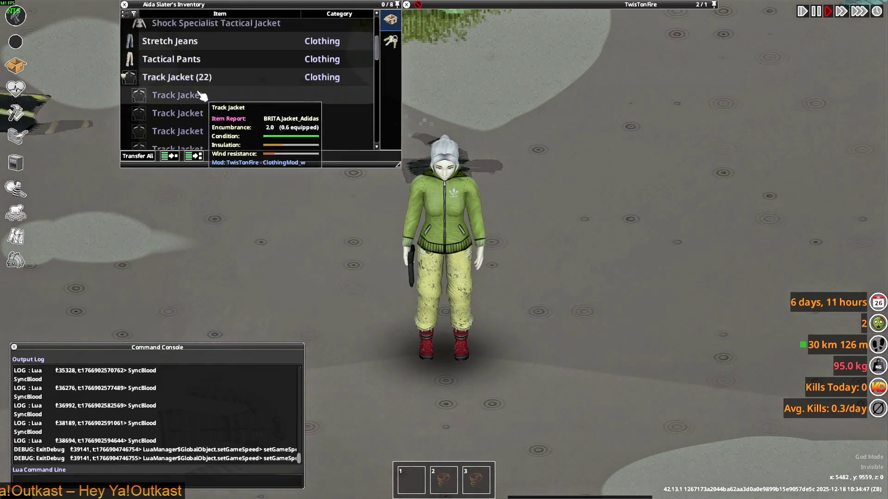
pyautogui.scroll(-6, 195, 90)
pyautogui.scroll(-3, 184, 88)
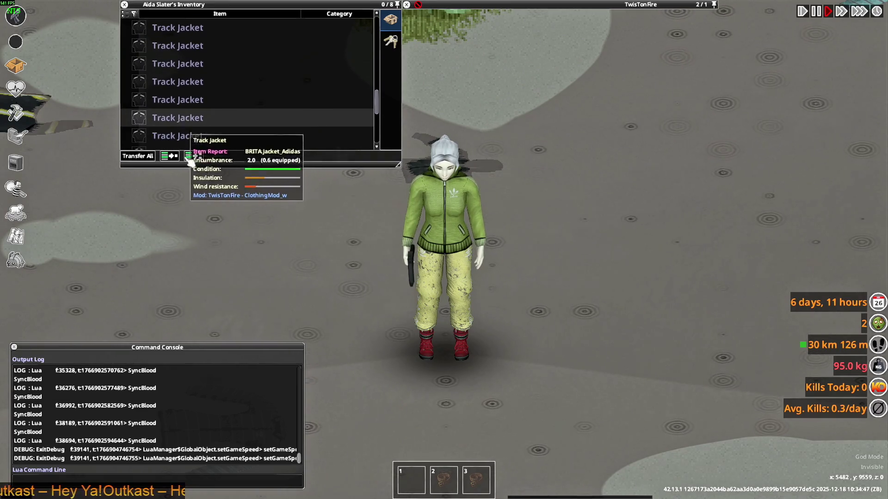
pyautogui.press('Escape')
pyautogui.click(138, 358)
pyautogui.click(416, 274)
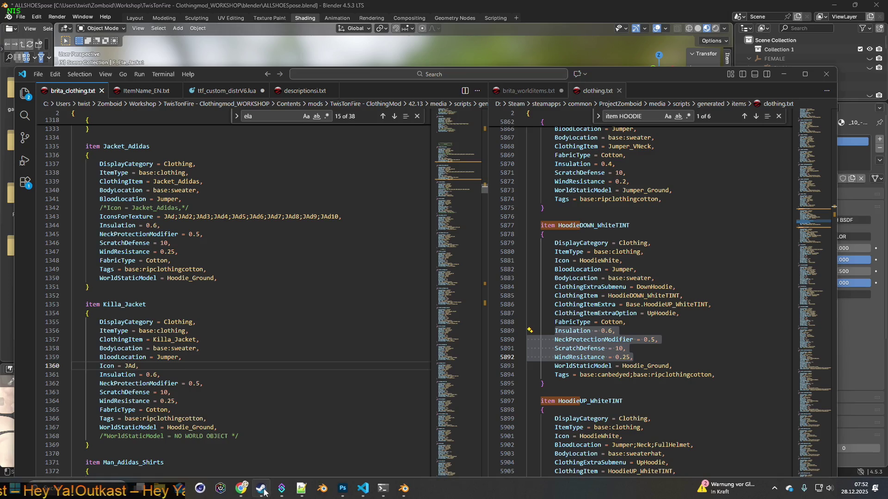
# Step: Relaunch Project Zomboid from its Steam library page and load back into the saved game
pyautogui.click(262, 488)
pyautogui.click(99, 25)
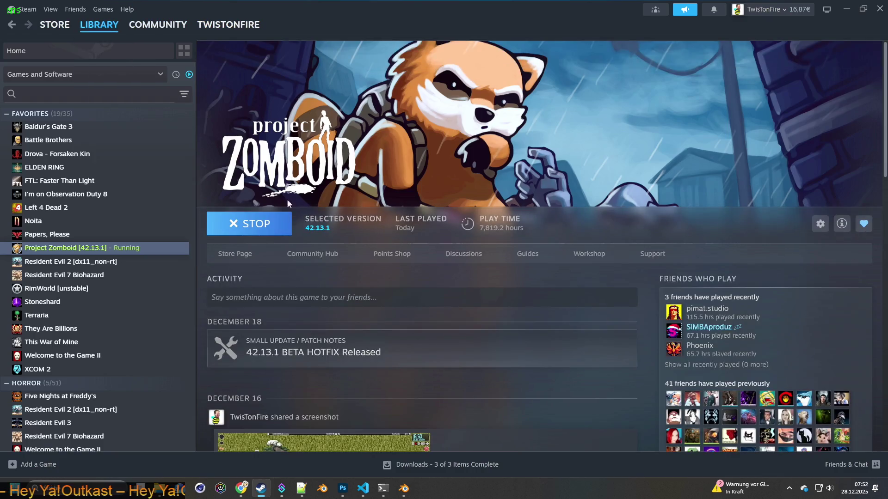
pyautogui.click(265, 226)
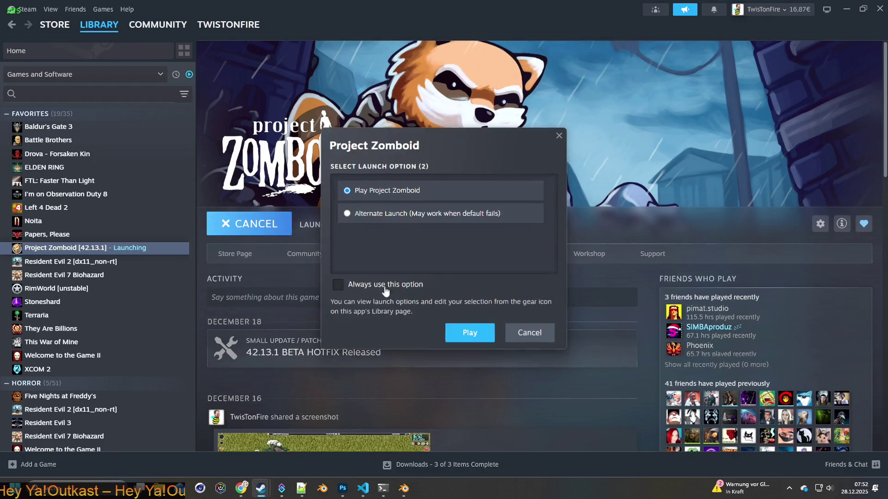
pyautogui.press('Return')
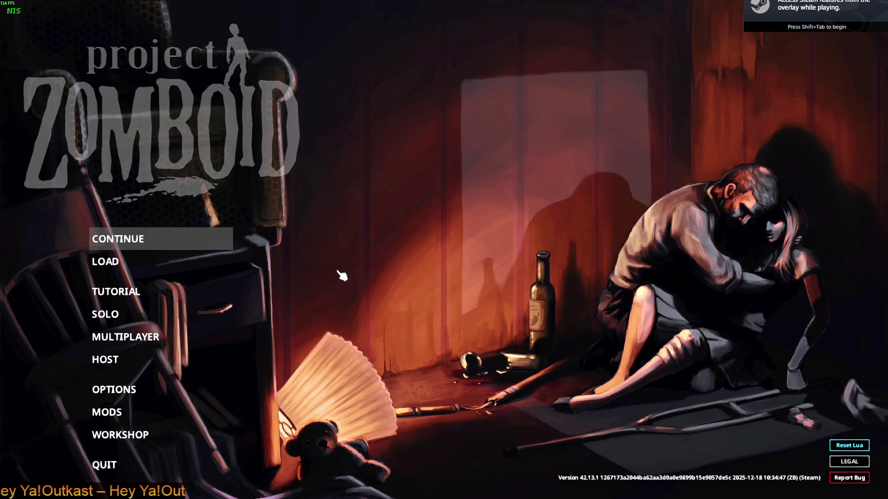
pyautogui.press('Return')
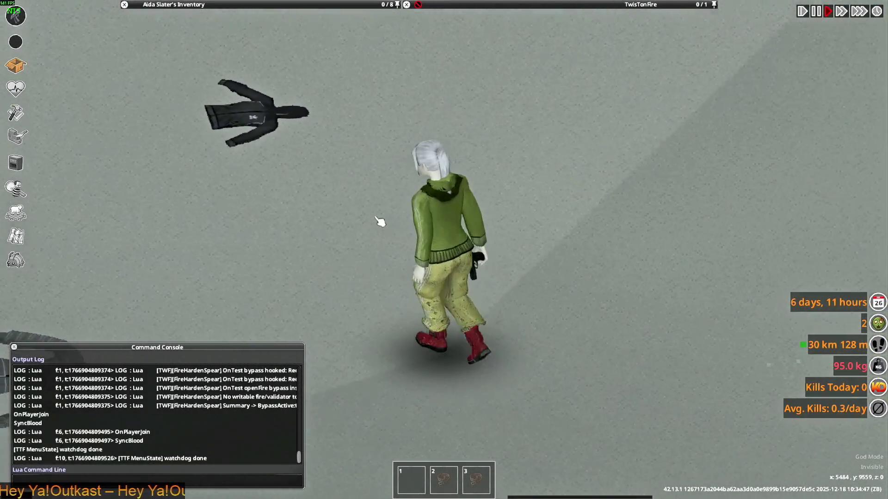
# Step: Look through the expanded stack of 22 Track Jackets in the inventory, then collapse it
pyautogui.moveTo(231, 4)
pyautogui.scroll(-3, 175, 103)
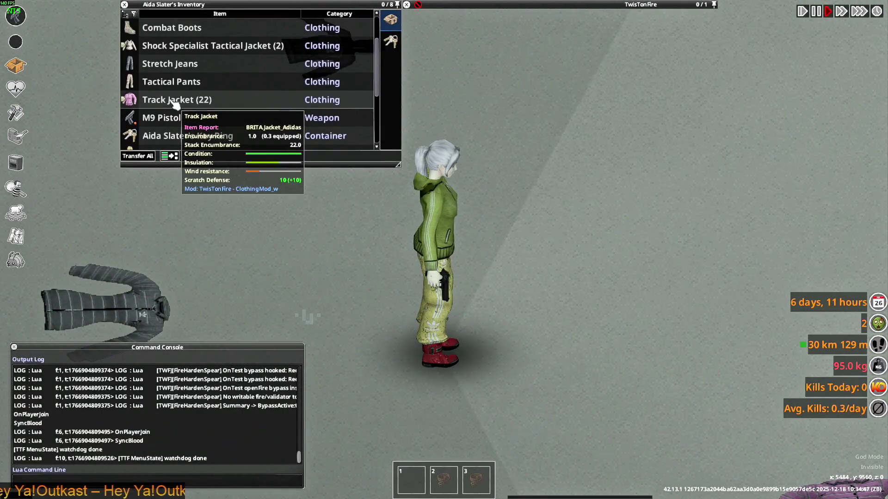
pyautogui.click(175, 100)
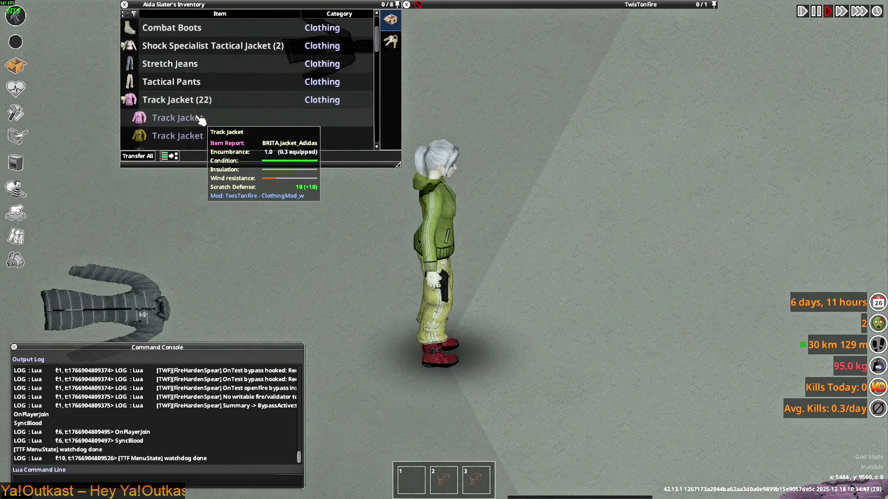
pyautogui.scroll(-3, 194, 119)
pyautogui.scroll(-1, 185, 115)
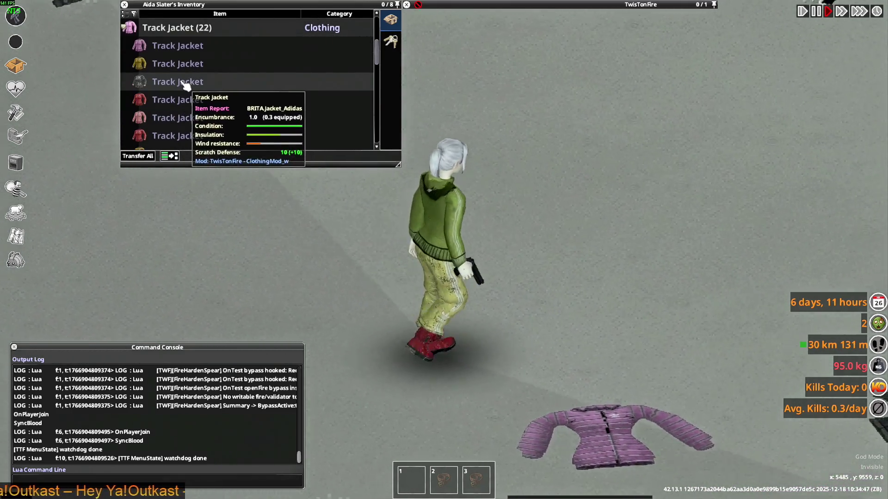
pyautogui.scroll(-3, 185, 85)
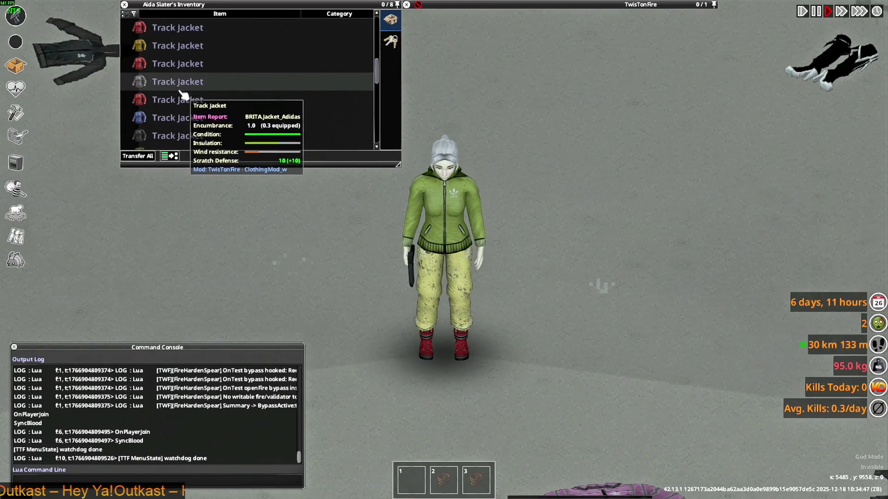
pyautogui.scroll(-3, 182, 93)
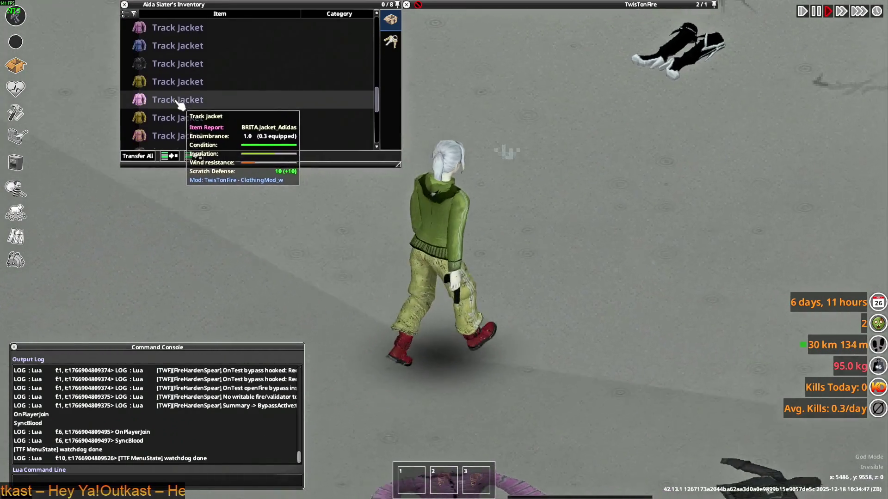
pyautogui.scroll(-3, 178, 103)
pyautogui.scroll(3, 175, 95)
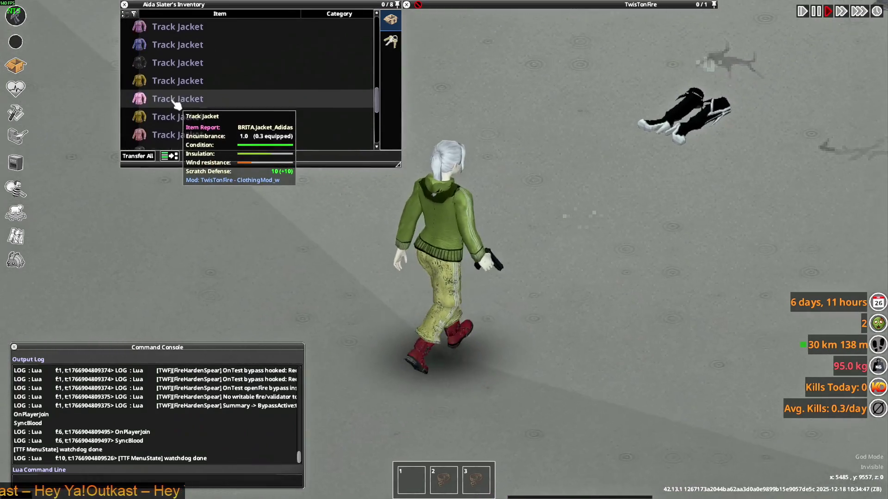
pyautogui.scroll(1, 177, 99)
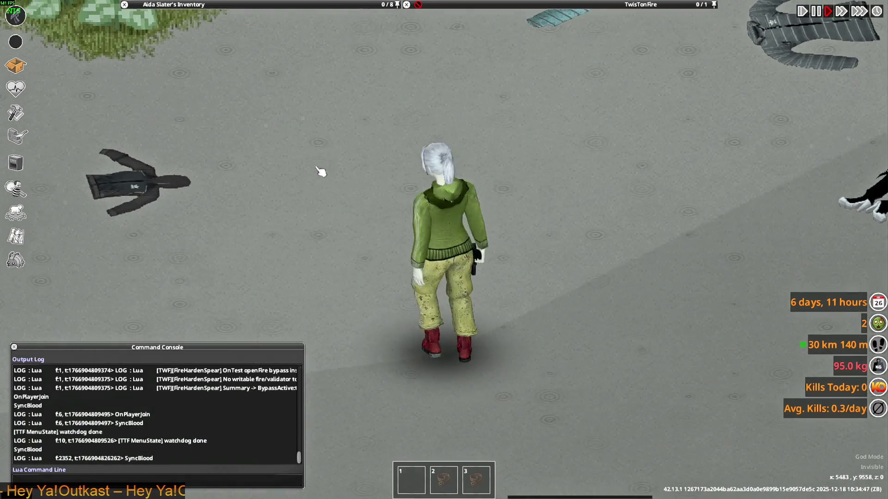
pyautogui.scroll(1, 179, 74)
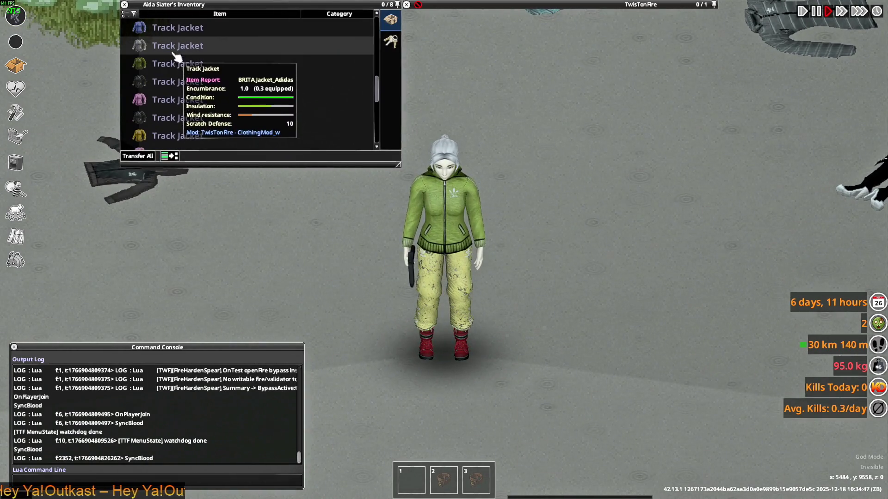
pyautogui.scroll(3, 194, 78)
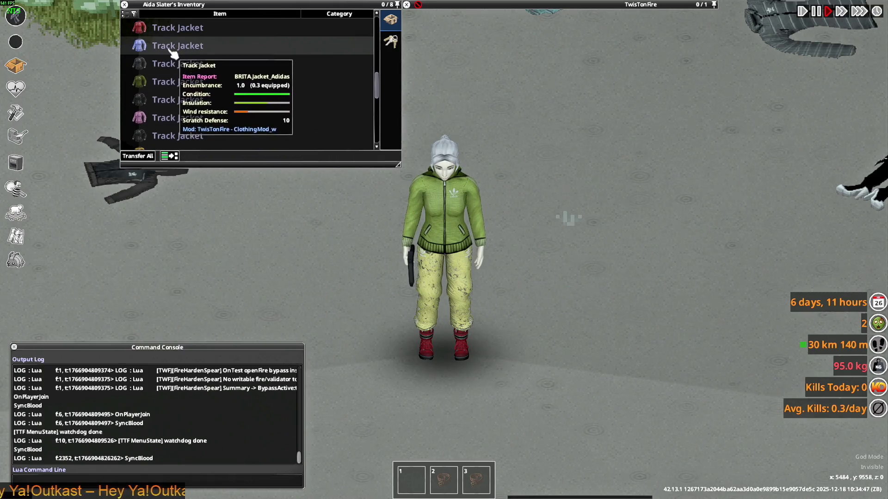
pyautogui.scroll(3, 231, 98)
pyautogui.scroll(-4, 217, 104)
pyautogui.click(128, 82)
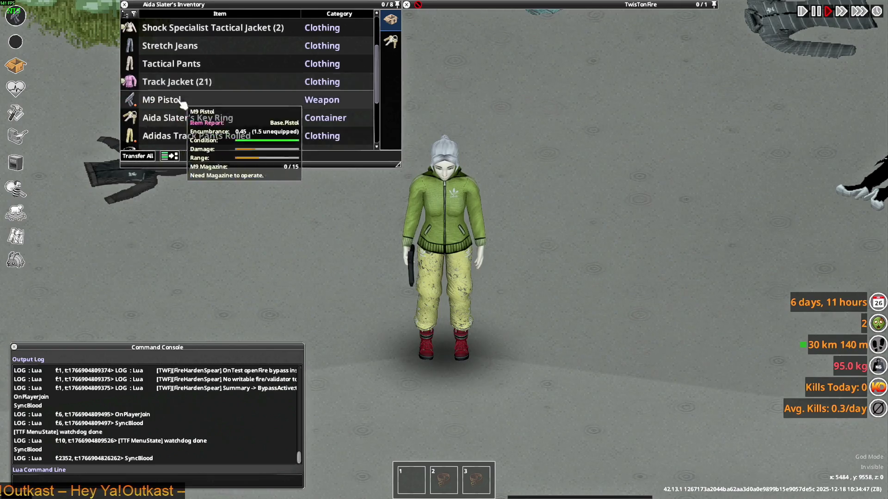
pyautogui.scroll(-5, 182, 102)
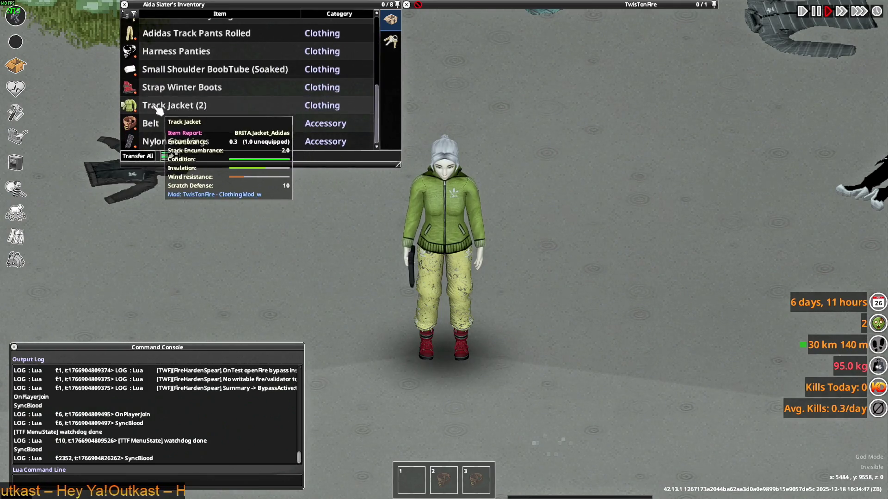
# Step: Take off the worn green track jacket and drop the blue track jacket on the floor
pyautogui.click(161, 106)
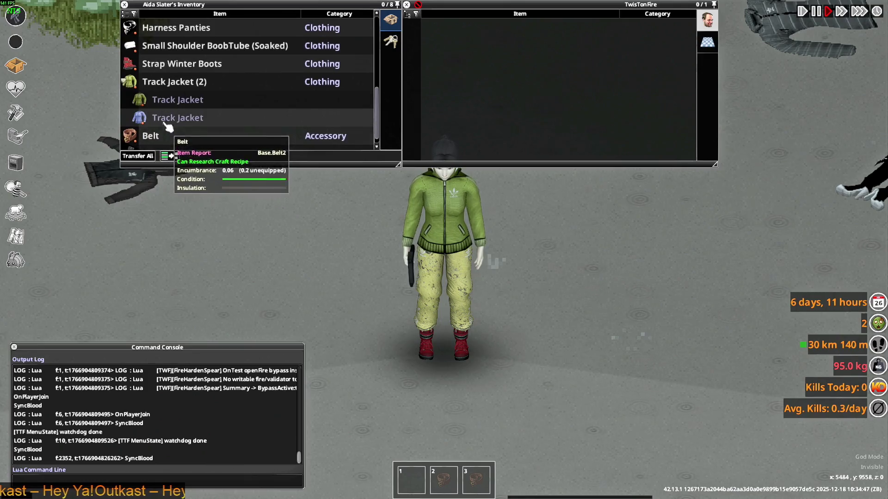
pyautogui.doubleClick(171, 121)
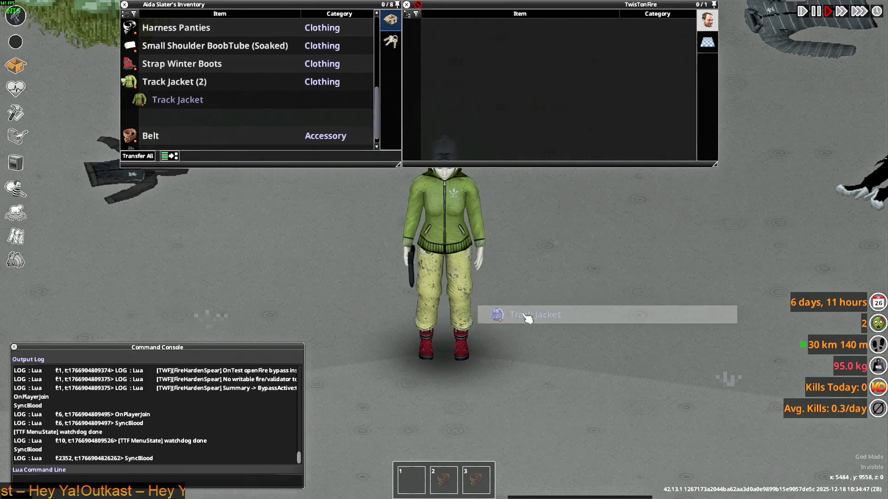
pyautogui.rightClick(253, 109)
pyautogui.click(277, 135)
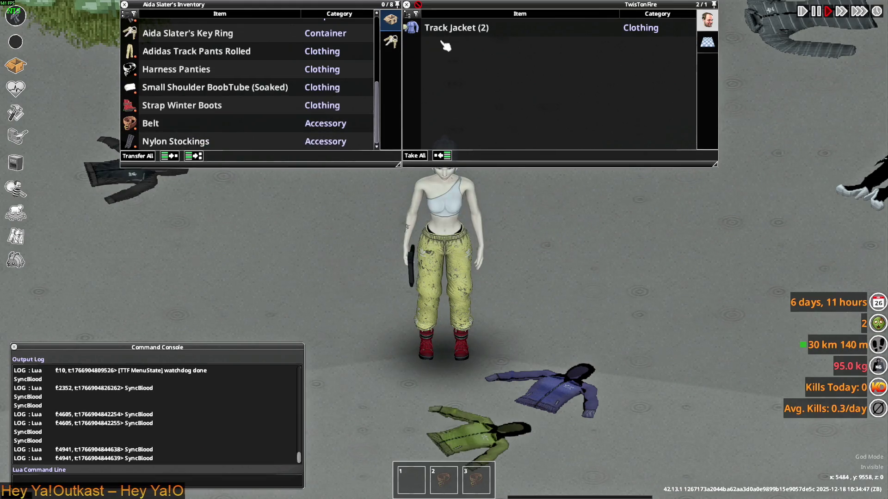
# Step: Walk over to the green track jacket on the floor and wear it again
pyautogui.rightClick(460, 39)
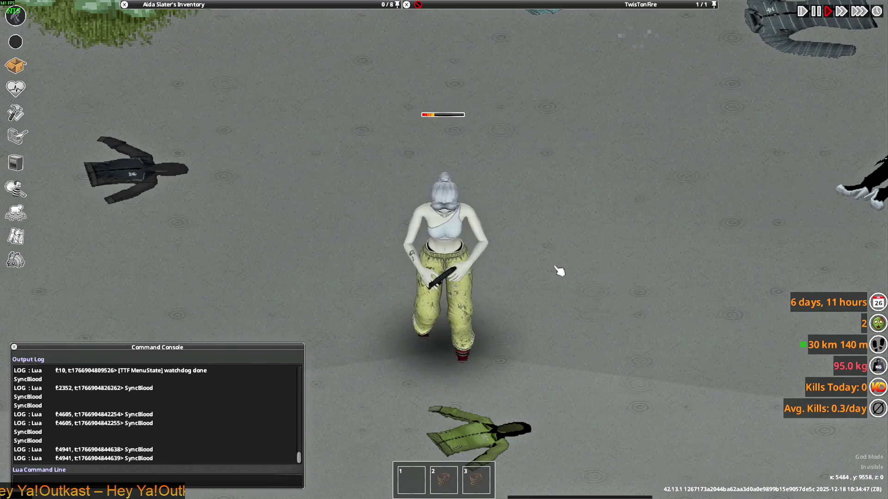
pyautogui.press('s')
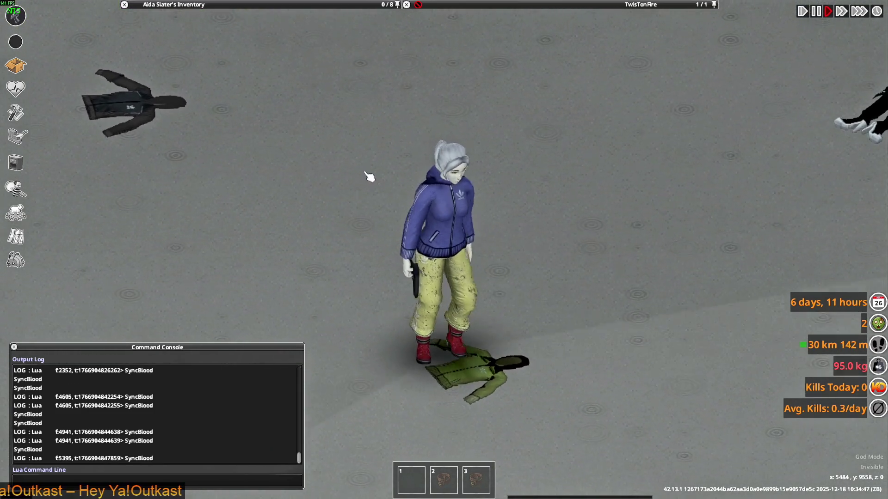
pyautogui.moveTo(280, 6)
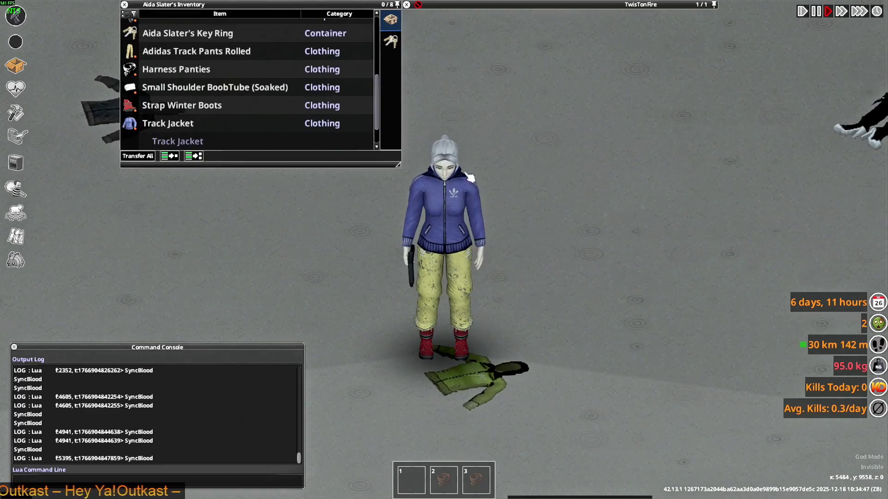
pyautogui.press('s')
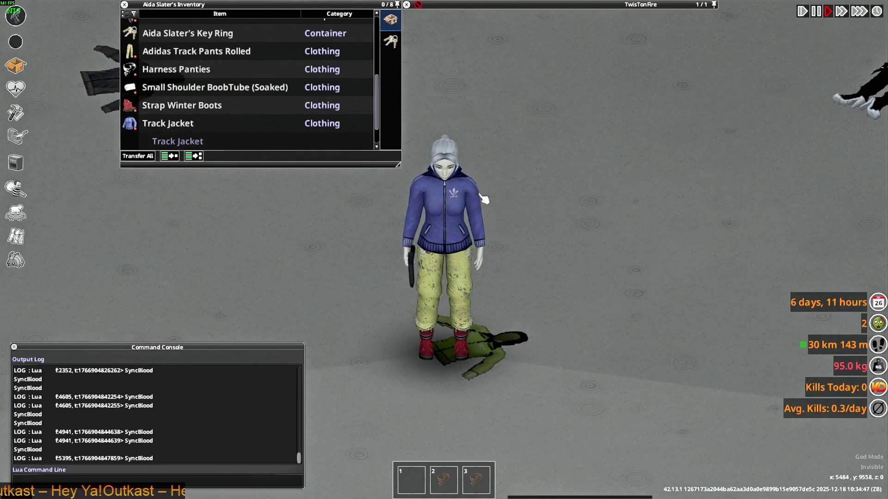
pyautogui.rightClick(445, 31)
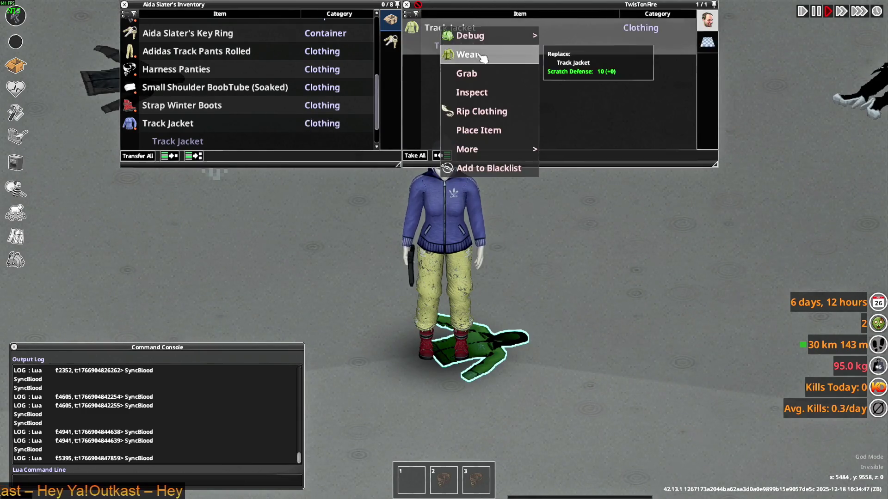
pyautogui.click(478, 56)
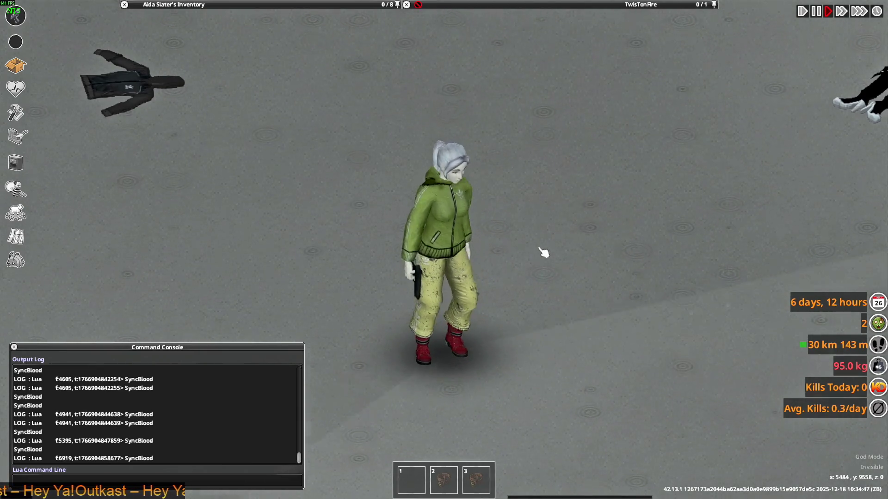
# Step: Expand and browse the Track Jacket (22) stack once more
pyautogui.press('a')
pyautogui.moveTo(182, 99)
pyautogui.scroll(-1, 181, 98)
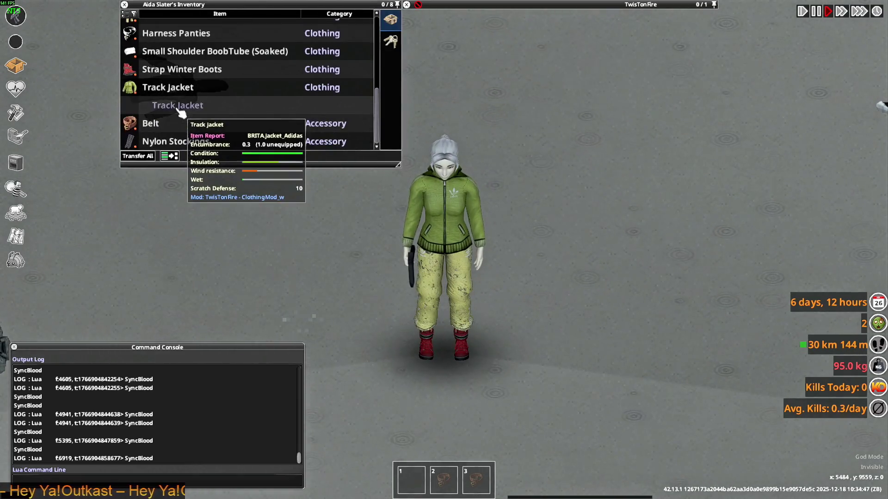
pyautogui.scroll(4, 164, 109)
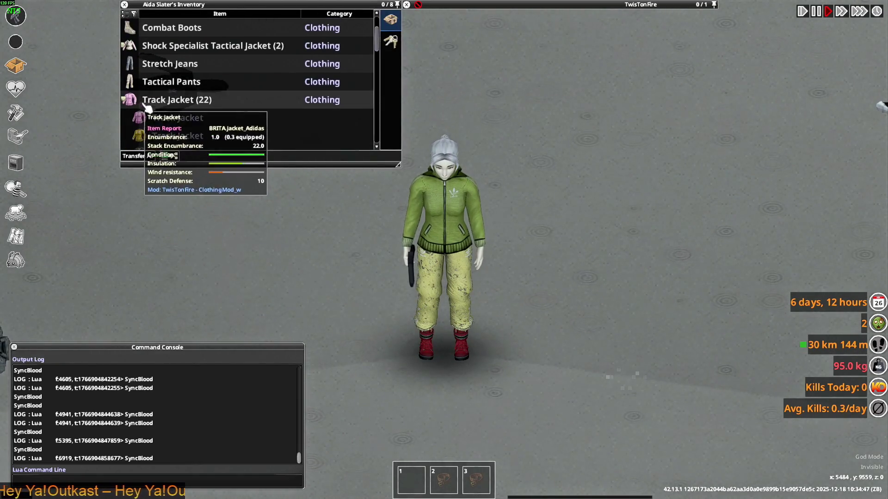
pyautogui.click(163, 100)
pyautogui.scroll(-2, 162, 101)
pyautogui.scroll(-1, 171, 82)
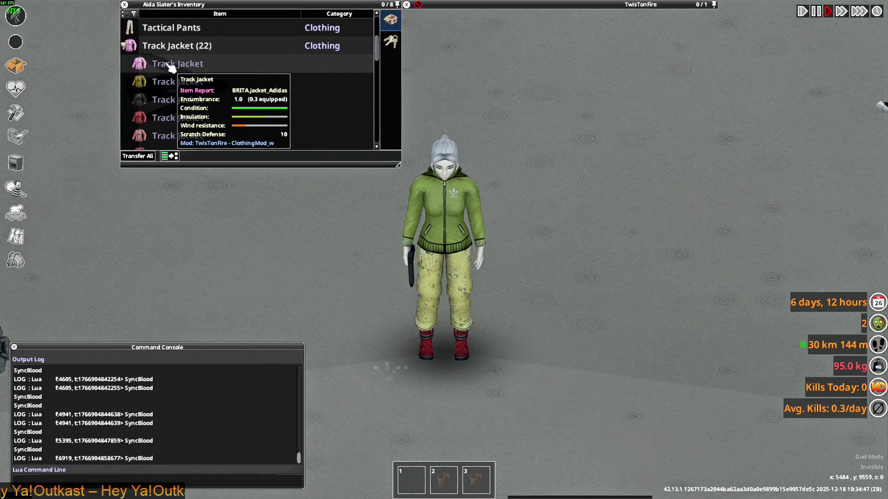
# Step: Draw and aim the pistol, then run up-left toward the black jacket
pyautogui.press('d')
pyautogui.moveTo(532, 222)
pyautogui.mouseDown(button='right')
pyautogui.moveTo(541, 217)
pyautogui.moveTo(393, 248)
pyautogui.moveTo(327, 214)
pyautogui.moveTo(447, 137)
pyautogui.moveTo(596, 228)
pyautogui.moveTo(528, 266)
pyautogui.moveTo(495, 254)
pyautogui.moveTo(507, 223)
pyautogui.moveTo(520, 277)
pyautogui.moveTo(363, 258)
pyautogui.moveTo(407, 259)
pyautogui.mouseUp(button='right')
pyautogui.press('s')
pyautogui.press('a')
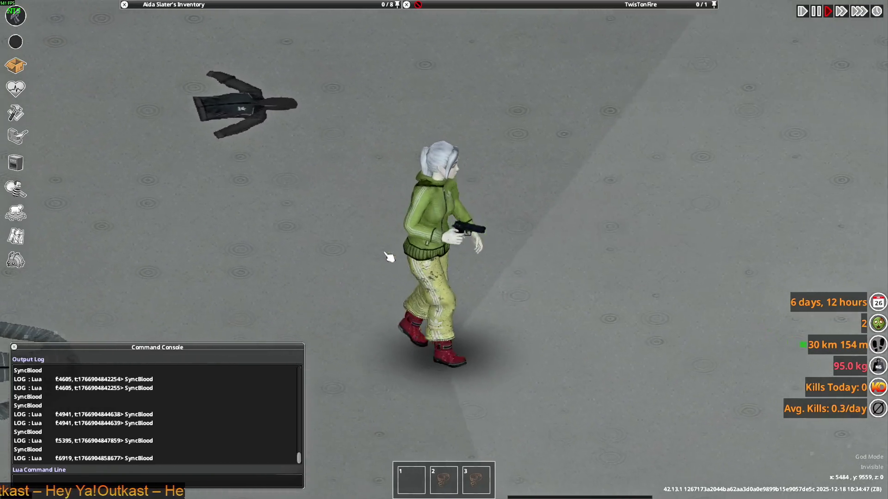
# Step: Put on the grey track jacket, then another track jacket from the floor
pyautogui.moveTo(254, 31)
pyautogui.rightClick(175, 101)
pyautogui.click(190, 123)
pyautogui.hotkey('s', 'd')
pyautogui.moveTo(549, 235); pyautogui.dragTo(365, 251, button='right')
pyautogui.press('w')
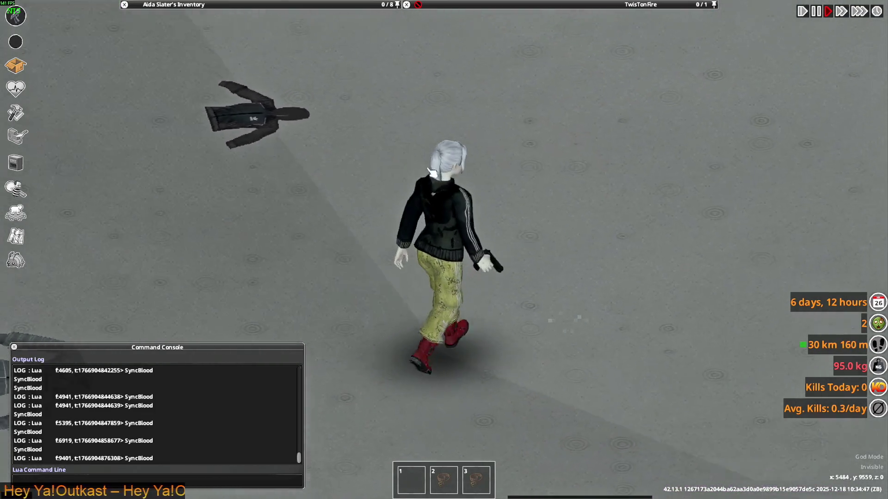
pyautogui.rightClick(184, 95)
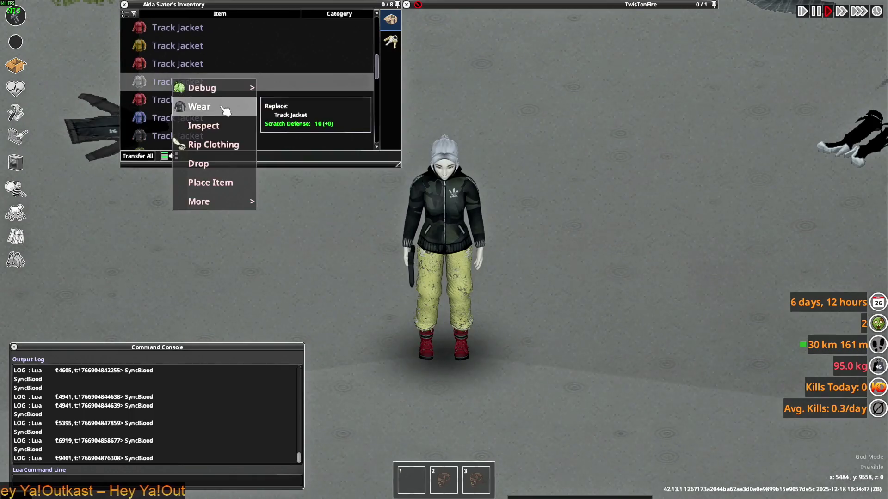
pyautogui.click(217, 109)
# Step: Walk onto the jacket on the ground and wear the Adidas Killa Jacket
pyautogui.press('s')
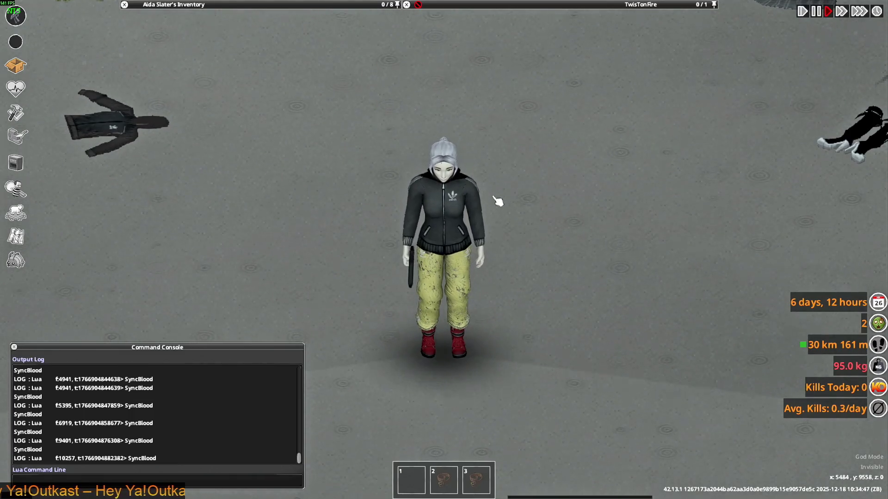
pyautogui.press('w')
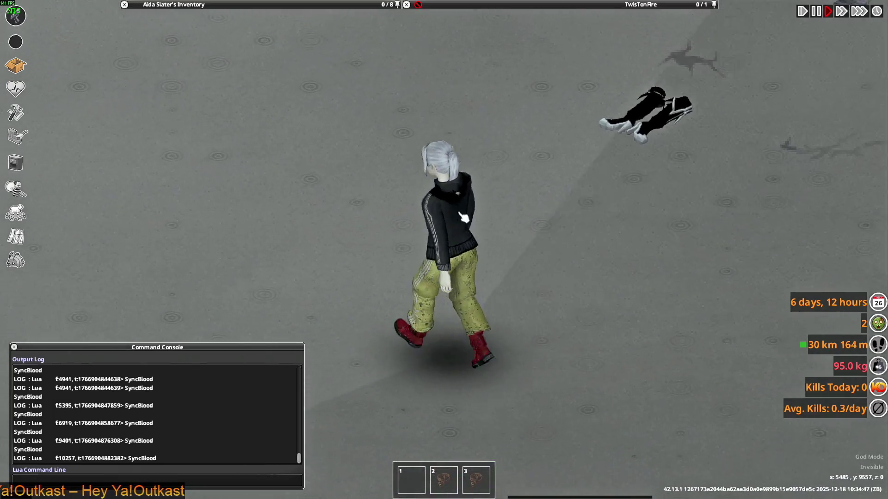
pyautogui.moveTo(359, 197)
pyautogui.mouseDown(button='right')
pyautogui.moveTo(574, 194)
pyautogui.moveTo(561, 228)
pyautogui.moveTo(375, 230)
pyautogui.moveTo(547, 250)
pyautogui.mouseUp(button='right')
pyautogui.press('w')
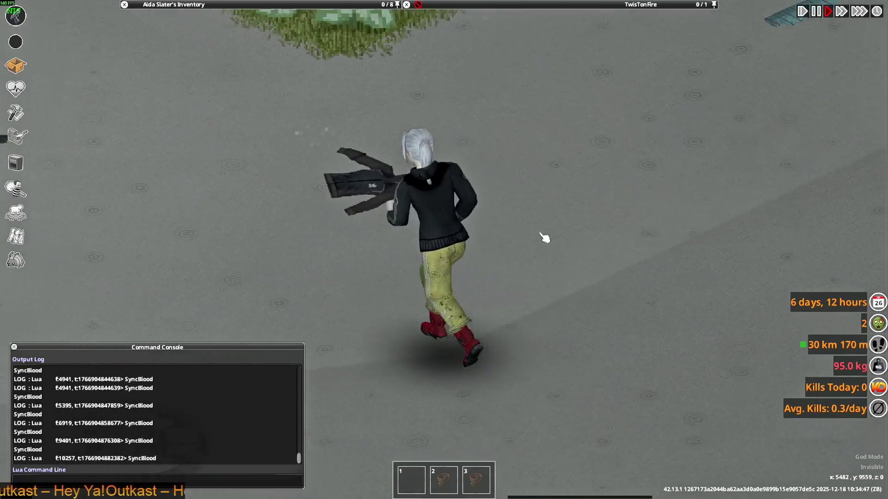
pyautogui.moveTo(467, 37)
pyautogui.rightClick(412, 30)
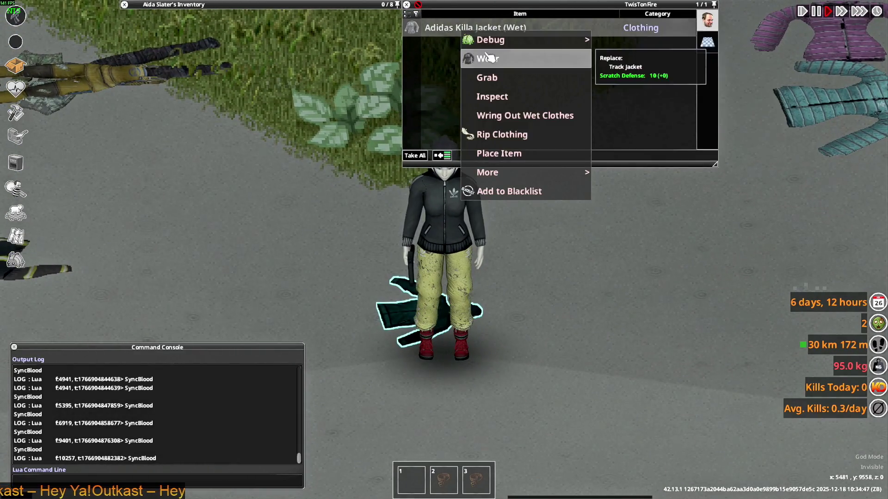
pyautogui.click(432, 57)
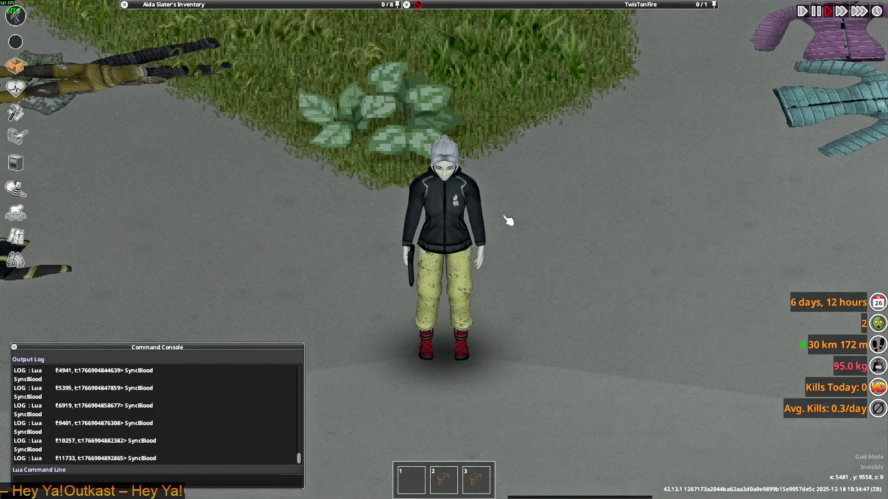
# Step: Wear another track jacket from the inventory and walk around to view it
pyautogui.press('Tab')
pyautogui.rightClick(179, 99)
pyautogui.click(206, 123)
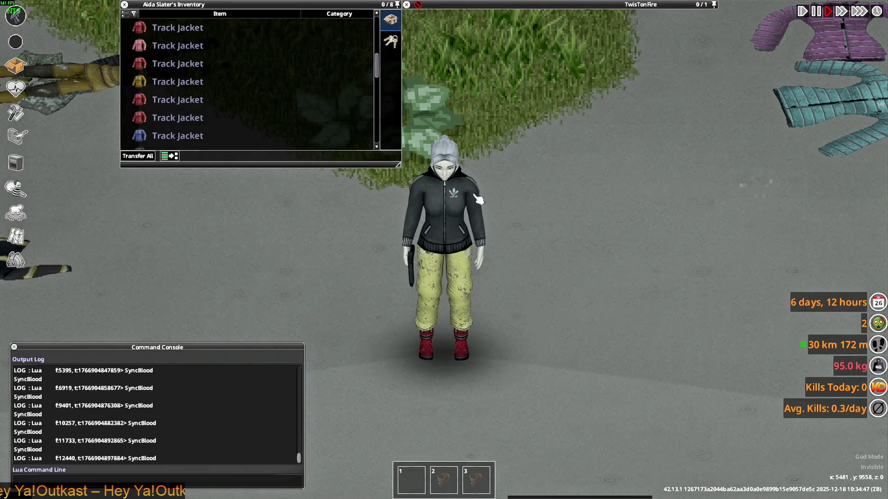
pyautogui.press('s')
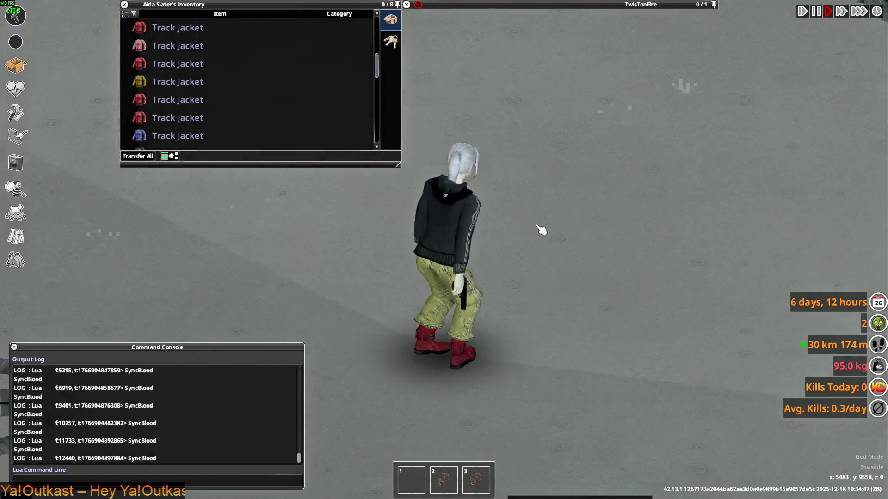
pyautogui.press('w')
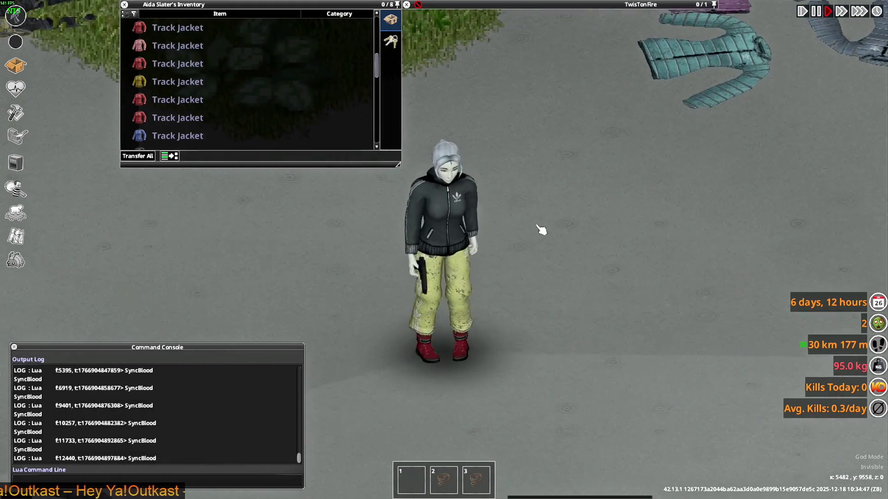
pyautogui.hotkey('alt', 'Tab')
pyautogui.hotkey('alt', 'Tab')
pyautogui.hotkey('alt', 'Tab')
pyautogui.hotkey('alt', 'Tab')
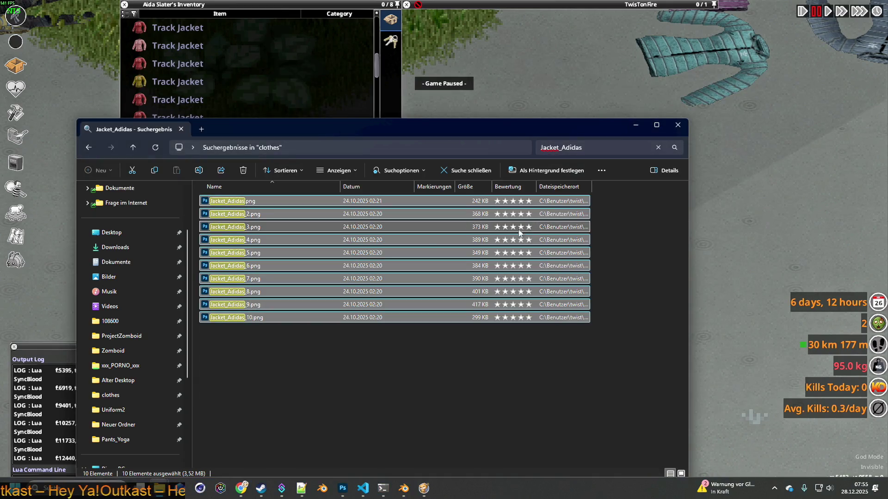
# Step: Select Jacket_Adidas.png in the search results and move the window up-right, then switch to Killa_Jacket.xml
pyautogui.click(244, 202)
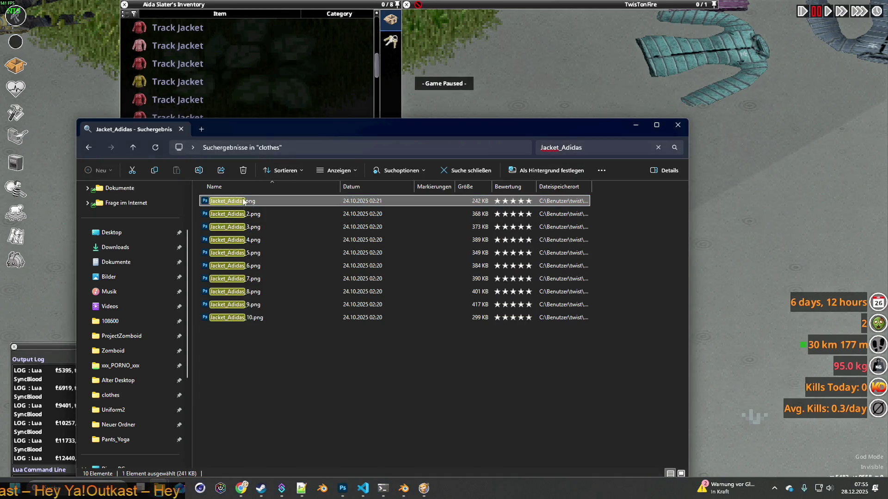
pyautogui.moveTo(269, 129)
pyautogui.mouseDown()
pyautogui.moveTo(542, 115)
pyautogui.moveTo(548, 83)
pyautogui.mouseUp()
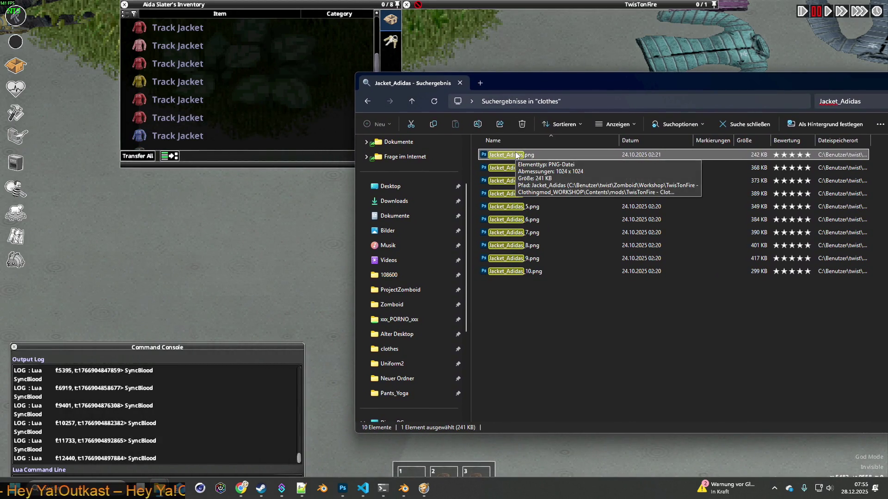
pyautogui.hotkey('alt', 'Tab')
pyautogui.press('Tab')
pyautogui.press('Tab')
pyautogui.press('Tab')
pyautogui.press('Tab')
pyautogui.press('Tab')
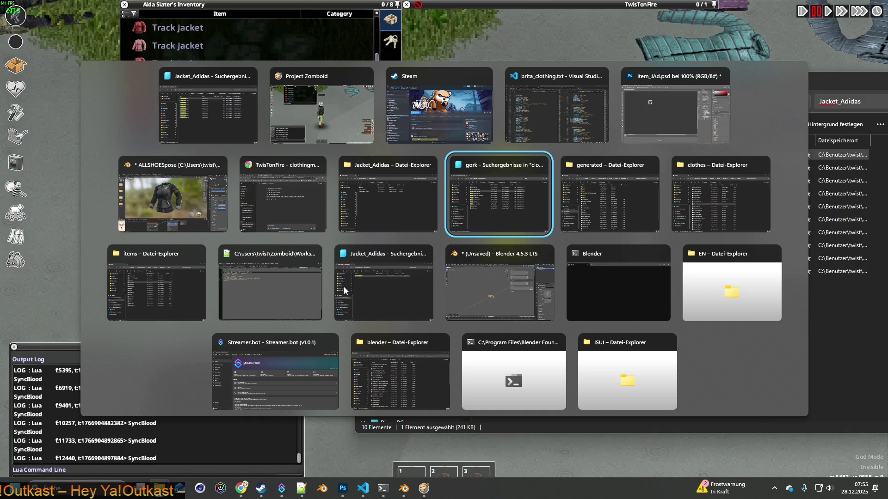
pyautogui.press('Tab')
pyautogui.press('Tab')
pyautogui.press('Tab')
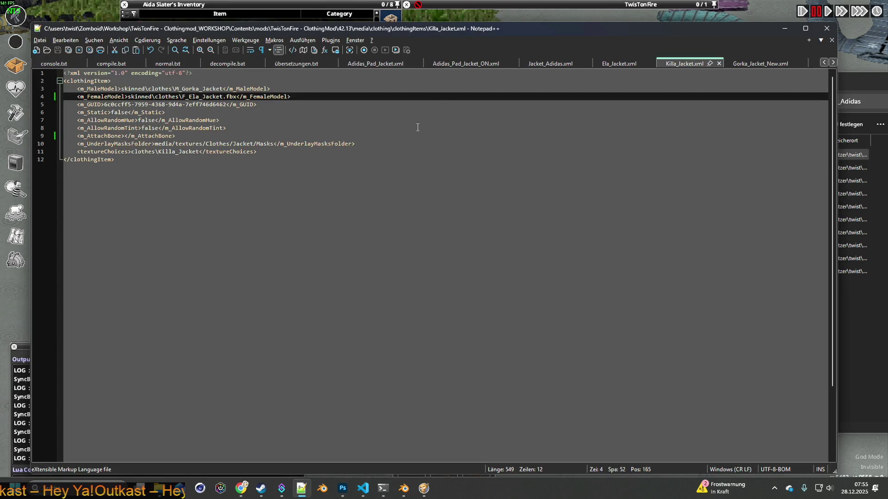
# Step: Replace Killa_Jacket with Jacket_Adidas in Killa_Jacket.xml's texture choice, save, and minimise Notepad++
pyautogui.click(550, 64)
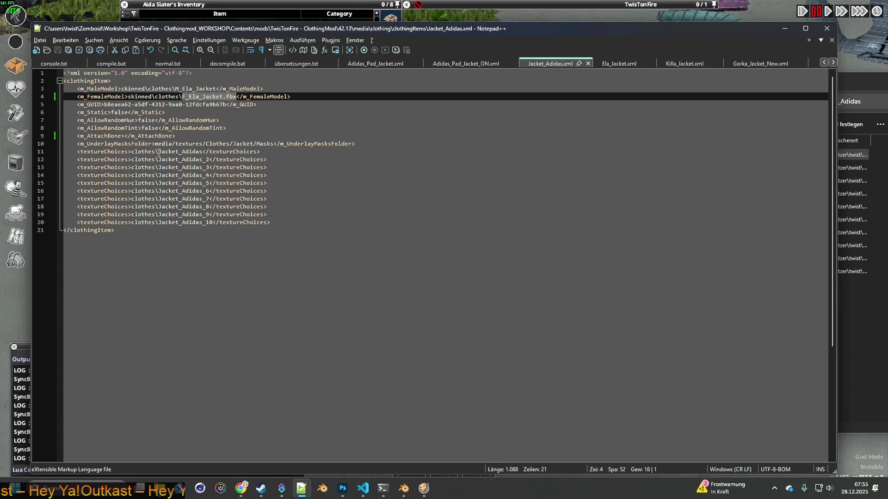
pyautogui.click(159, 153)
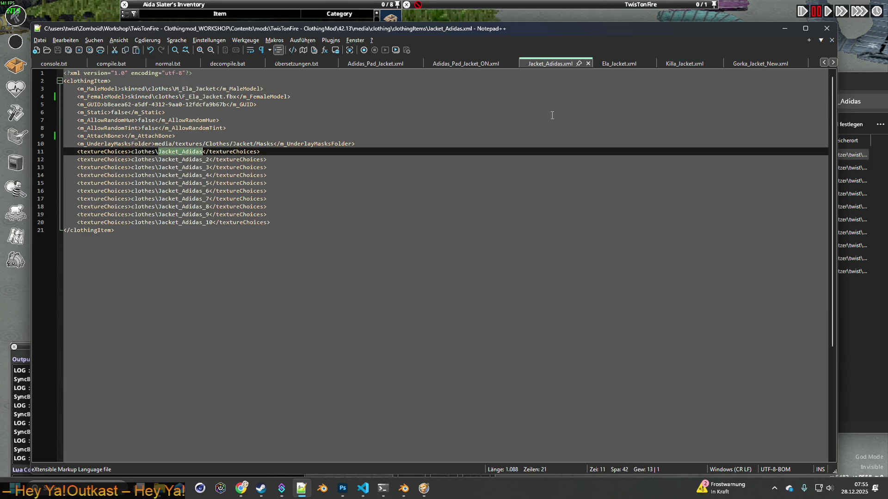
pyautogui.click(685, 65)
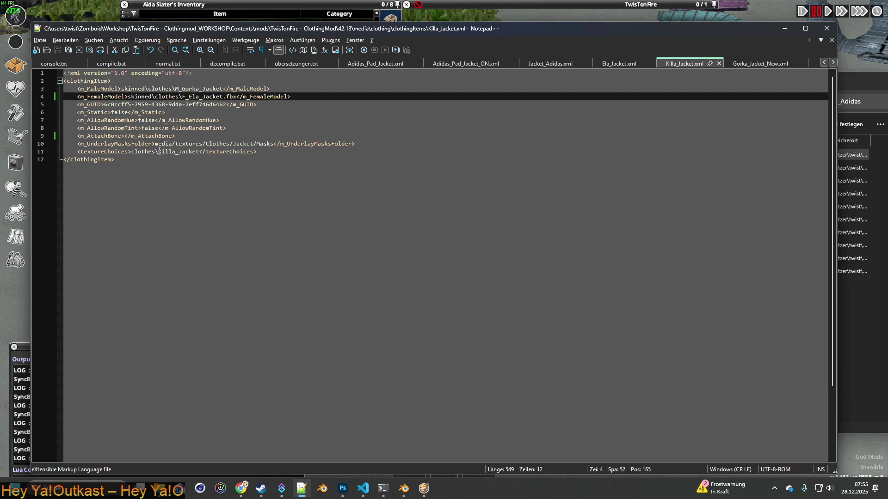
pyautogui.moveTo(159, 151); pyautogui.dragTo(169, 152)
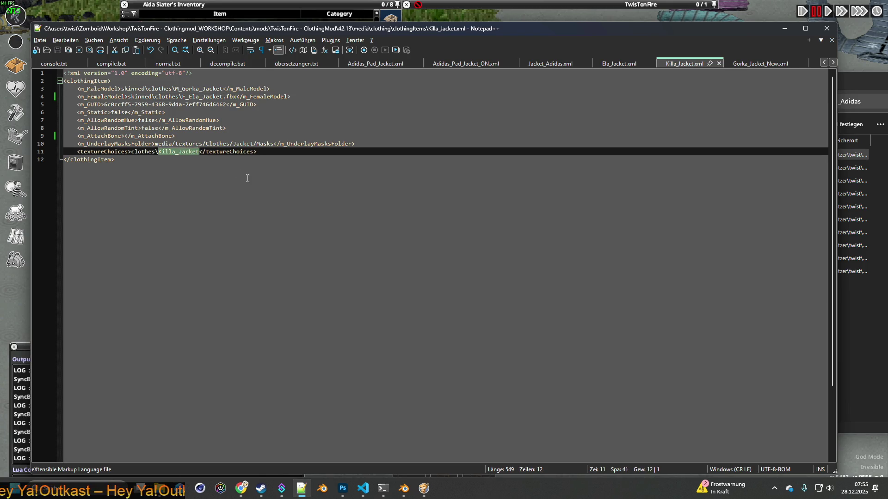
pyautogui.write('Jacket_Adidas')
pyautogui.click(58, 50)
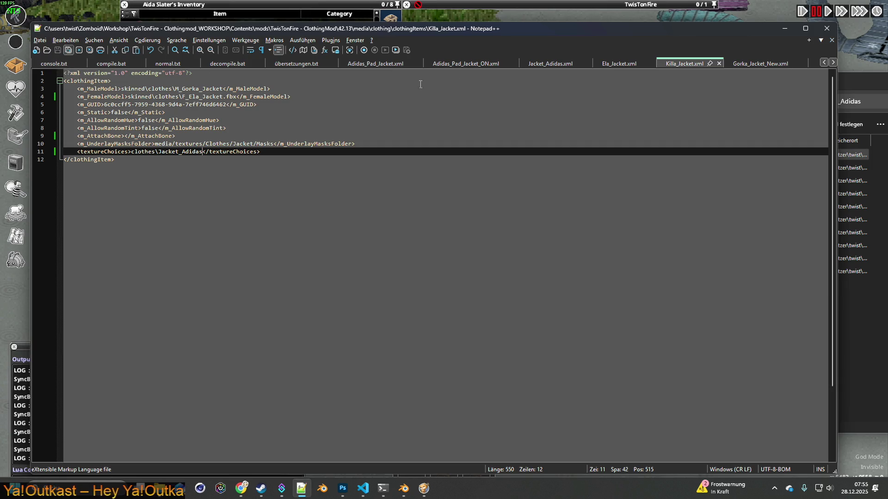
pyautogui.click(538, 64)
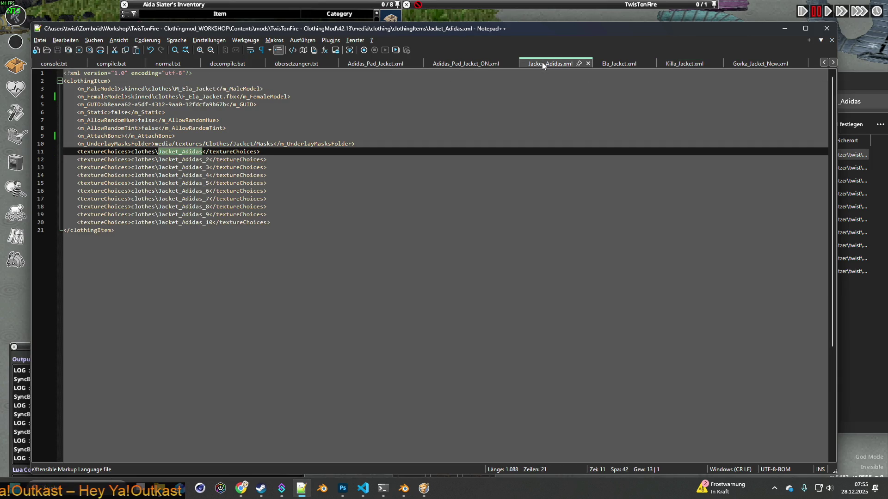
pyautogui.click(674, 64)
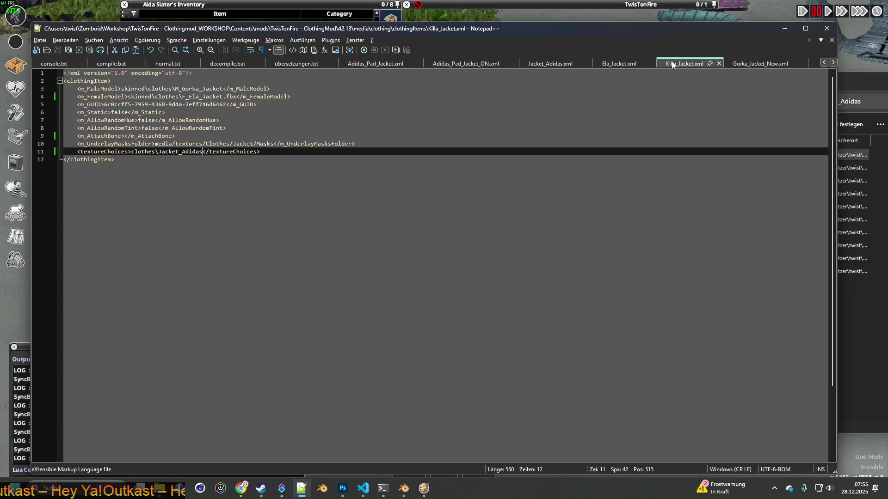
pyautogui.click(784, 29)
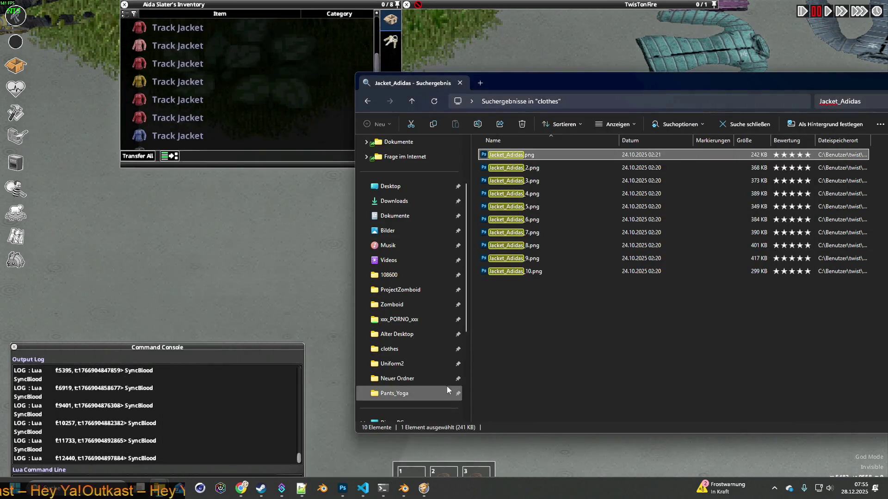
# Step: Briefly bring up Photoshop's item icon document, then hide it to reach brita_clothing.txt
pyautogui.click(346, 491)
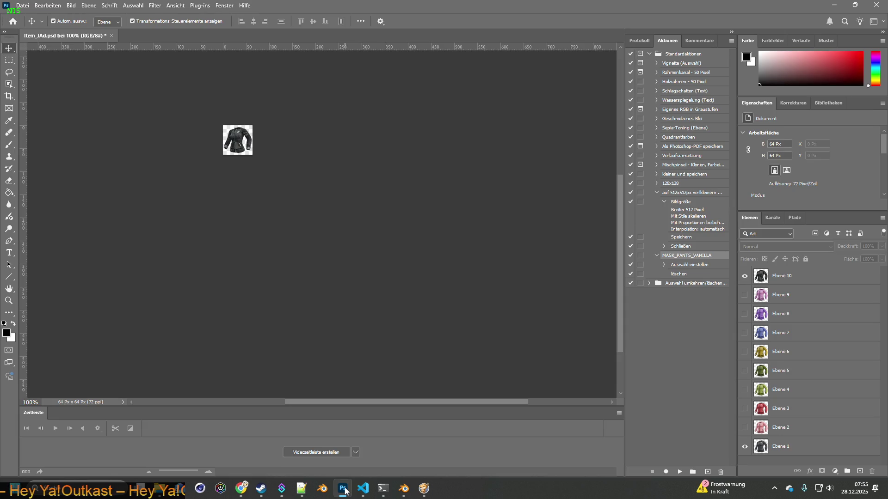
pyautogui.click(346, 491)
pyautogui.click(363, 489)
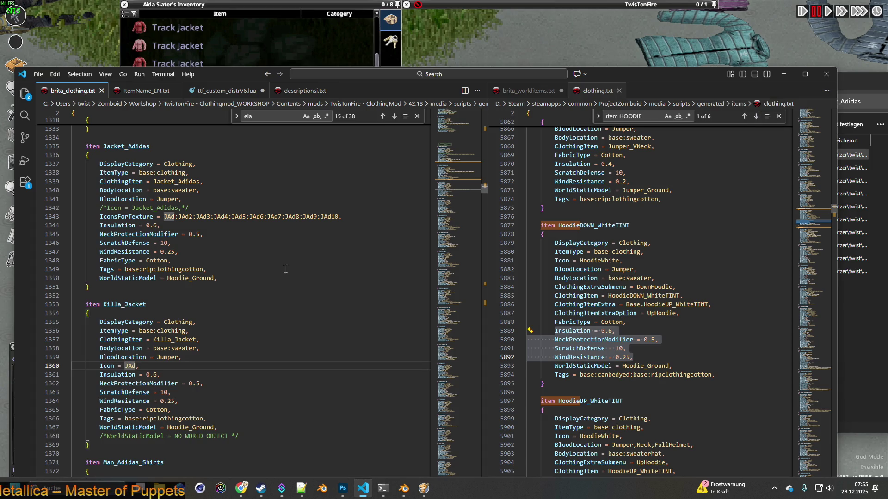
# Step: Scroll brita_clothing.txt past Sweater_Lisa and Susie_Hood to the Rose_Jacket item's tags line
pyautogui.scroll(-8, 295, 272)
pyautogui.scroll(-4, 295, 273)
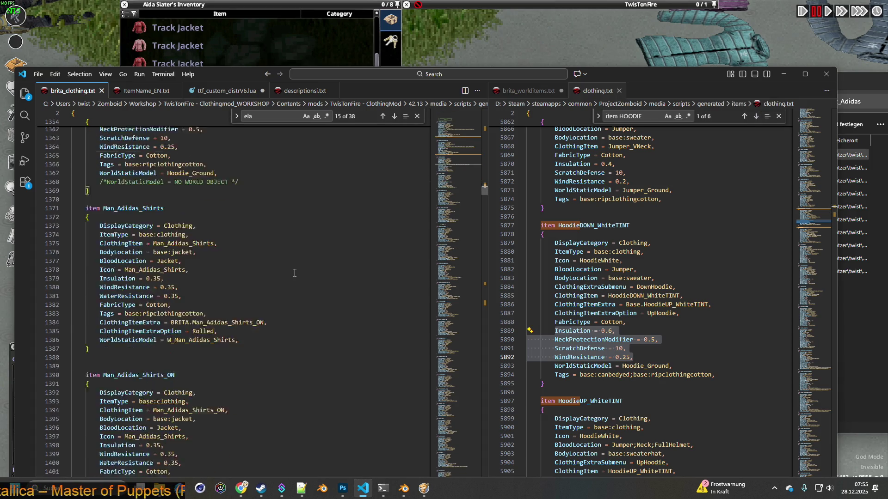
pyautogui.scroll(-9, 294, 274)
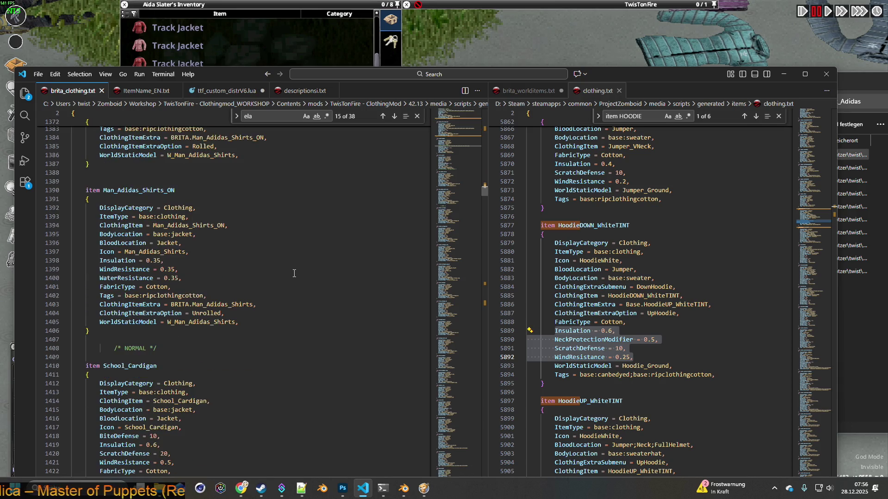
pyautogui.scroll(-14, 294, 274)
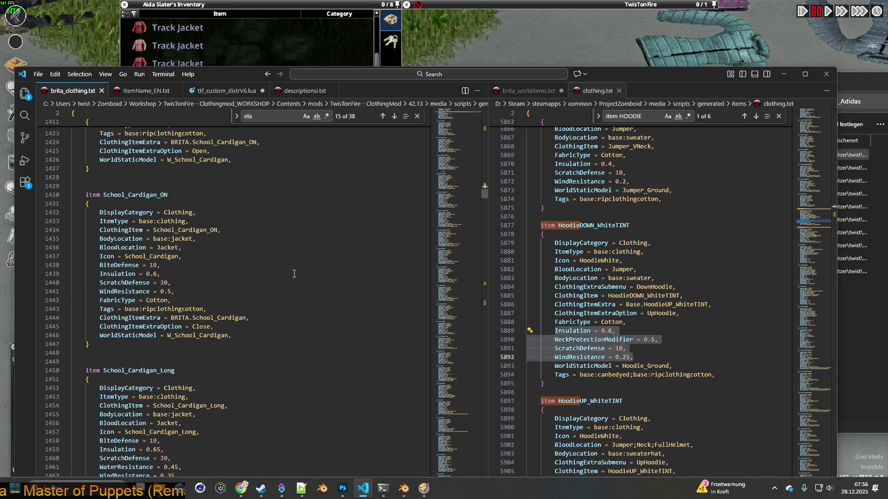
pyautogui.scroll(-13, 294, 273)
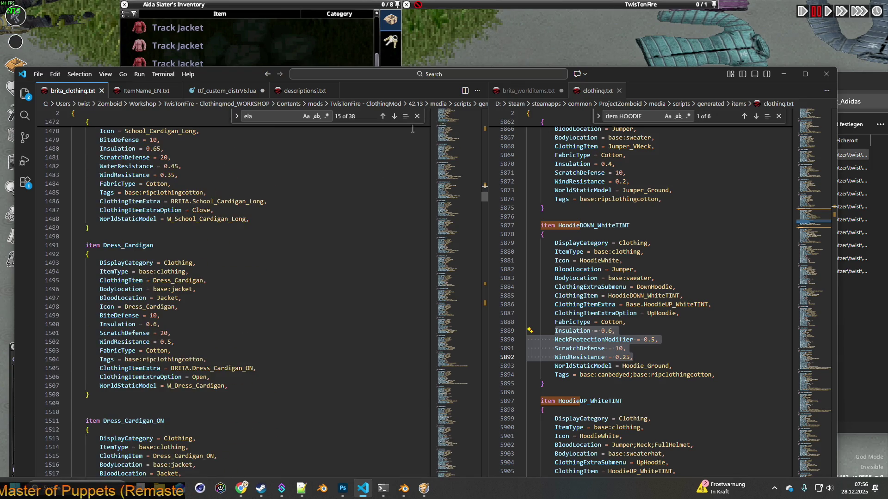
pyautogui.scroll(-17, 252, 259)
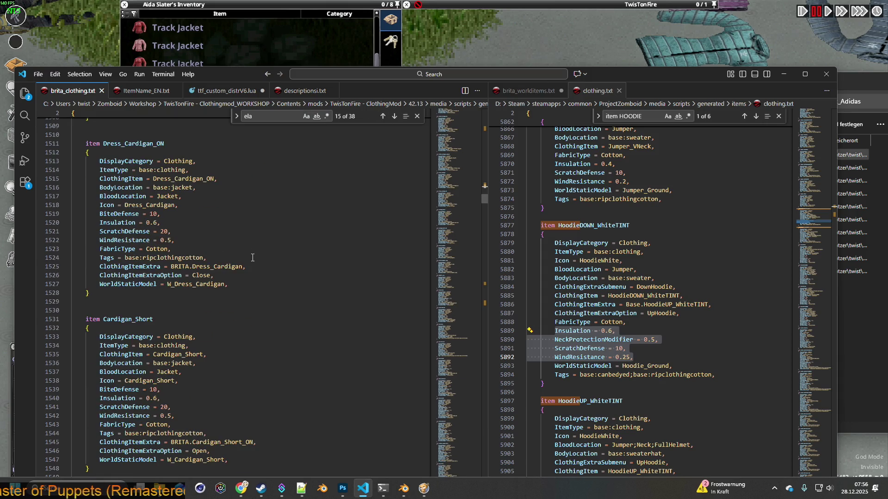
pyautogui.scroll(-19, 252, 259)
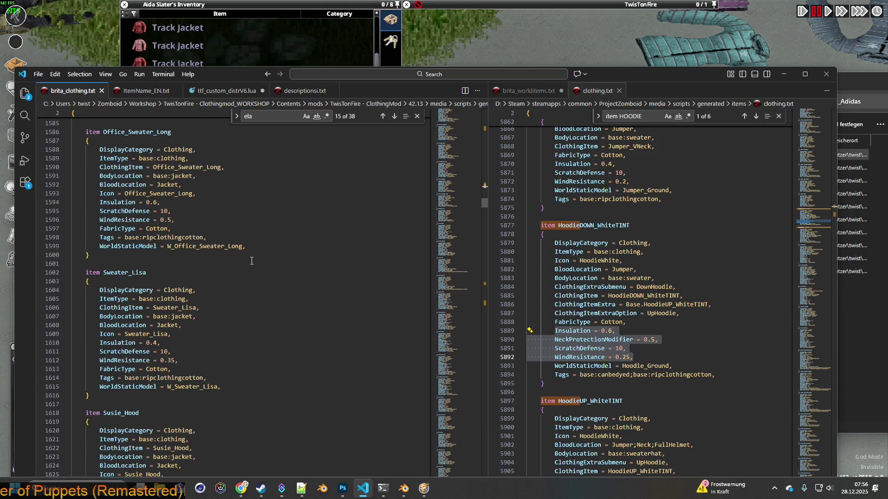
pyautogui.scroll(-20, 251, 260)
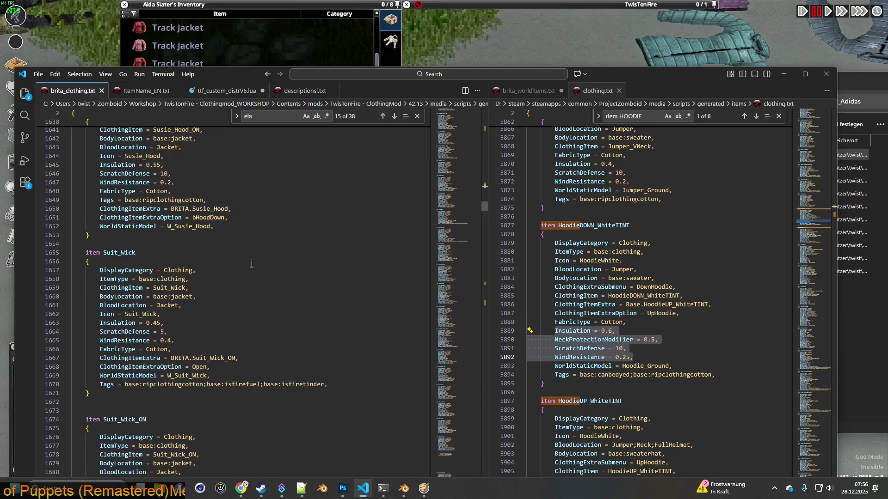
pyautogui.scroll(-11, 251, 264)
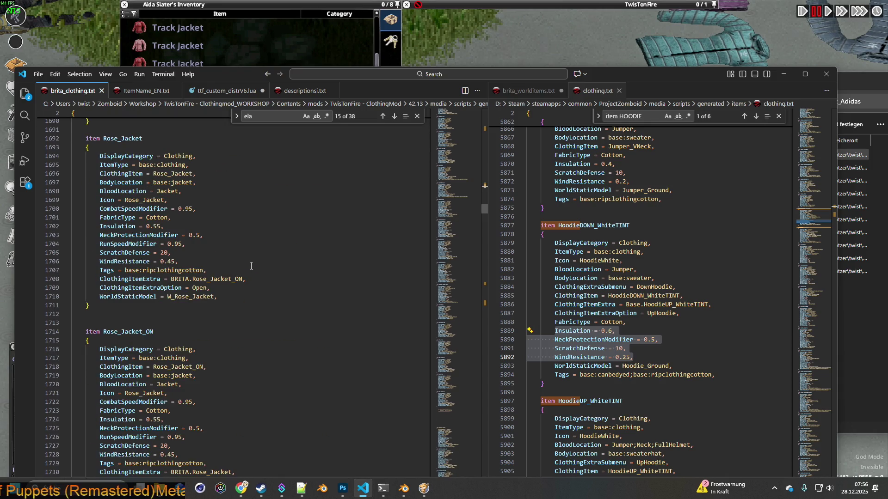
pyautogui.click(204, 269)
pyautogui.press('Left')
pyautogui.press('Left')
pyautogui.press('Left')
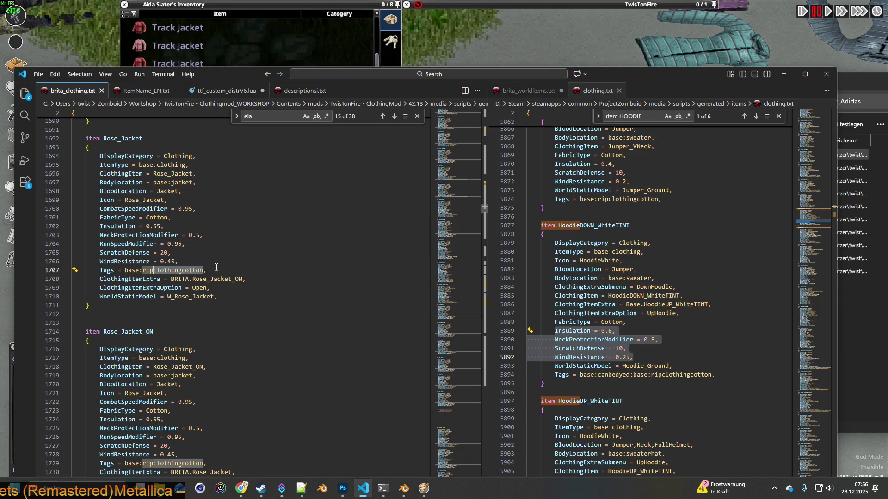
# Step: Glance at the character in-game, then select Rose_Jacket's base:jacket BodyLocation line
pyautogui.hotkey('alt', 'Tab')
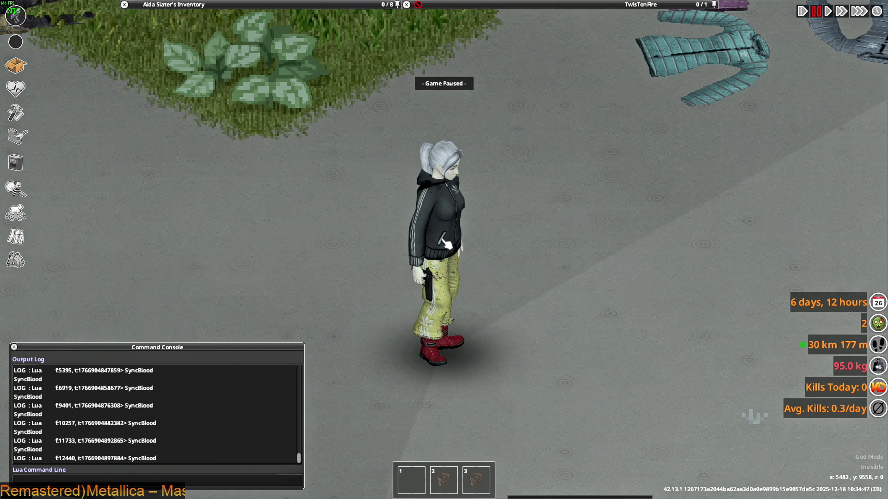
pyautogui.hotkey('alt', 'Tab')
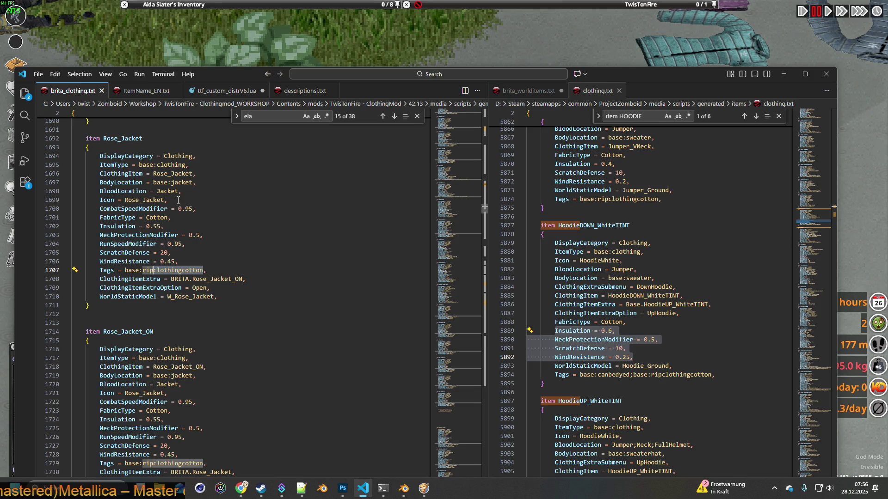
pyautogui.moveTo(100, 182); pyautogui.dragTo(197, 182)
pyautogui.hotkey('ctrl', 'c')
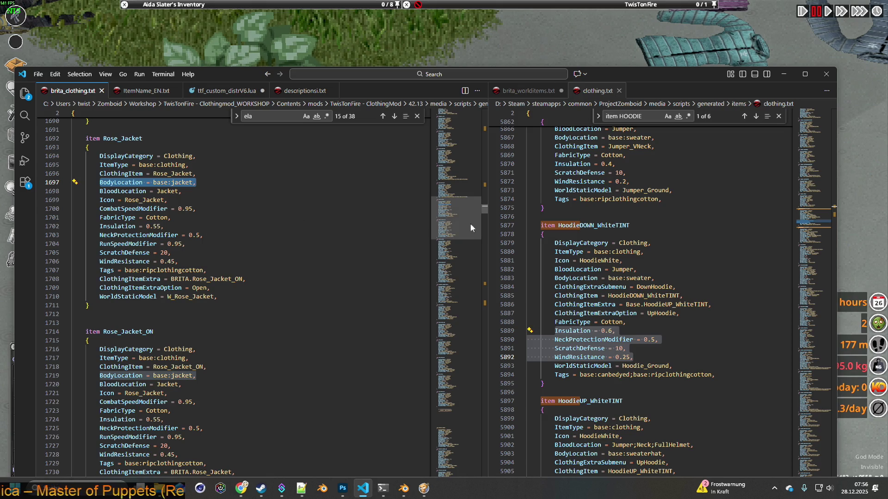
pyautogui.moveTo(484, 209); pyautogui.dragTo(488, 188)
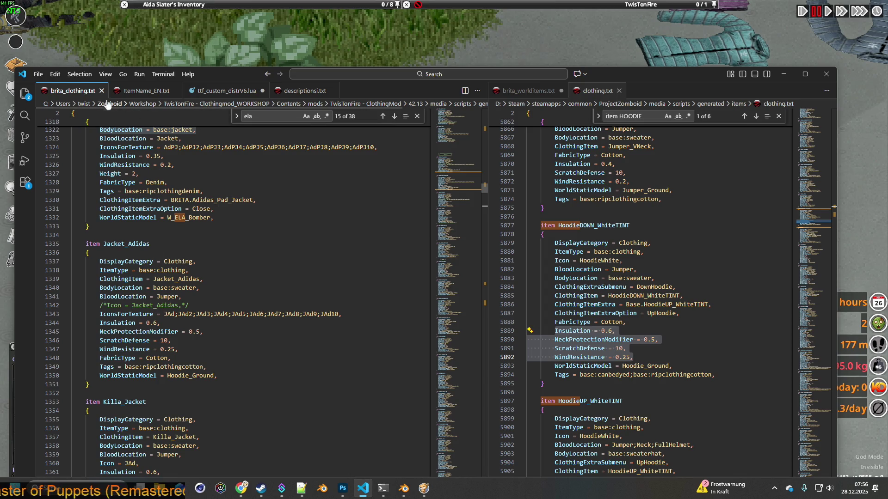
# Step: Open brita_clothing.txt side by side, full-screen, and select Jacket_Adidas's base:sweater BodyLocation line
pyautogui.rightClick(72, 91)
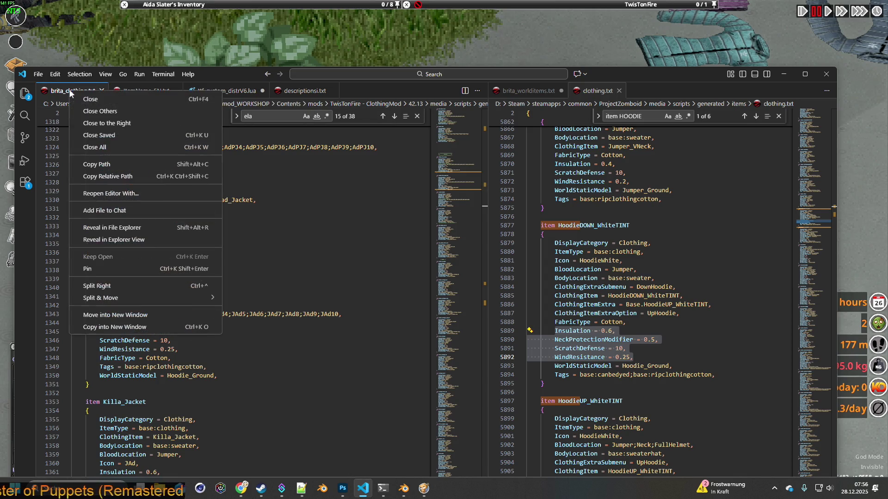
pyautogui.click(107, 286)
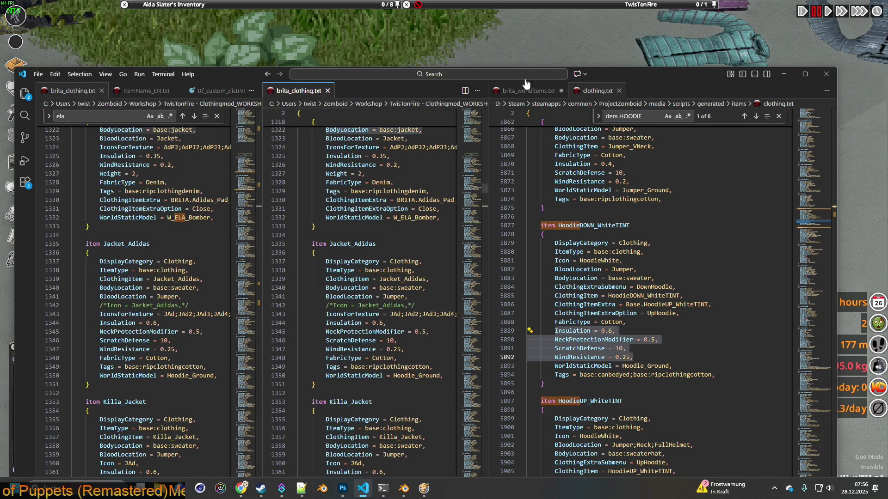
pyautogui.doubleClick(635, 74)
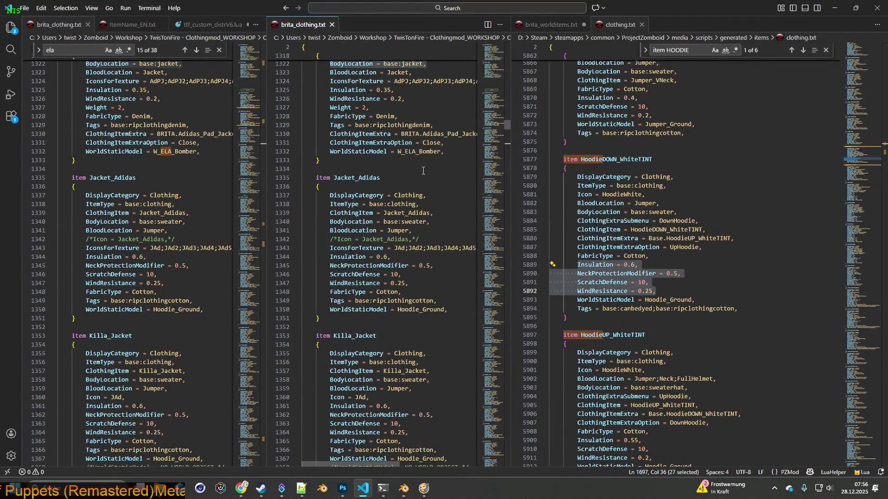
pyautogui.scroll(-20, 413, 170)
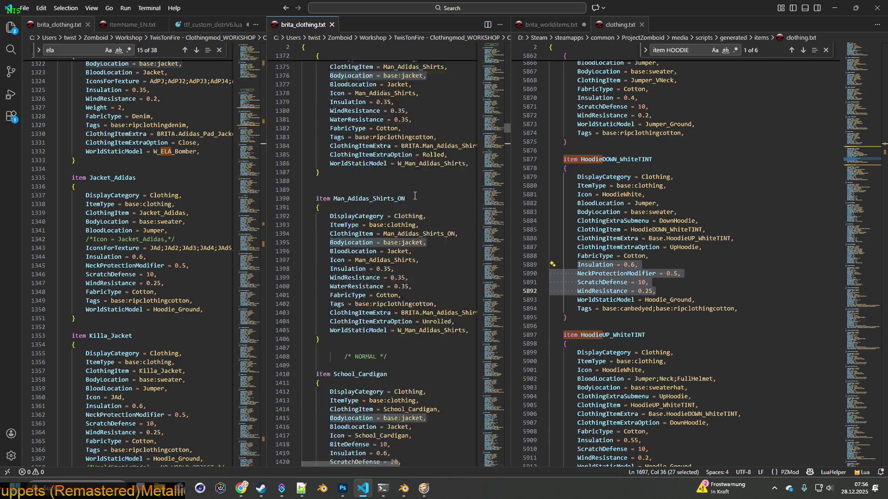
pyautogui.scroll(-20, 416, 198)
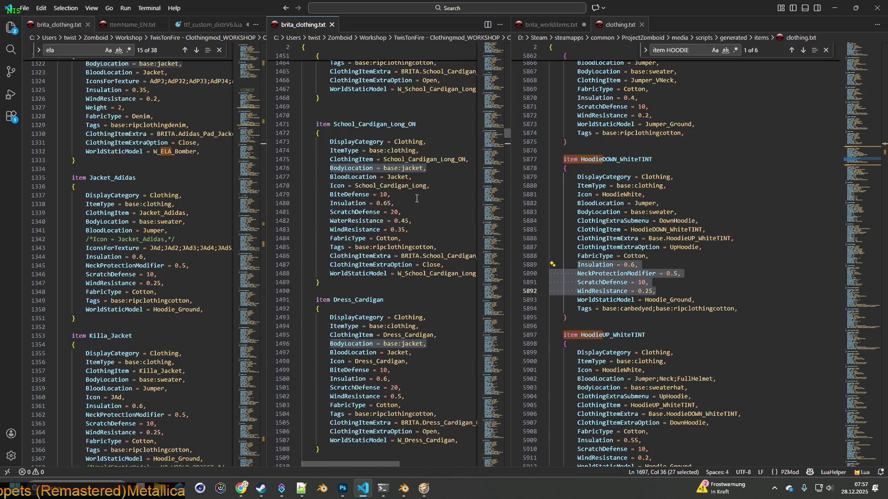
pyautogui.scroll(-20, 416, 199)
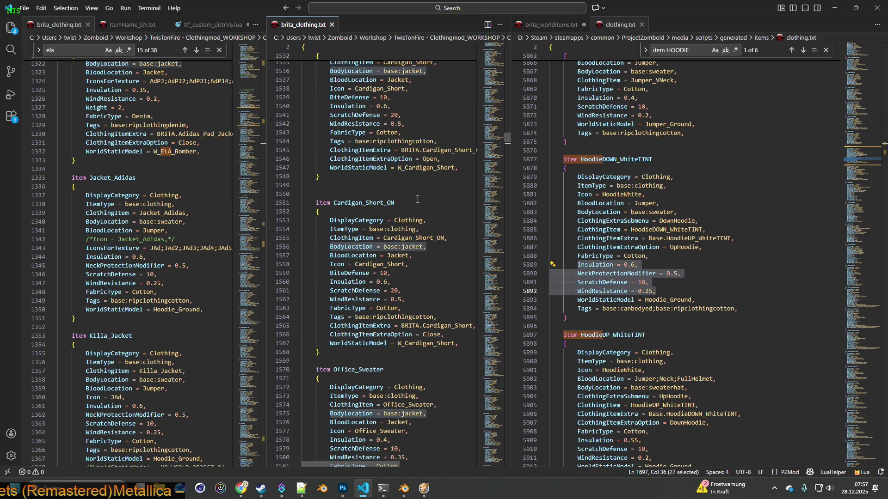
pyautogui.scroll(-10, 417, 199)
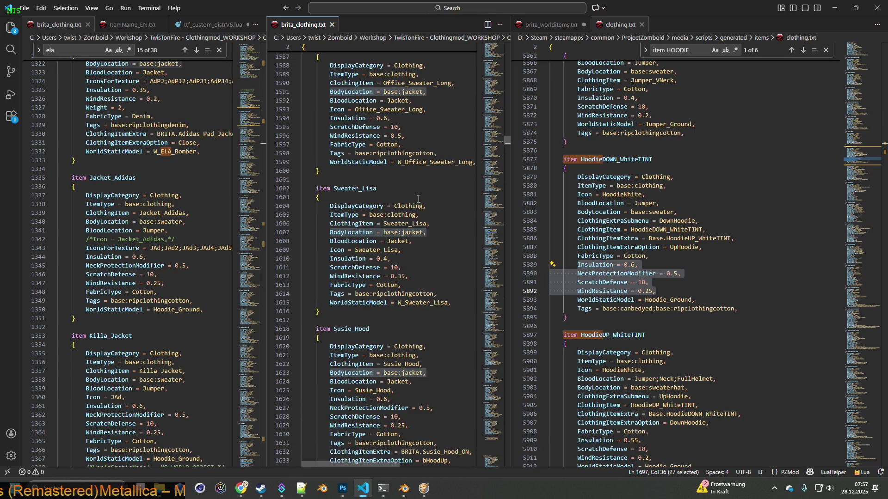
pyautogui.scroll(-20, 427, 196)
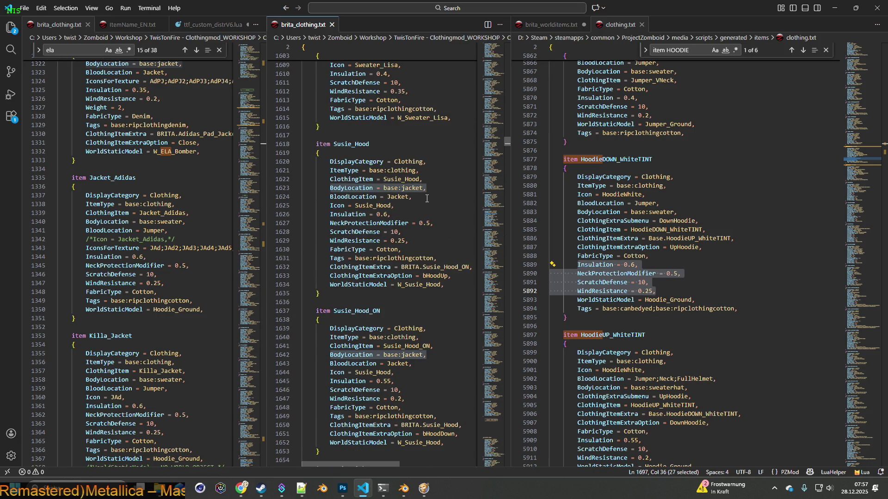
pyautogui.scroll(-4, 427, 203)
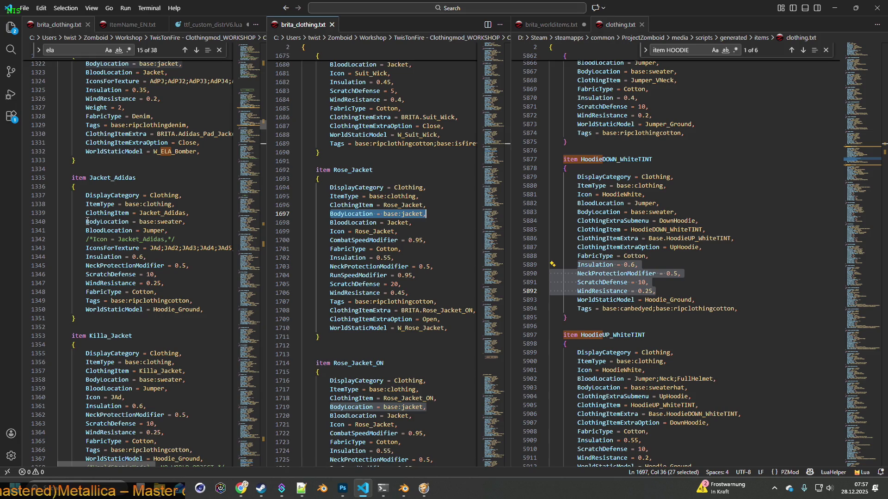
pyautogui.moveTo(86, 221); pyautogui.dragTo(190, 222)
# Step: Change the BodyLocation of Jacket_Adidas and Killa_Jacket from base:sweater to base:jacket
pyautogui.hotkey('ctrl', 'v')
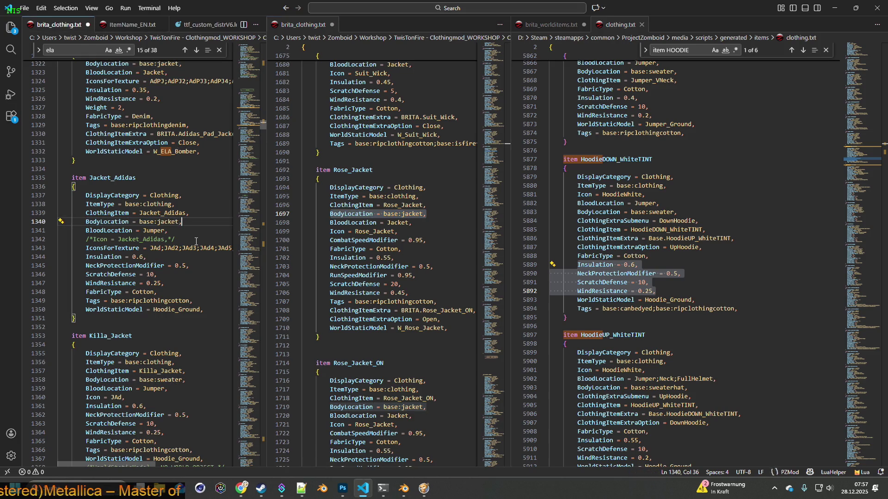
pyautogui.scroll(-4, 132, 277)
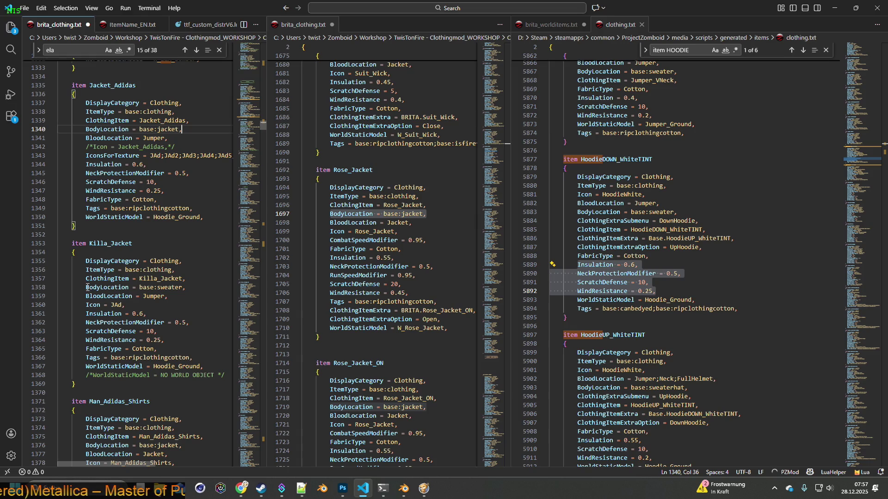
pyautogui.moveTo(85, 288); pyautogui.dragTo(186, 287)
pyautogui.hotkey('ctrl', 'v')
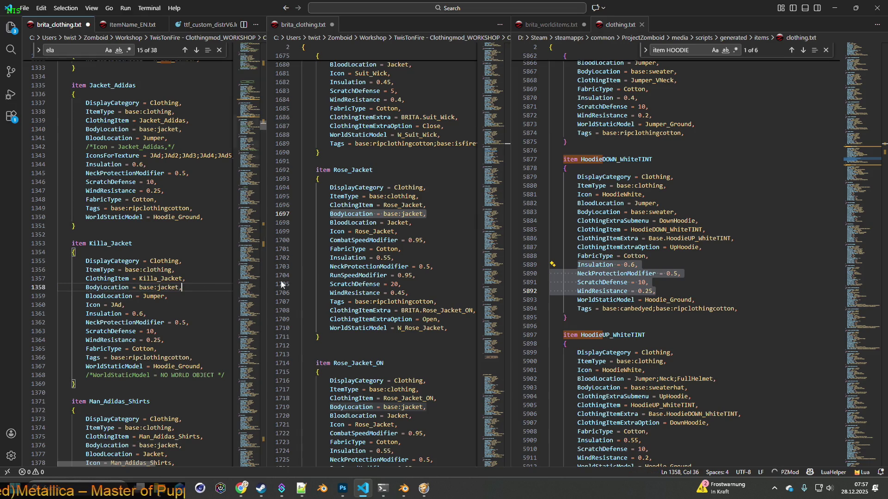
# Step: Change BloodLocation from Jumper to Jacket for Killa_Jacket and Jacket_Adidas, then select Rose_Jacket's stat lines
pyautogui.moveTo(330, 222); pyautogui.dragTo(412, 223)
pyautogui.hotkey('ctrl', 'c')
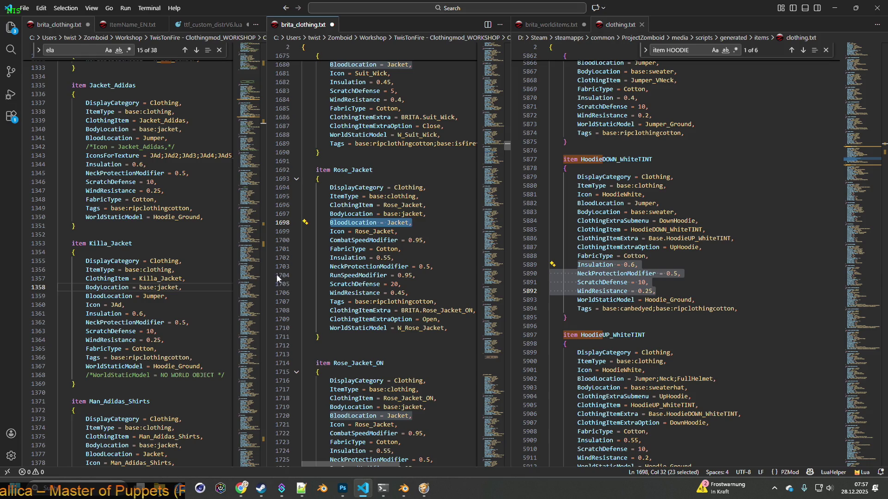
pyautogui.moveTo(86, 296); pyautogui.dragTo(173, 296)
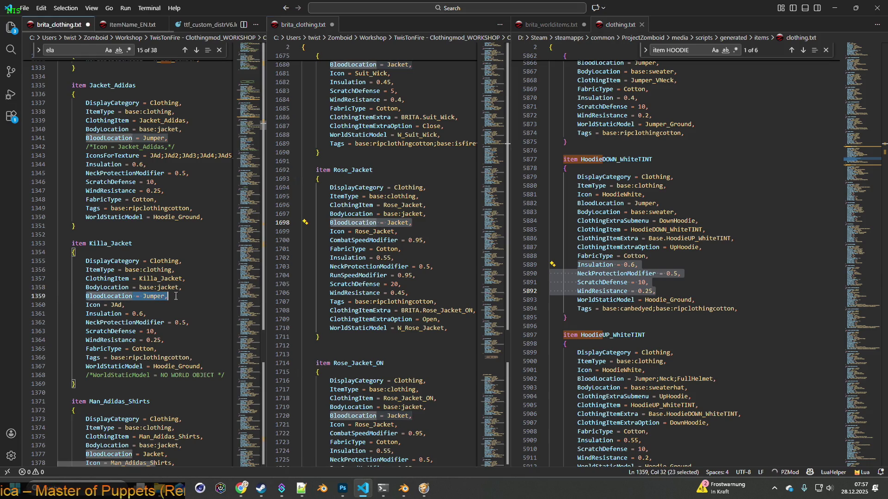
pyautogui.hotkey('ctrl', 'v')
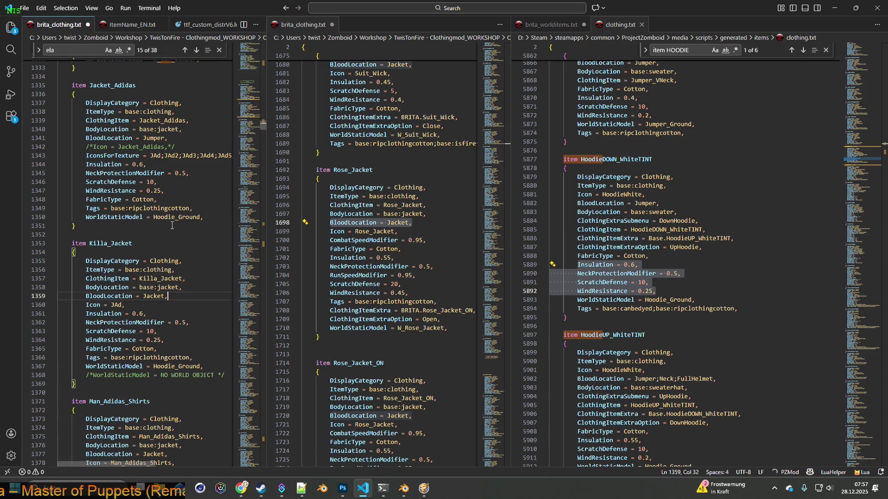
pyautogui.moveTo(86, 138); pyautogui.dragTo(170, 137)
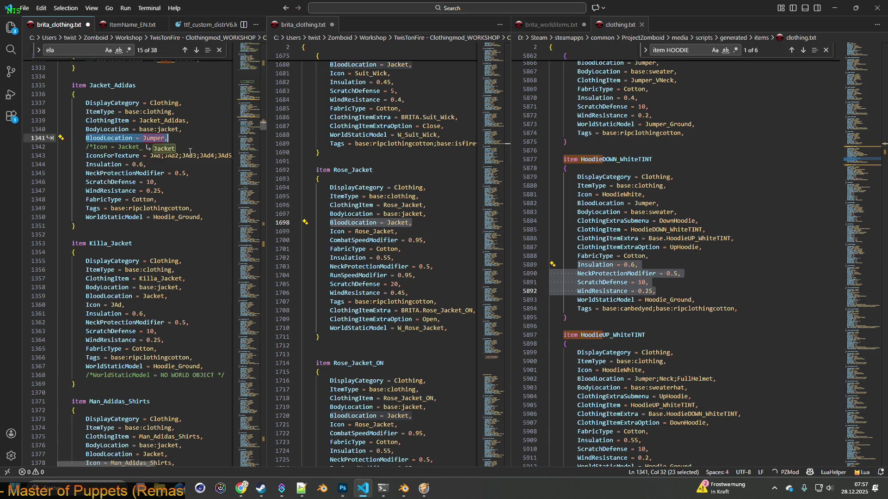
pyautogui.hotkey('ctrl', 'v')
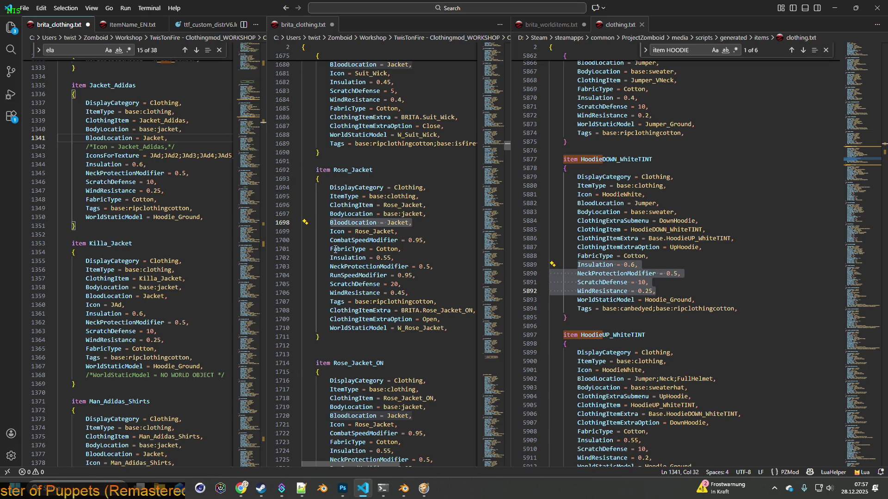
pyautogui.moveTo(330, 240)
pyautogui.mouseDown()
pyautogui.moveTo(425, 243)
pyautogui.moveTo(446, 255)
pyautogui.moveTo(446, 300)
pyautogui.mouseUp()
pyautogui.hotkey('ctrl', 'c')
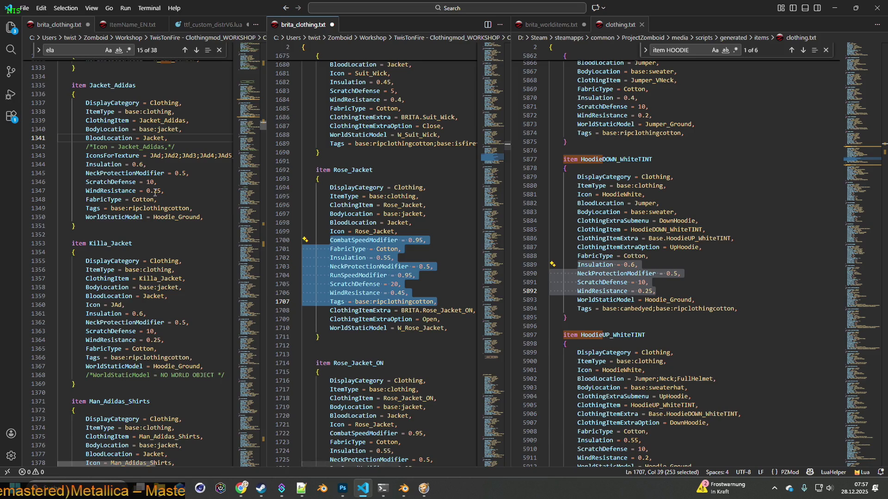
pyautogui.moveTo(86, 165)
pyautogui.mouseDown()
pyautogui.moveTo(176, 180)
pyautogui.moveTo(196, 198)
pyautogui.mouseUp()
# Step: Paste Rose_Jacket's stat lines over the old stats of Jacket_Adidas and Killa_Jacket
pyautogui.hotkey('ctrl', 'v')
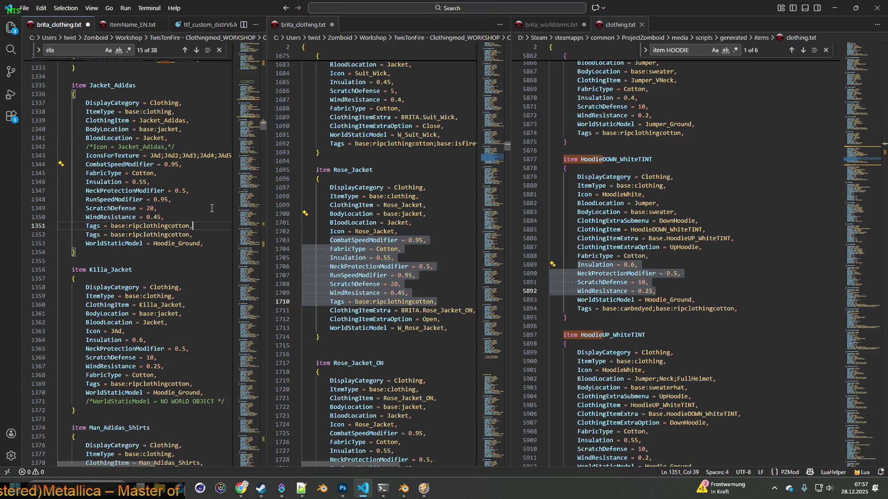
pyautogui.scroll(-1, 209, 212)
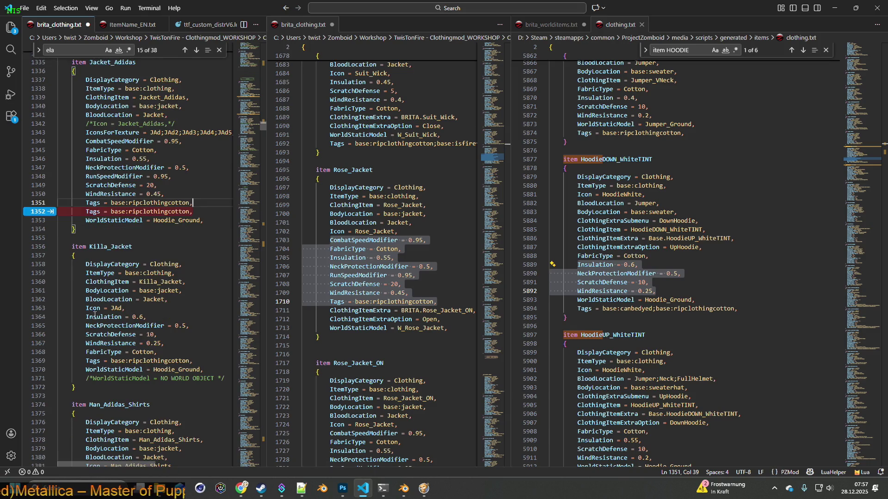
pyautogui.moveTo(86, 317)
pyautogui.mouseDown()
pyautogui.moveTo(173, 337)
pyautogui.moveTo(200, 360)
pyautogui.mouseUp()
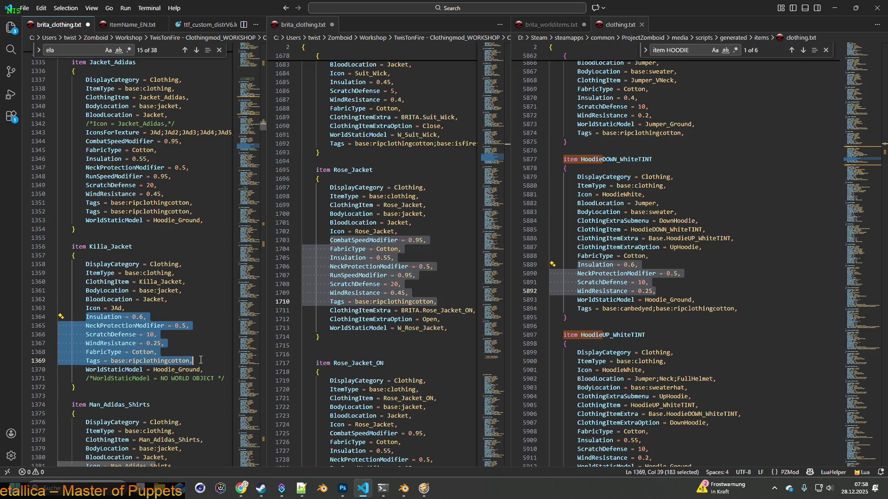
pyautogui.hotkey('ctrl', 'v')
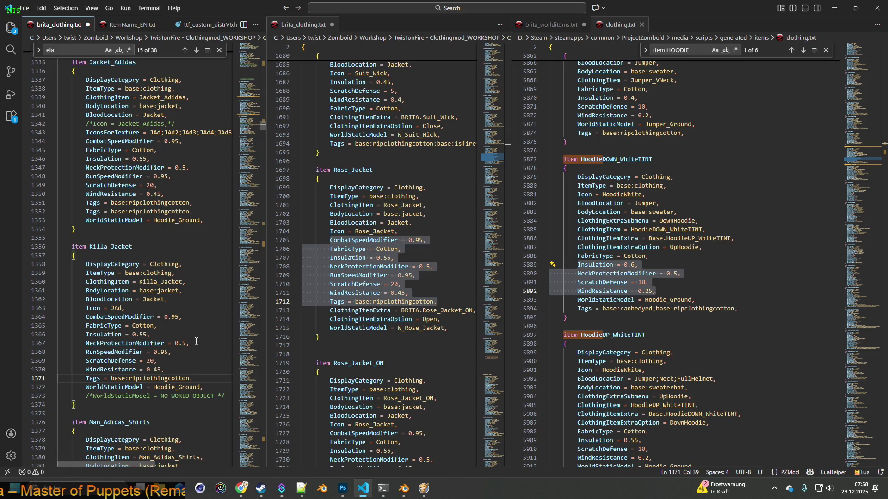
# Step: Save brita_clothing.txt, check where the JAd icon name is used, and minimise VS Code
pyautogui.click(24, 8)
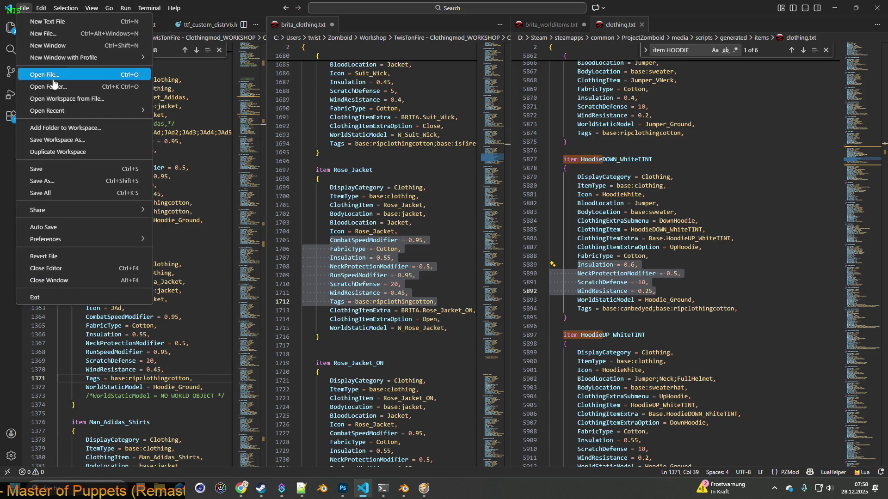
pyautogui.click(43, 169)
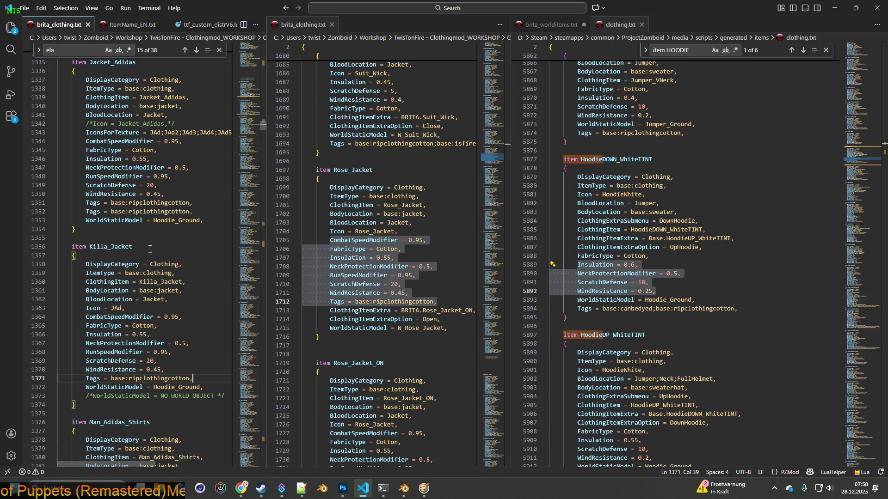
pyautogui.click(122, 308)
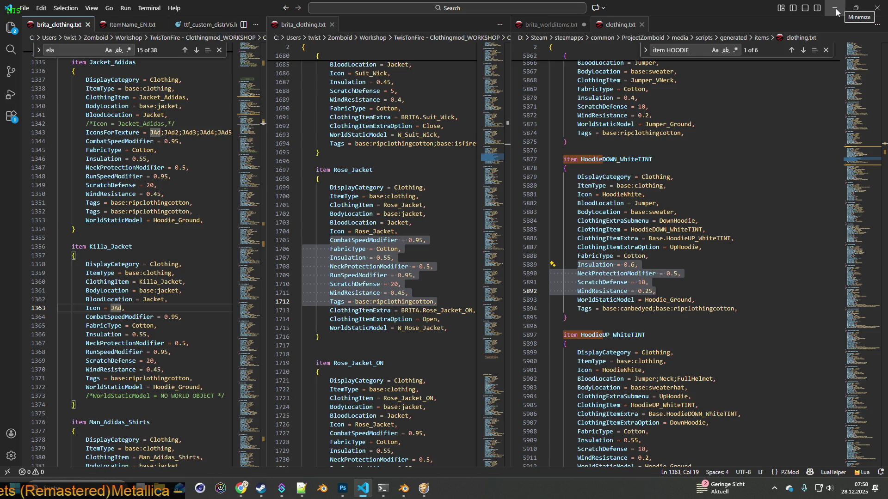
pyautogui.click(836, 11)
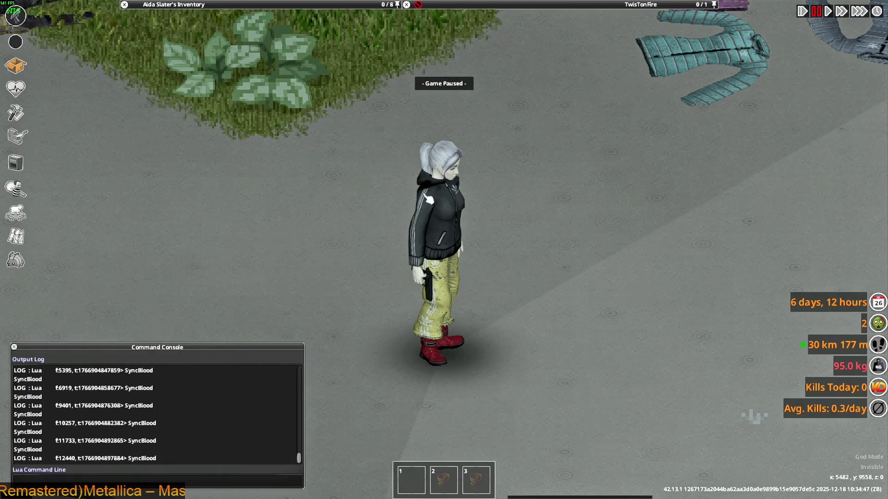
# Step: Switch to the Jacket_Adidas Explorer search results, then on to Killa_Jacket.xml in Notepad++
pyautogui.hotkey('alt', 'Tab')
pyautogui.moveTo(475, 231)
pyautogui.hotkey('alt', 'Tab')
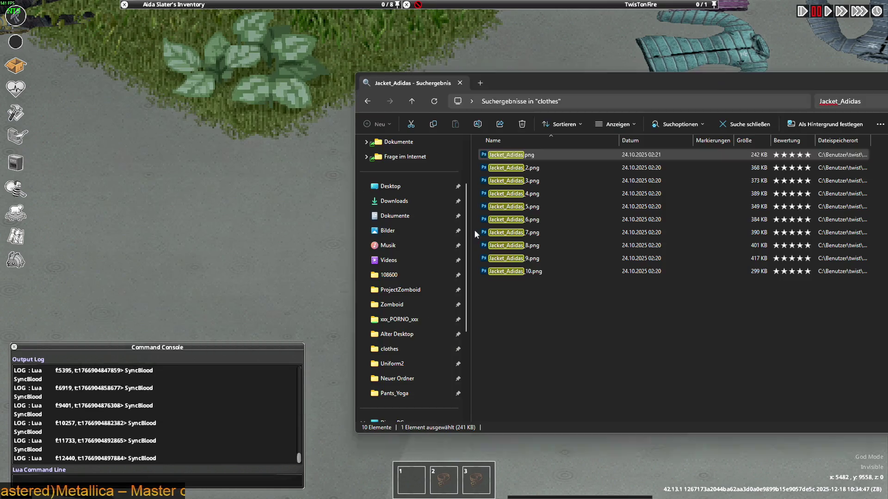
pyautogui.hotkey('alt', 'Tab')
pyautogui.hotkey('alt', 'Tab')
pyautogui.hotkey('alt', 'Tab')
pyautogui.hotkey('alt', 'Tab')
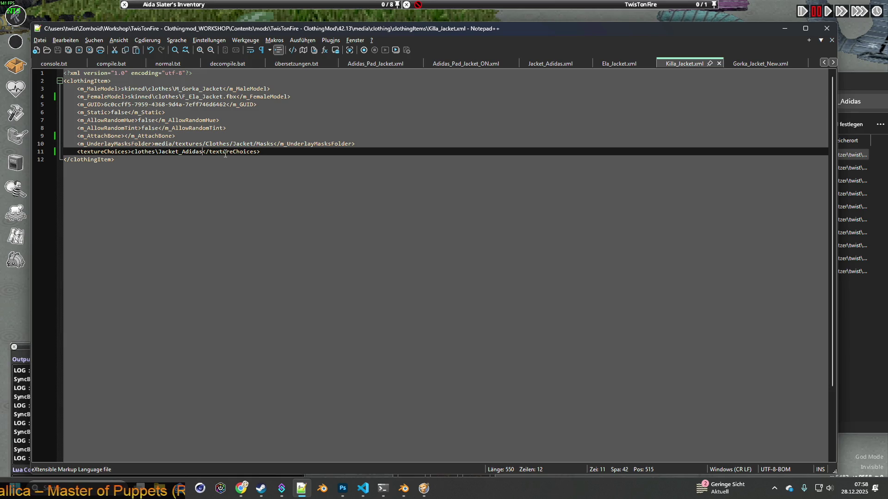
# Step: Change Killa_Jacket.xml's texture choice to clothes\Jacket_AdidasK and save the file
pyautogui.write('K')
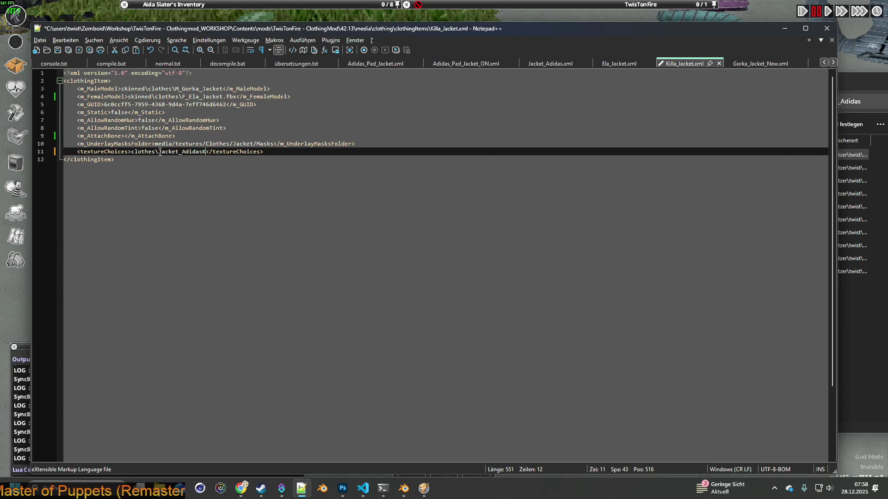
pyautogui.click(58, 50)
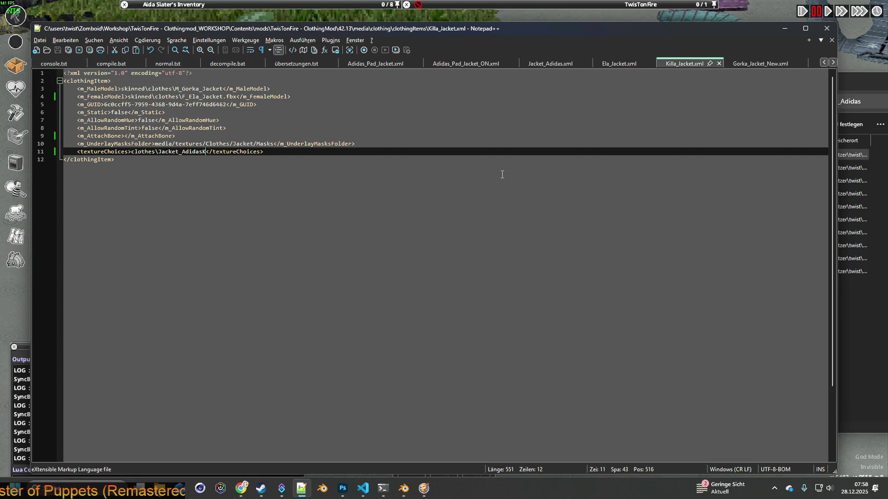
pyautogui.click(848, 81)
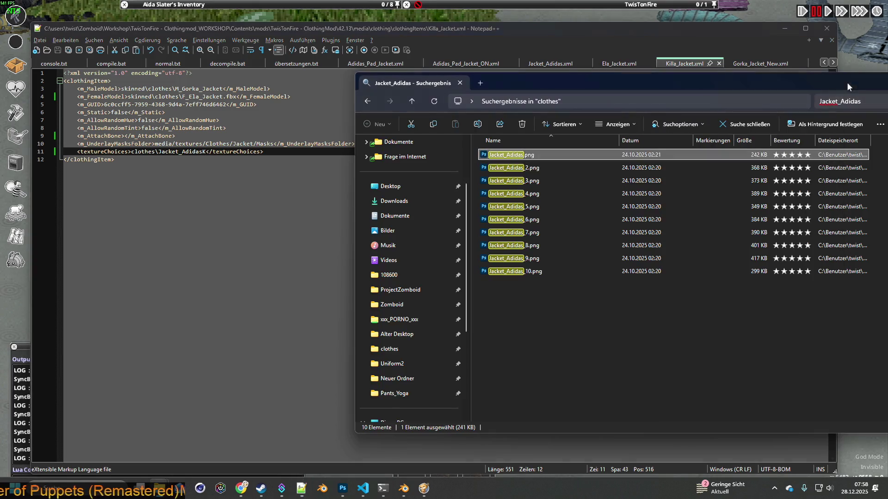
# Step: Leave Jacket_Adidas.png's name unchanged and return to the full clothes textures folder
pyautogui.moveTo(587, 80); pyautogui.dragTo(521, 70)
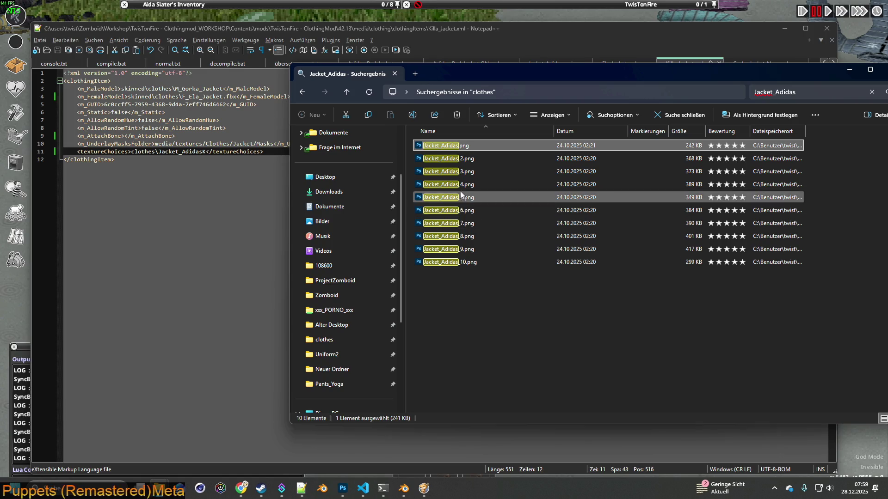
pyautogui.click(463, 146)
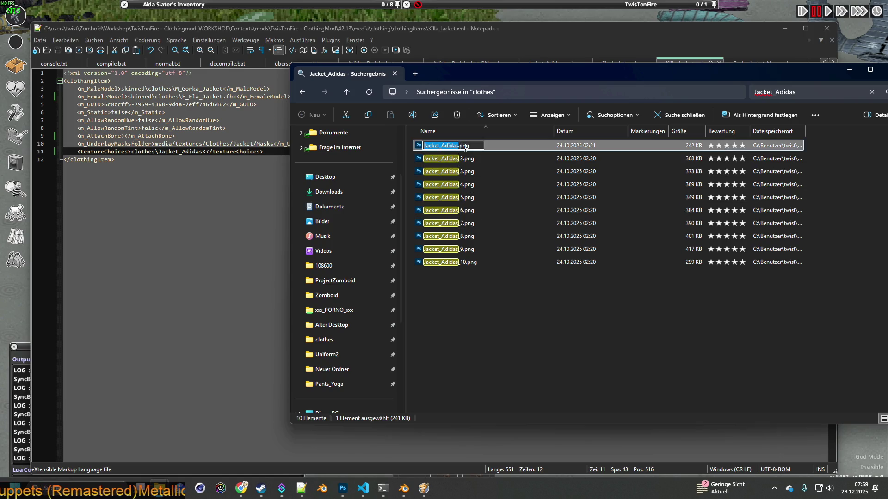
pyautogui.click(486, 307)
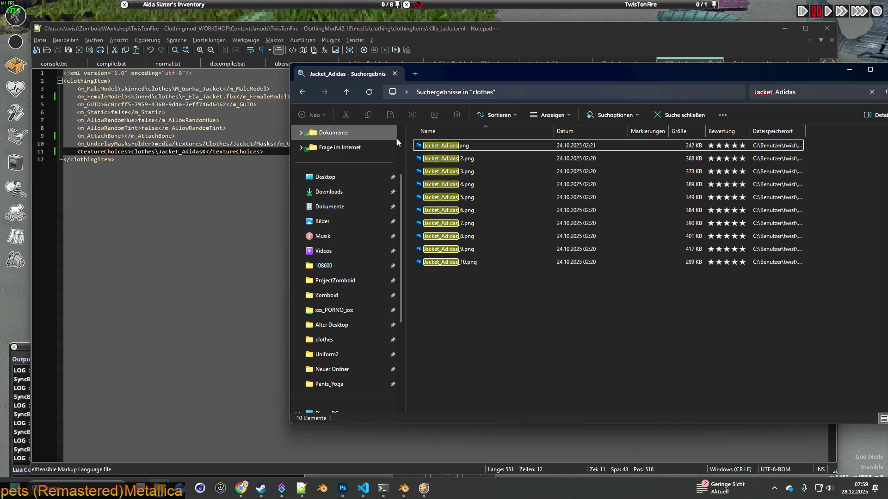
pyautogui.click(303, 92)
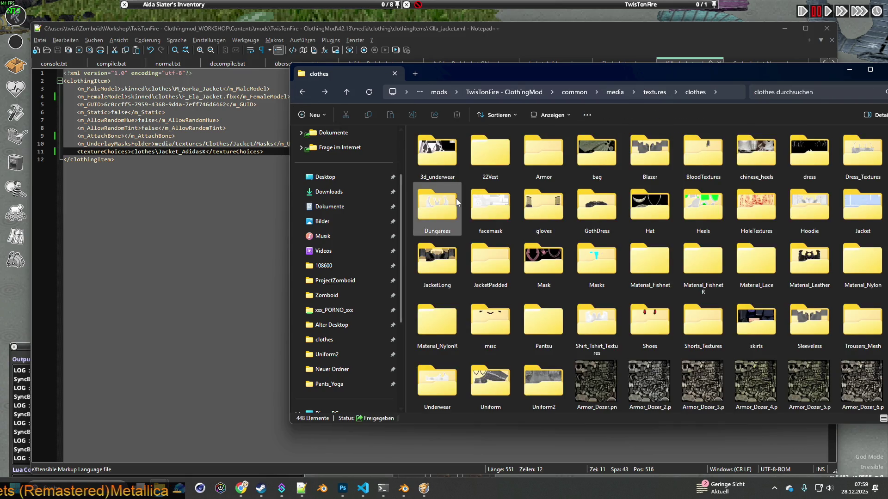
pyautogui.scroll(-10, 481, 263)
pyautogui.scroll(10, 504, 260)
pyautogui.scroll(-15, 506, 260)
pyautogui.scroll(-10, 518, 261)
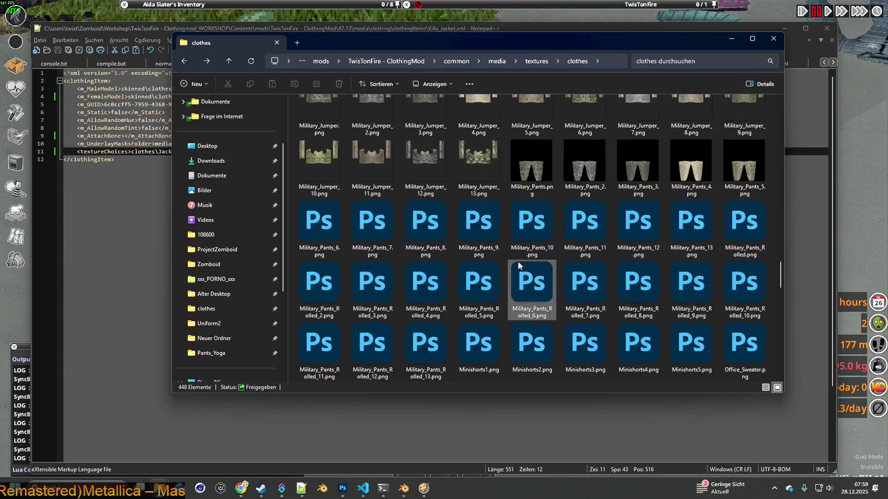
pyautogui.scroll(-3, 556, 270)
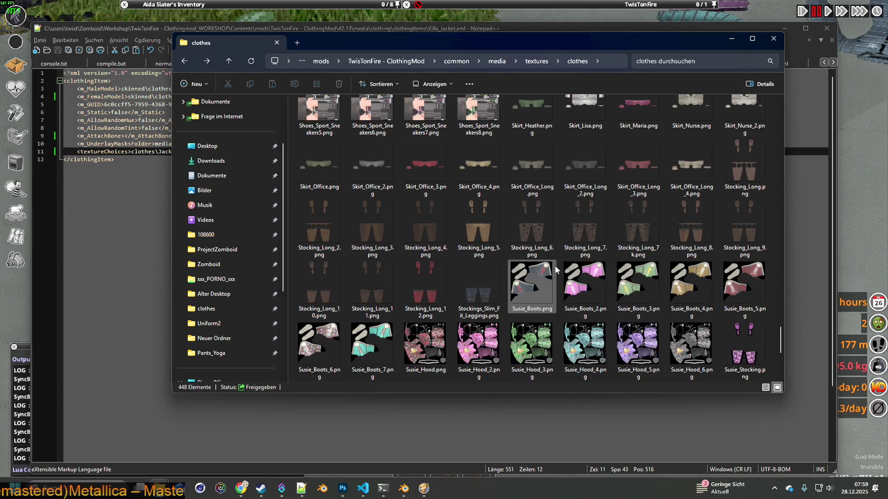
pyautogui.scroll(-3, 537, 259)
# Step: Duplicate Jacket_Adidas.png into the same clothes folder with 'Hierher kopieren'
pyautogui.click(537, 225)
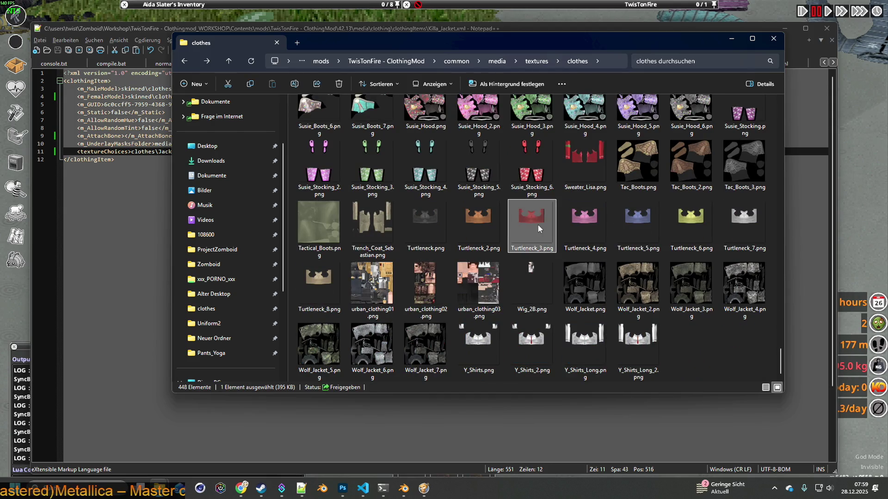
pyautogui.press('j')
pyautogui.press('j')
pyautogui.press('j')
pyautogui.press('j')
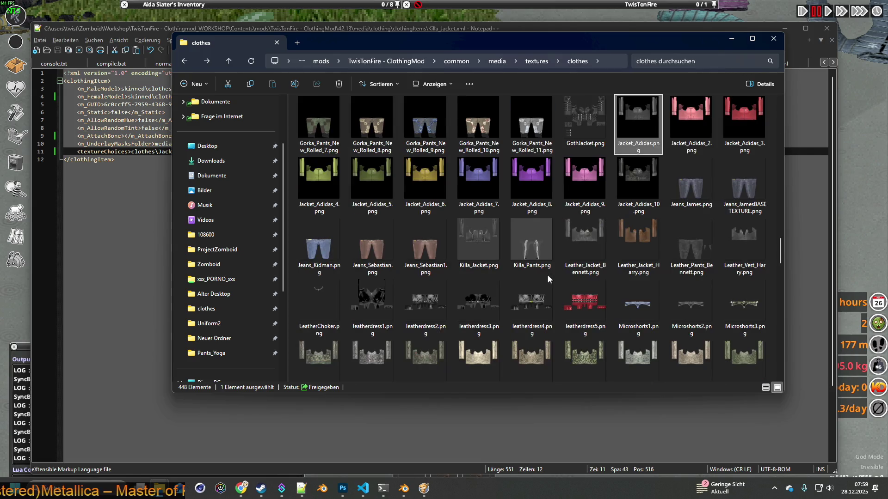
pyautogui.click(647, 122)
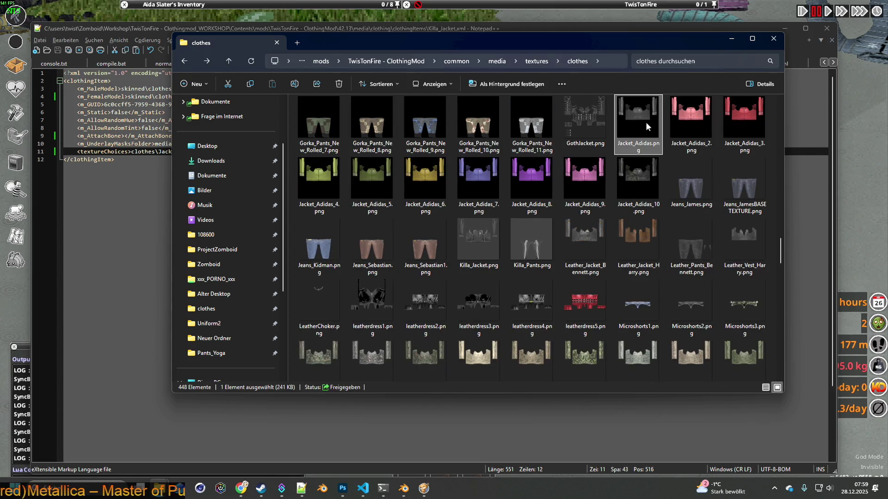
pyautogui.moveTo(632, 133)
pyautogui.mouseDown(button='right')
pyautogui.moveTo(555, 200)
pyautogui.moveTo(558, 227)
pyautogui.mouseUp(button='right')
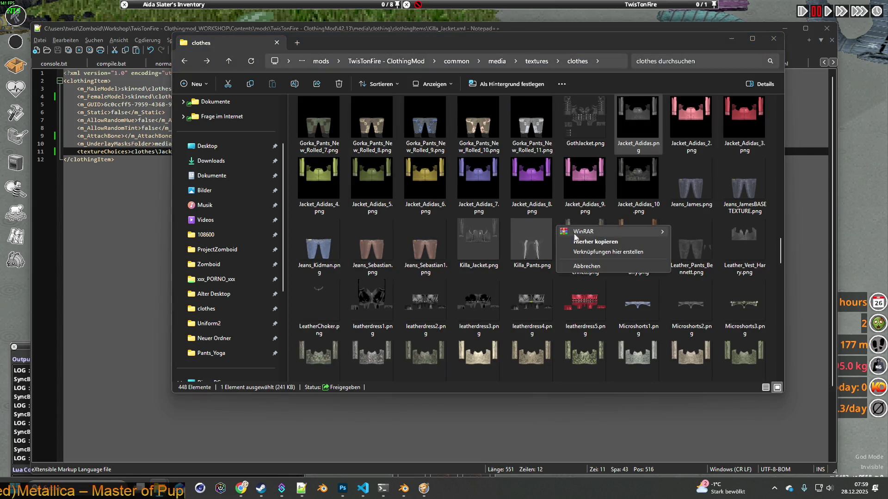
pyautogui.click(597, 242)
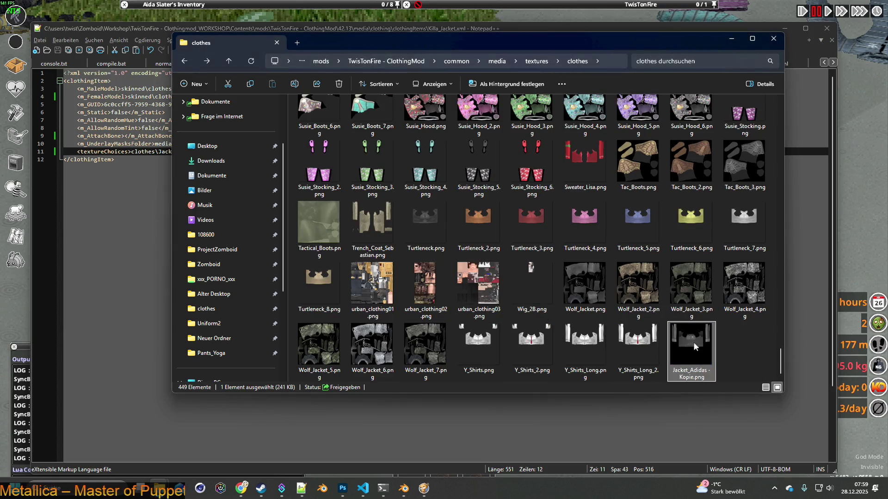
# Step: Rename the copy to Jacket_AdidasK.png
pyautogui.click(699, 377)
pyautogui.click(679, 380)
pyautogui.press('BackSpace')
pyautogui.press('BackSpace')
pyautogui.press('BackSpace')
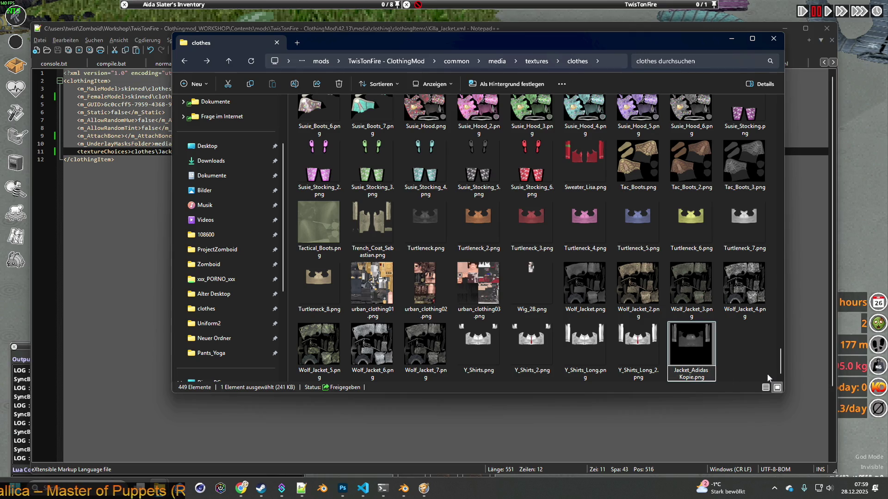
pyautogui.press('BackSpace')
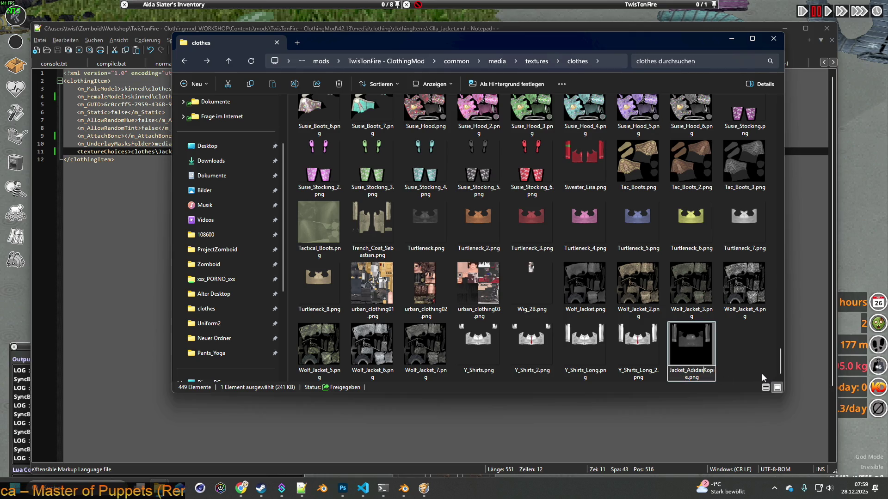
pyautogui.press('Delete')
pyautogui.press('Delete')
pyautogui.press('Delete')
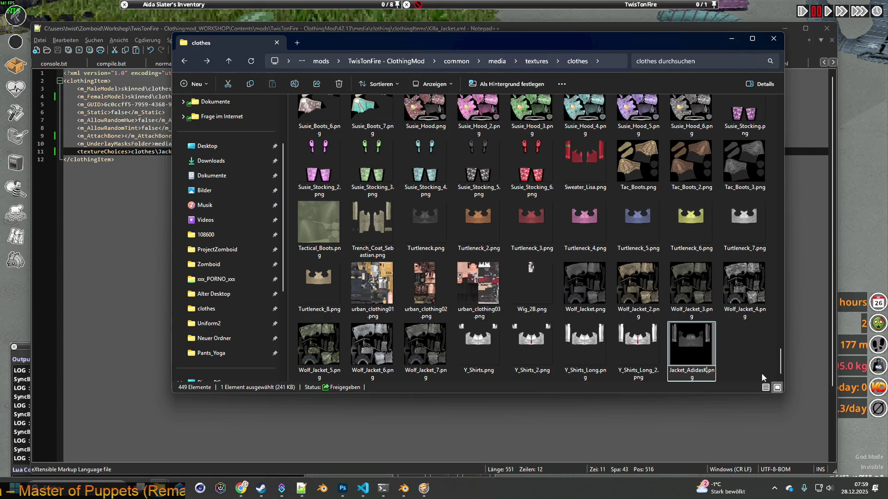
pyautogui.click(747, 346)
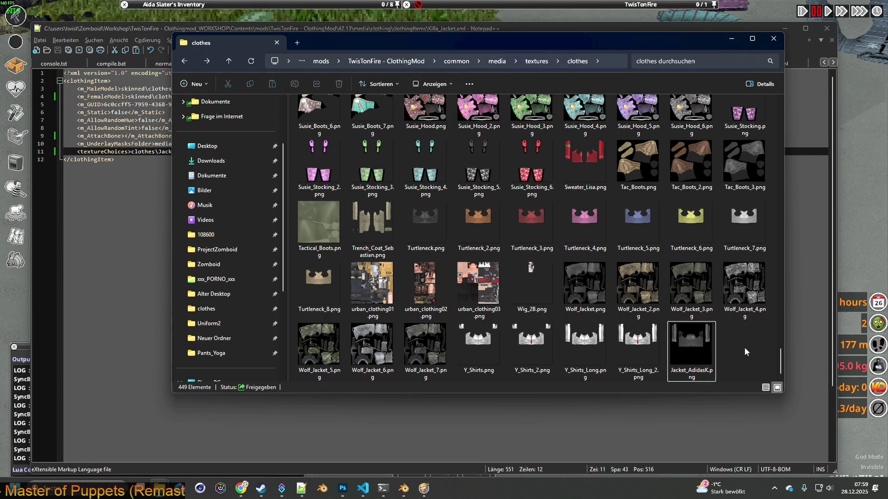
# Step: Cycle through the Killa_Jacket.xml editor, the paused game and Blender
pyautogui.hotkey('alt', 'Tab')
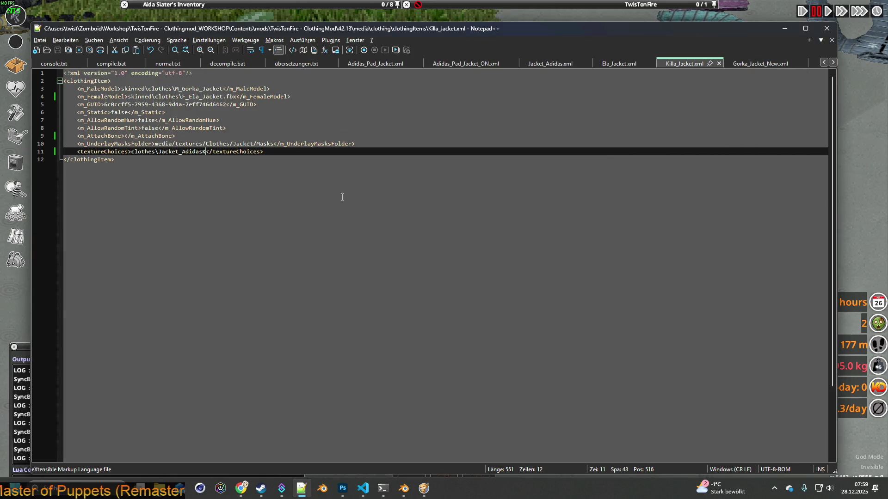
pyautogui.hotkey('alt', 'Tab')
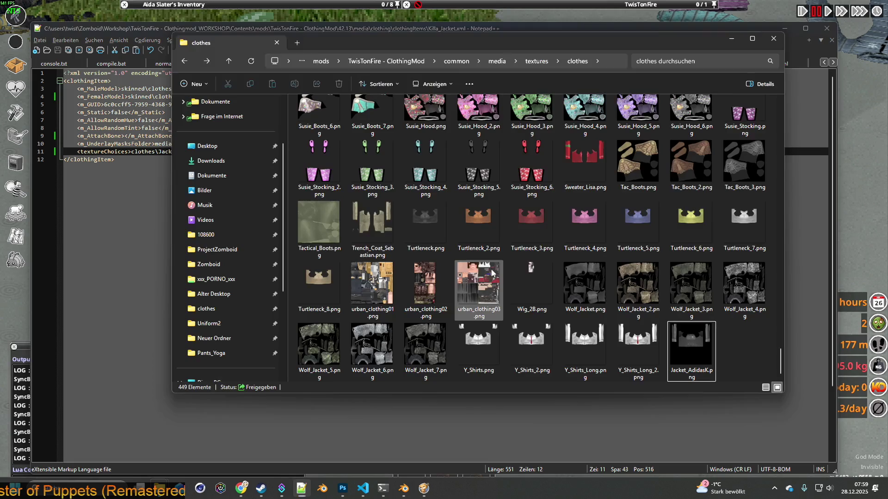
pyautogui.moveTo(493, 273)
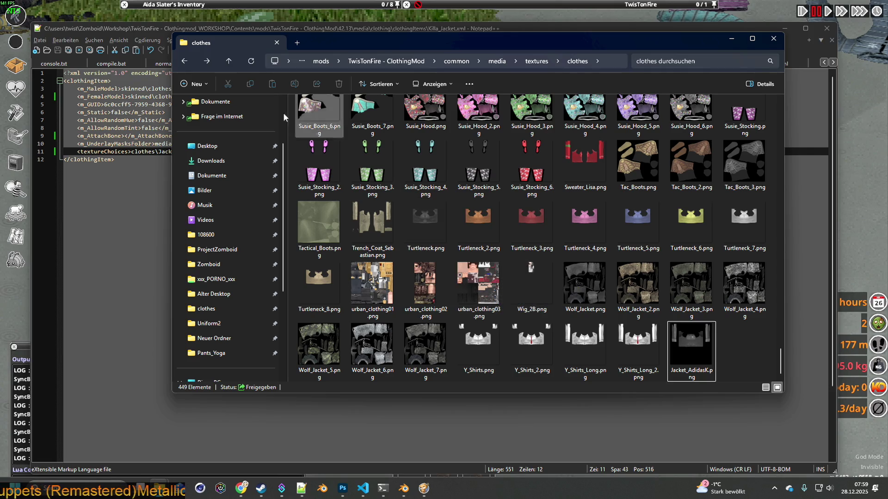
pyautogui.click(150, 28)
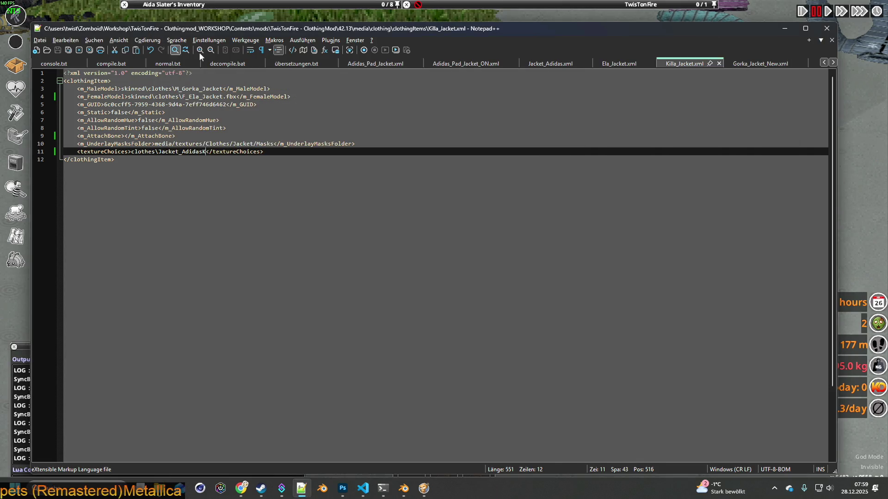
pyautogui.click(211, 16)
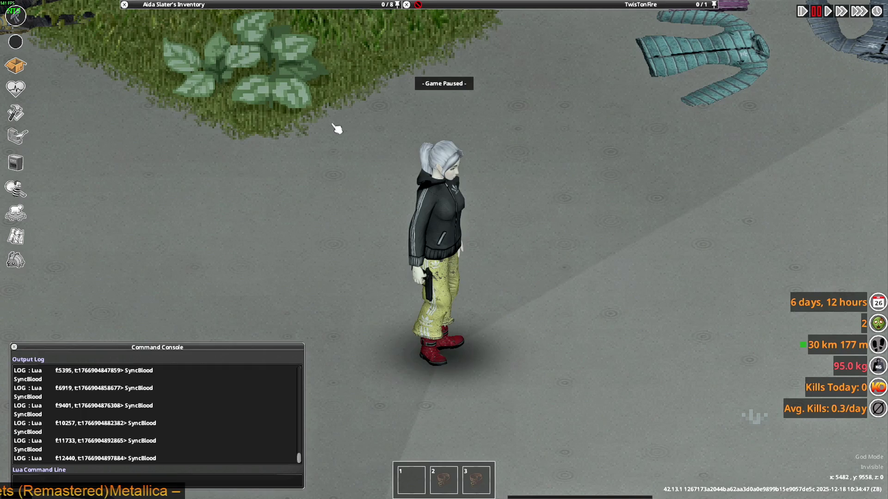
pyautogui.hotkey('alt', 'Tab')
pyautogui.hotkey('alt', 'Tab')
pyautogui.hotkey('alt', 'Tab')
pyautogui.hotkey('alt', 'Tab')
pyautogui.hotkey('alt', 'Tab')
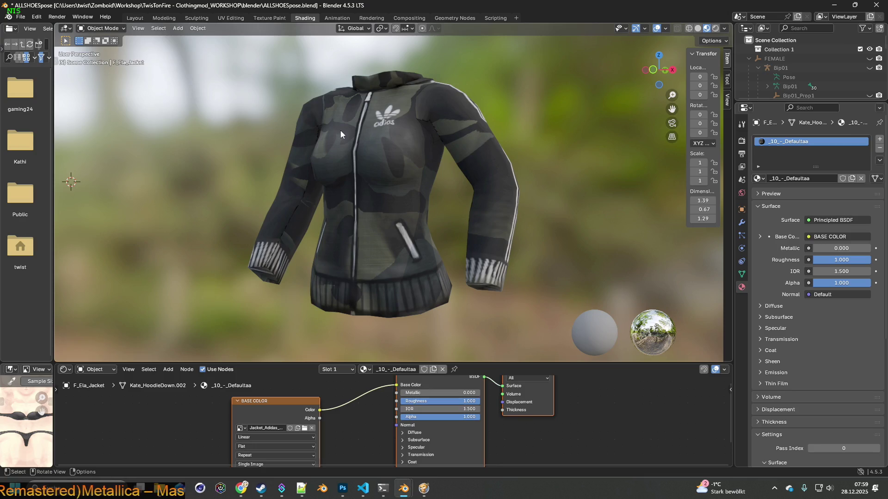
# Step: Save ALLSHOESpose.blend, then open ALLSHOES_LATEST1.blend from the newest-first file list
pyautogui.click(21, 17)
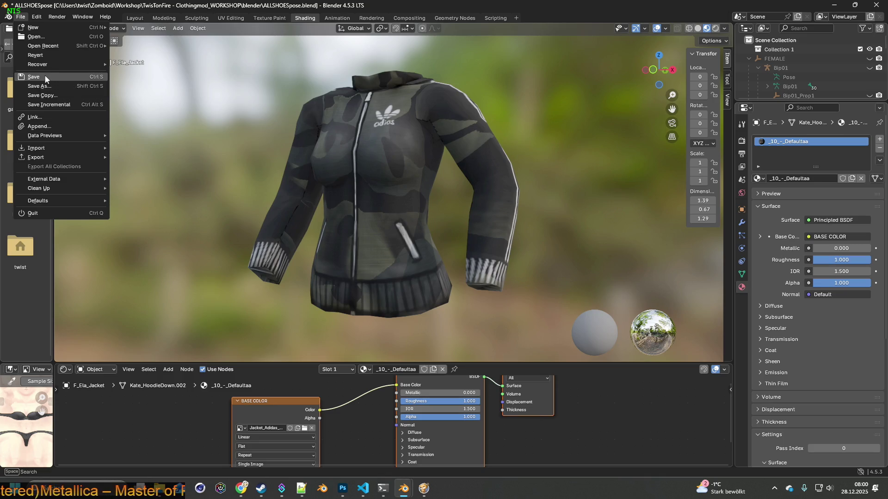
pyautogui.click(45, 77)
pyautogui.click(21, 16)
pyautogui.click(44, 36)
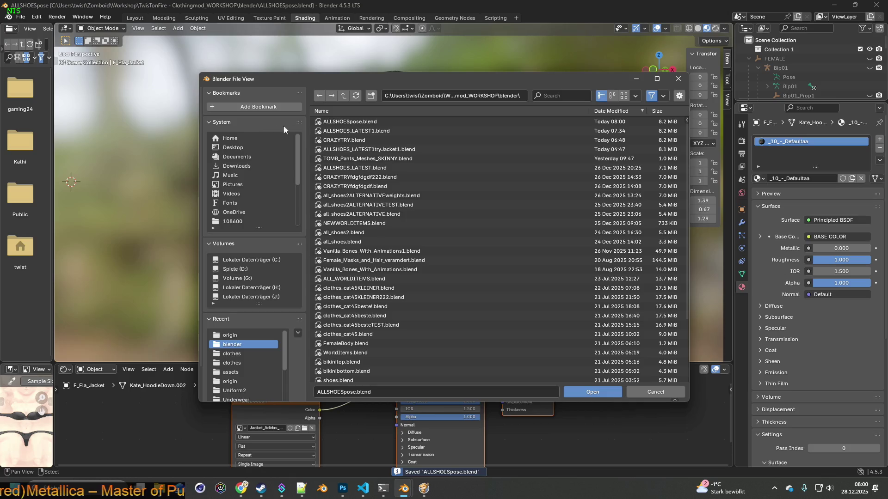
pyautogui.click(612, 111)
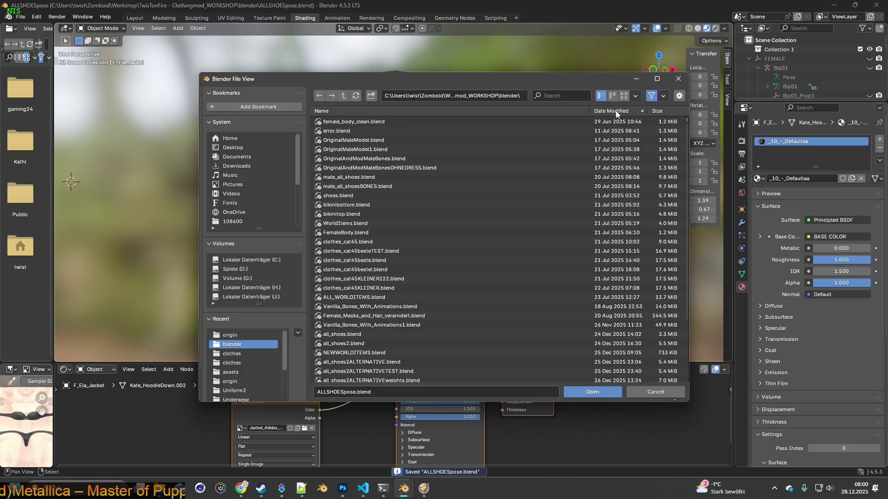
pyautogui.click(618, 112)
pyautogui.click(368, 131)
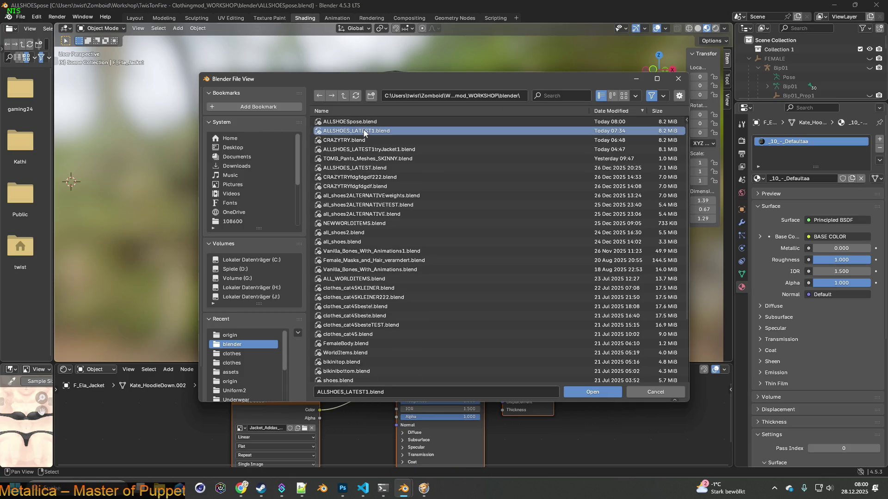
pyautogui.click(575, 392)
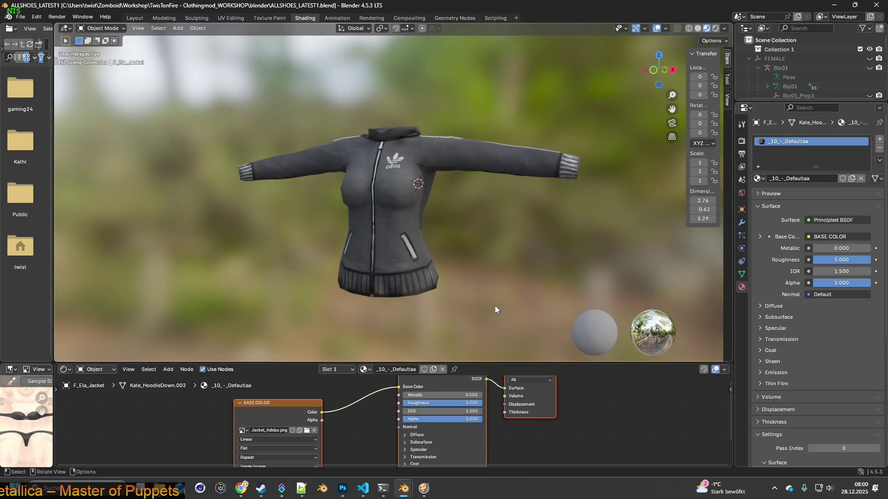
# Step: Load Jacket_Adidas.png into the base colour Image Texture node
pyautogui.click(306, 431)
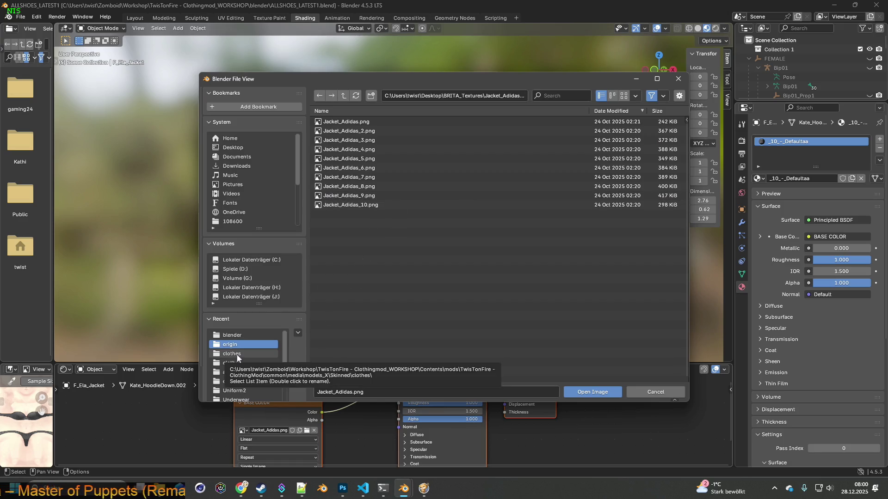
pyautogui.click(354, 125)
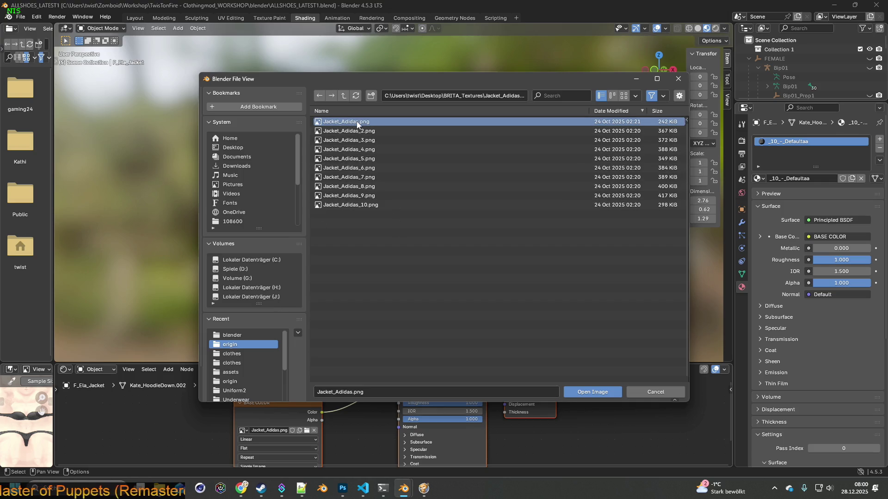
pyautogui.doubleClick(356, 122)
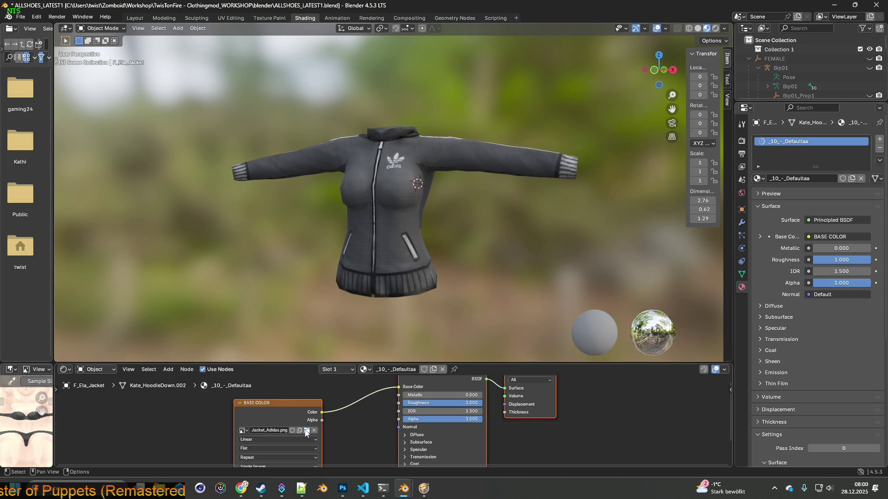
# Step: Replace it with Jacket_AdidasK.png from media\textures\clothes, filtered by Jacket_Adidas
pyautogui.click(307, 431)
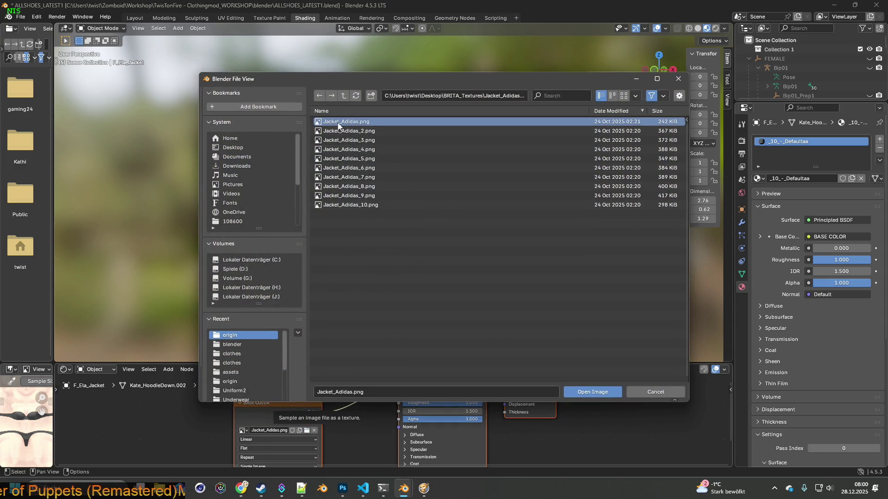
pyautogui.click(338, 392)
pyautogui.moveTo(353, 392); pyautogui.dragTo(310, 393)
pyautogui.hotkey('ctrl', 'c')
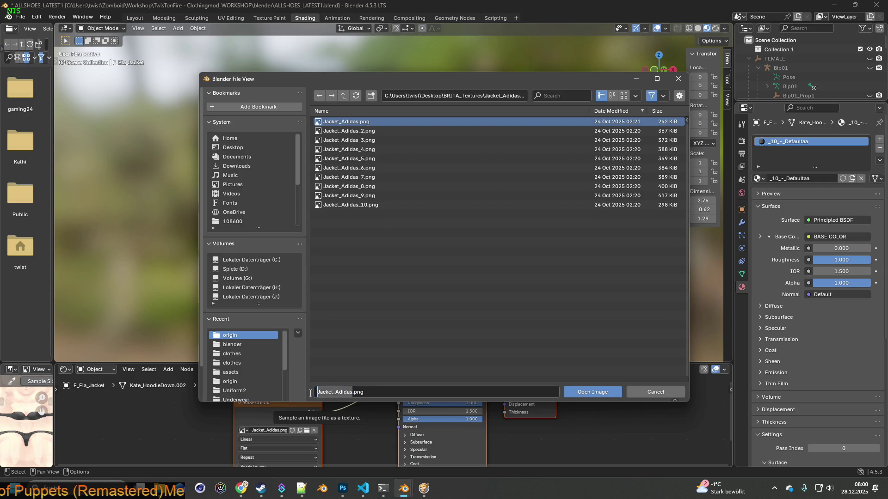
pyautogui.click(231, 354)
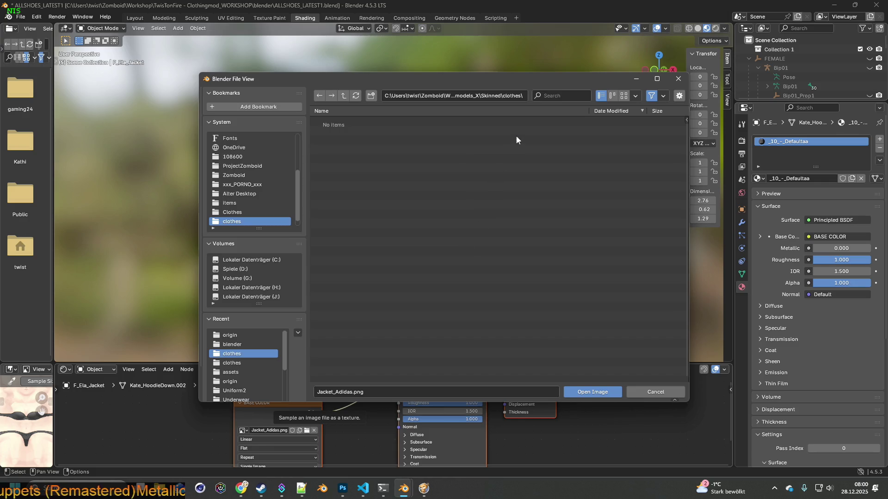
pyautogui.click(232, 363)
pyautogui.click(560, 96)
pyautogui.hotkey('ctrl', 'v')
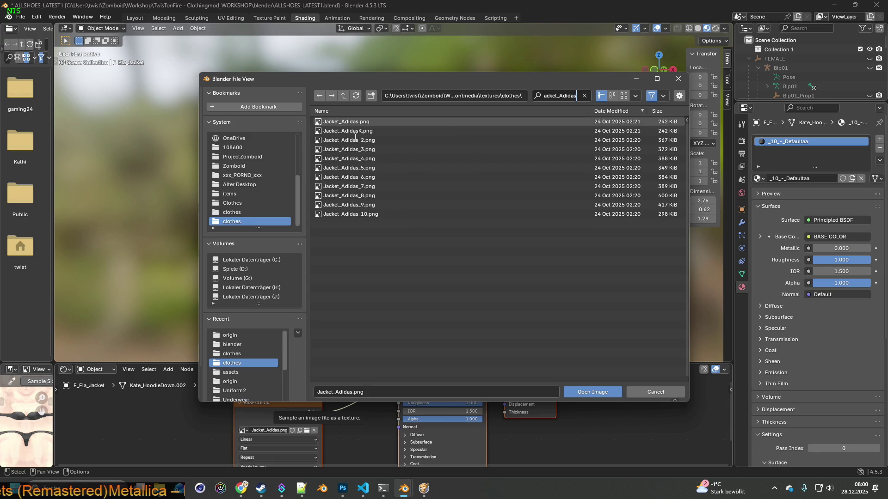
pyautogui.click(366, 131)
pyautogui.click(590, 392)
pyautogui.moveTo(556, 328)
pyautogui.mouseDown(button='middle')
pyautogui.moveTo(485, 238)
pyautogui.moveTo(403, 264)
pyautogui.moveTo(425, 244)
pyautogui.moveTo(417, 262)
pyautogui.mouseUp(button='middle')
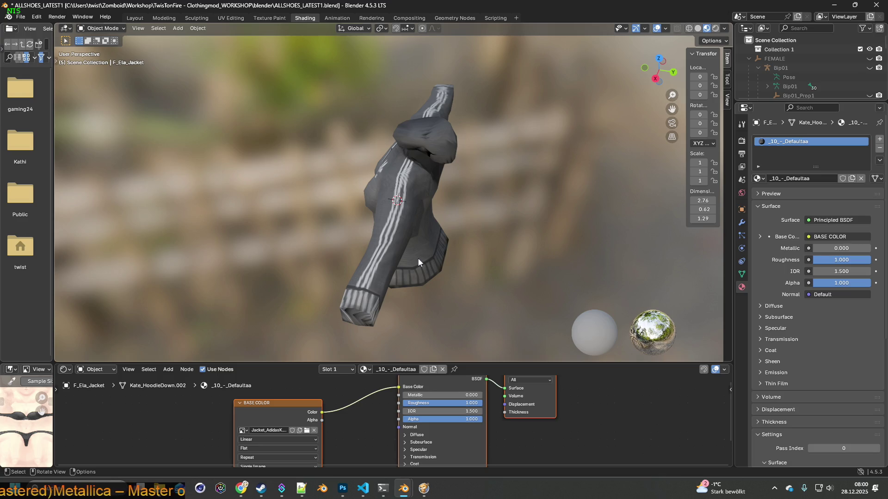
# Step: Zoom in on the sleeve stripes and enter the Texture Paint workspace on the jacket
pyautogui.moveTo(424, 248)
pyautogui.mouseDown(button='middle')
pyautogui.moveTo(420, 259)
pyautogui.moveTo(323, 265)
pyautogui.moveTo(431, 243)
pyautogui.moveTo(372, 229)
pyautogui.moveTo(383, 205)
pyautogui.moveTo(375, 264)
pyautogui.moveTo(428, 234)
pyautogui.moveTo(337, 217)
pyautogui.moveTo(439, 216)
pyautogui.moveTo(334, 199)
pyautogui.moveTo(415, 225)
pyautogui.moveTo(399, 245)
pyautogui.moveTo(431, 257)
pyautogui.moveTo(462, 232)
pyautogui.moveTo(323, 207)
pyautogui.moveTo(308, 178)
pyautogui.moveTo(386, 237)
pyautogui.moveTo(374, 240)
pyautogui.moveTo(382, 230)
pyautogui.mouseUp(button='middle')
pyautogui.scroll(3, 387, 230)
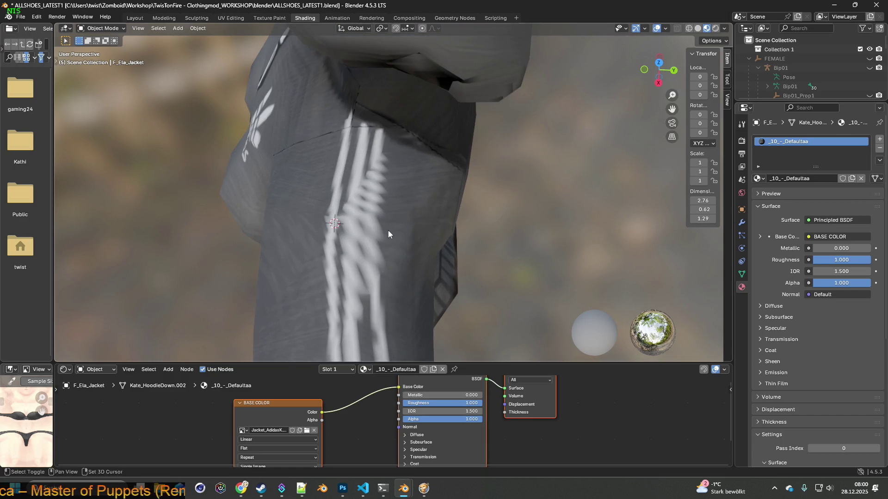
pyautogui.scroll(1, 395, 224)
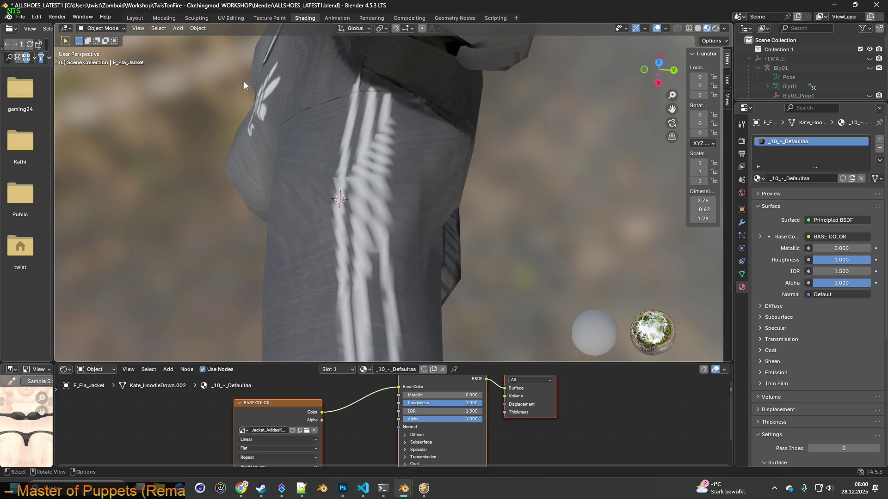
pyautogui.click(269, 17)
pyautogui.moveTo(416, 217); pyautogui.dragTo(437, 240, button='middle')
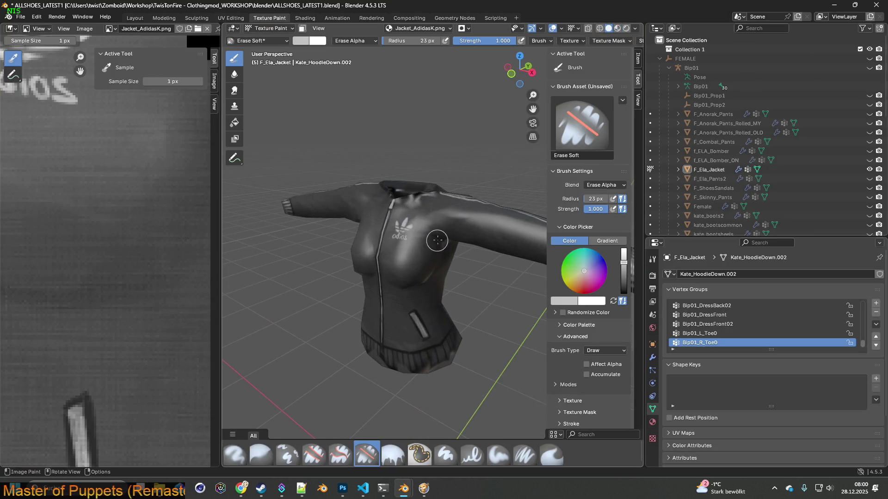
# Step: Keep solid shading and zoom in on a side view of the sleeve
pyautogui.click(618, 29)
pyautogui.click(609, 29)
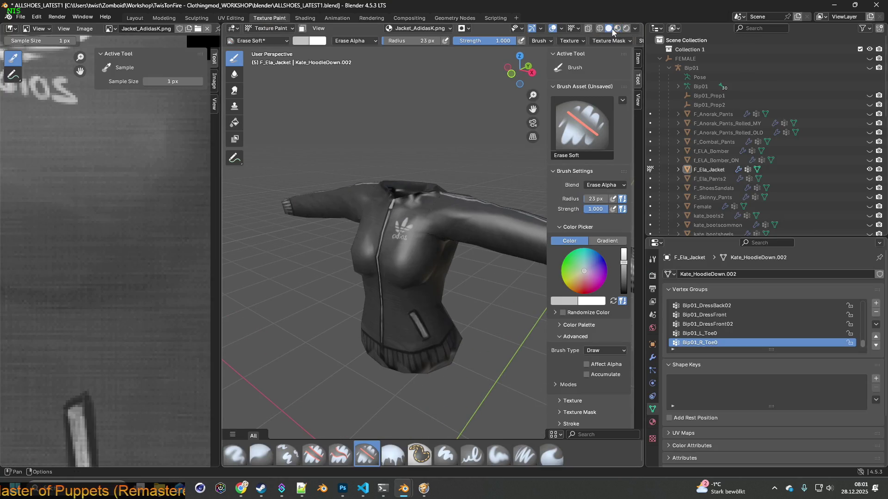
pyautogui.moveTo(461, 194)
pyautogui.mouseDown(button='middle')
pyautogui.moveTo(402, 208)
pyautogui.moveTo(416, 240)
pyautogui.moveTo(403, 212)
pyautogui.moveTo(403, 224)
pyautogui.moveTo(407, 209)
pyautogui.mouseUp(button='middle')
pyautogui.scroll(2, 416, 246)
pyautogui.scroll(3, 417, 247)
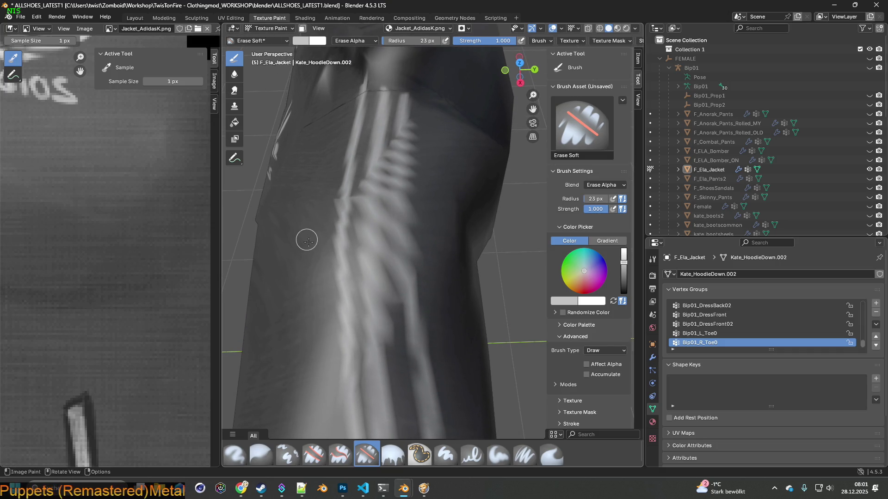
# Step: Switch to Paint Soft Pressure and dab sampled dark and light grey onto the sleeve stripes
pyautogui.click(524, 454)
pyautogui.moveTo(414, 307); pyautogui.dragTo(411, 302)
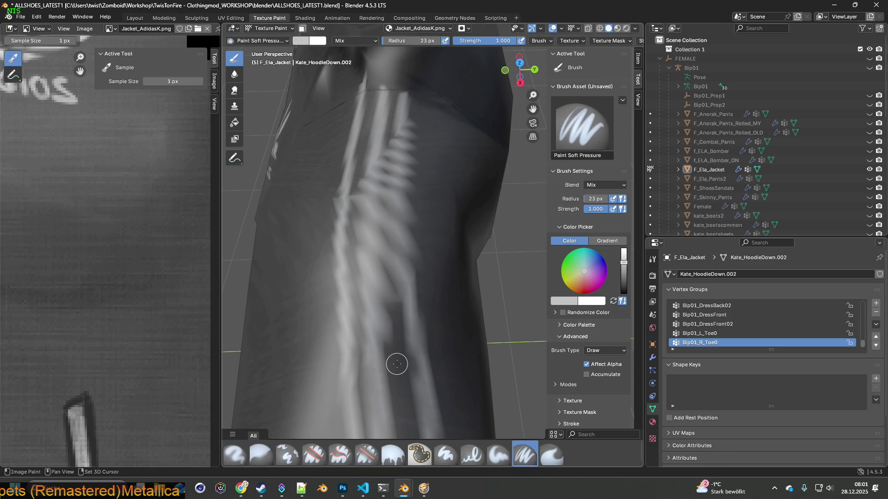
pyautogui.press('s')
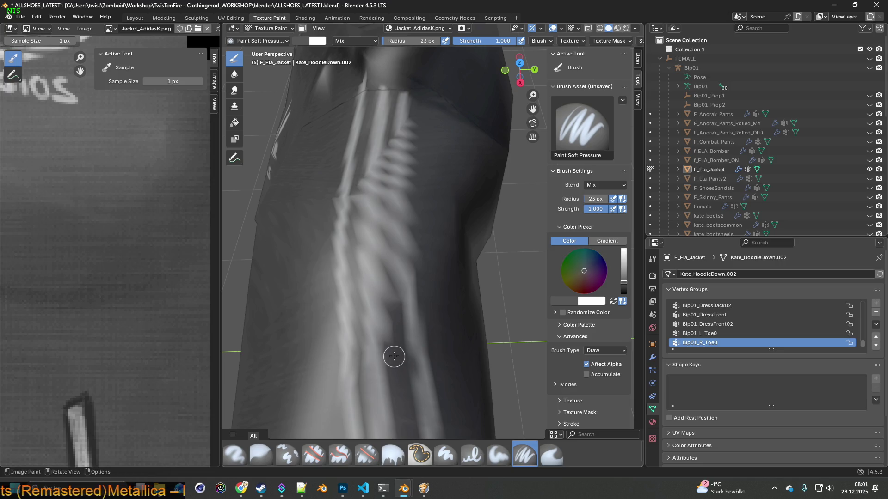
pyautogui.click(389, 303)
pyautogui.moveTo(389, 298); pyautogui.dragTo(397, 296, button='middle')
pyautogui.moveTo(406, 261); pyautogui.dragTo(417, 235, button='middle')
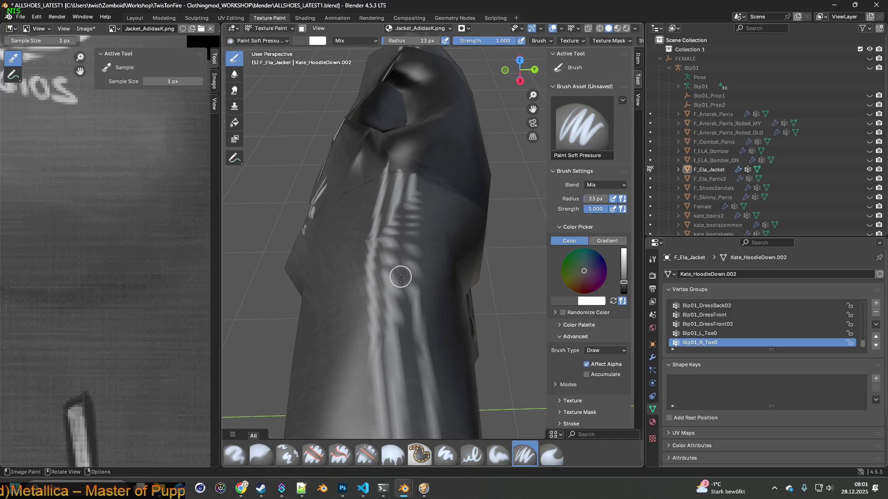
pyautogui.scroll(3, 410, 278)
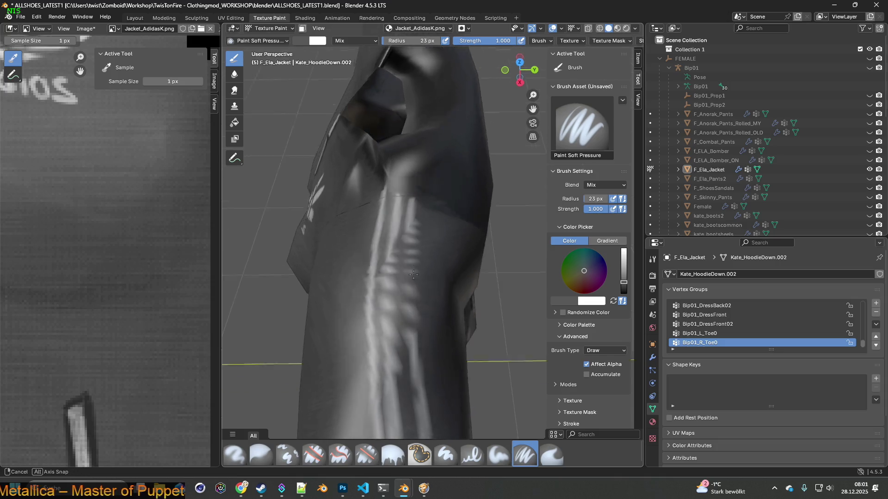
pyautogui.press('s')
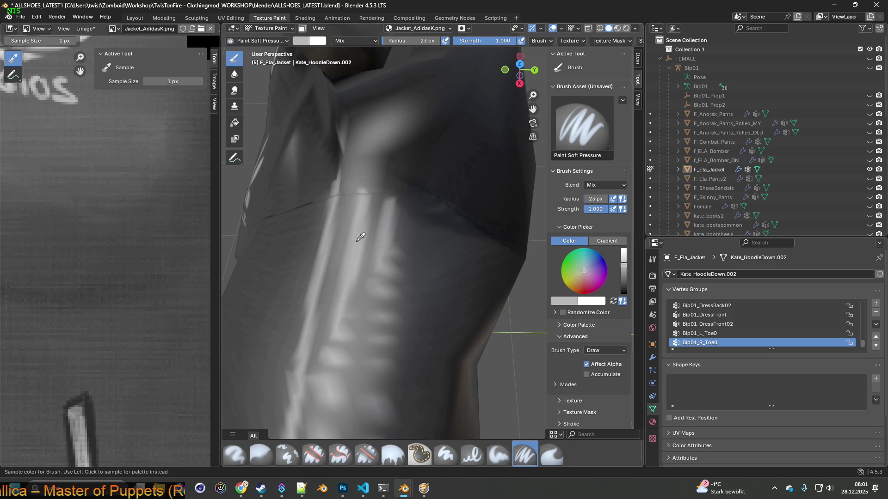
pyautogui.keyDown('shift'); pyautogui.moveTo(379, 279); pyautogui.dragTo(376, 187, button='middle'); pyautogui.keyUp('shift')
pyautogui.keyDown('shift'); pyautogui.moveTo(369, 238); pyautogui.dragTo(384, 153, button='middle'); pyautogui.keyUp('shift')
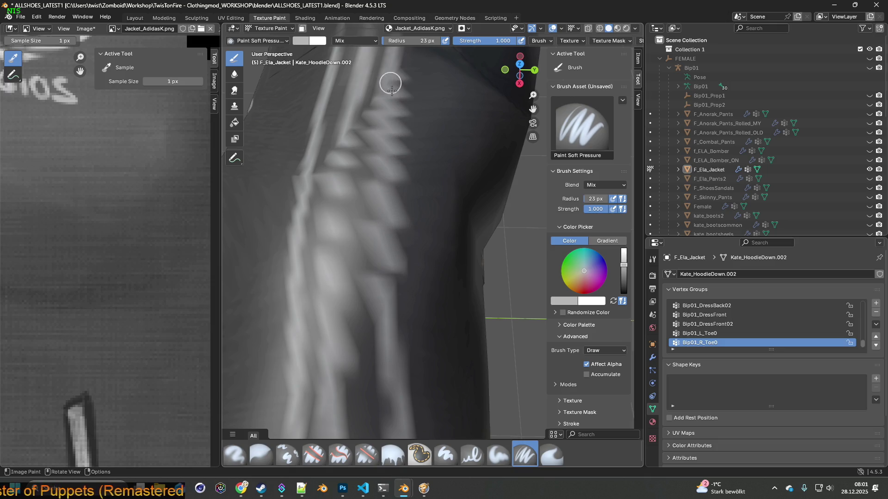
pyautogui.moveTo(385, 274)
pyautogui.mouseDown(button='middle')
pyautogui.moveTo(494, 333)
pyautogui.moveTo(427, 267)
pyautogui.moveTo(430, 302)
pyautogui.mouseUp(button='middle')
pyautogui.scroll(5, 470, 312)
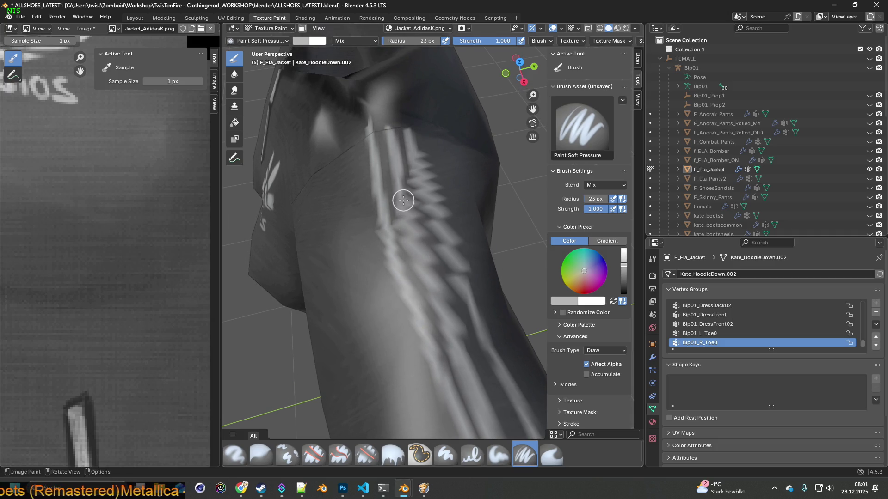
# Step: Brighten the sleeve stripe with light grey and white strokes down its length
pyautogui.moveTo(422, 242); pyautogui.dragTo(395, 211)
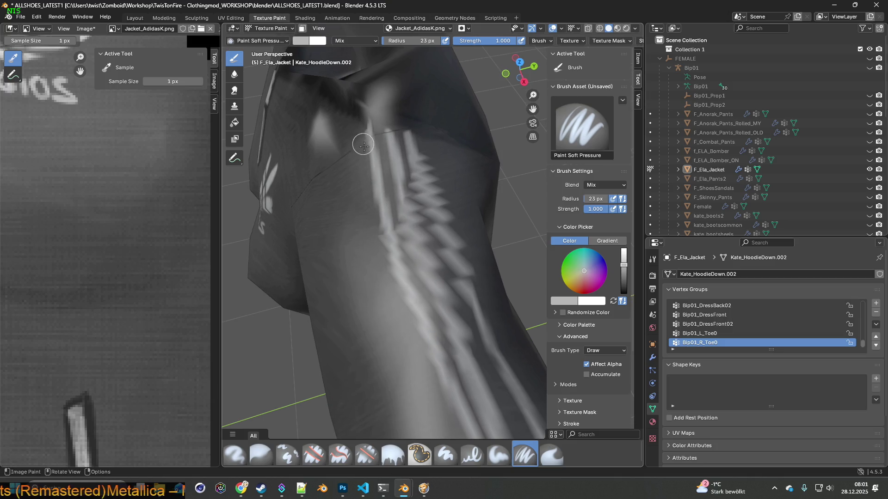
pyautogui.moveTo(363, 144); pyautogui.dragTo(378, 173, button='middle')
pyautogui.moveTo(363, 137); pyautogui.dragTo(402, 270)
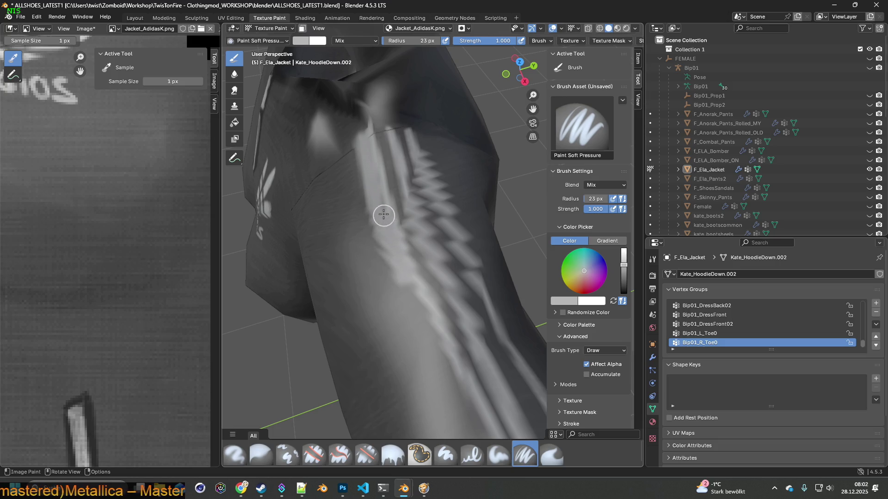
pyautogui.moveTo(380, 201); pyautogui.dragTo(395, 226, button='middle')
pyautogui.moveTo(385, 199); pyautogui.dragTo(417, 272)
pyautogui.moveTo(416, 272)
pyautogui.mouseDown(button='middle')
pyautogui.moveTo(394, 259)
pyautogui.moveTo(381, 230)
pyautogui.mouseUp(button='middle')
pyautogui.moveTo(395, 235); pyautogui.dragTo(408, 277)
pyautogui.moveTo(409, 276); pyautogui.dragTo(370, 217, button='middle')
pyautogui.moveTo(368, 216); pyautogui.dragTo(385, 272)
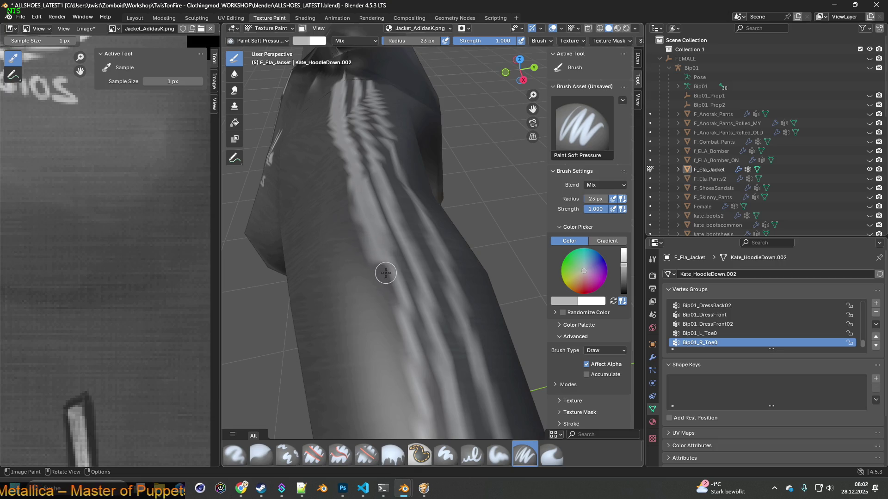
# Step: Zoom in near the cuff and fill the dark gaps between the stripes with white
pyautogui.moveTo(368, 218)
pyautogui.mouseDown(button='middle')
pyautogui.moveTo(360, 250)
pyautogui.moveTo(329, 213)
pyautogui.moveTo(296, 198)
pyautogui.mouseUp(button='middle')
pyautogui.moveTo(289, 194)
pyautogui.mouseDown()
pyautogui.moveTo(329, 192)
pyautogui.moveTo(293, 200)
pyautogui.moveTo(321, 228)
pyautogui.moveTo(327, 208)
pyautogui.moveTo(337, 263)
pyautogui.moveTo(291, 232)
pyautogui.moveTo(287, 287)
pyautogui.moveTo(325, 203)
pyautogui.mouseUp()
pyautogui.keyDown('shift'); pyautogui.moveTo(323, 267); pyautogui.dragTo(311, 213, button='middle'); pyautogui.keyUp('shift')
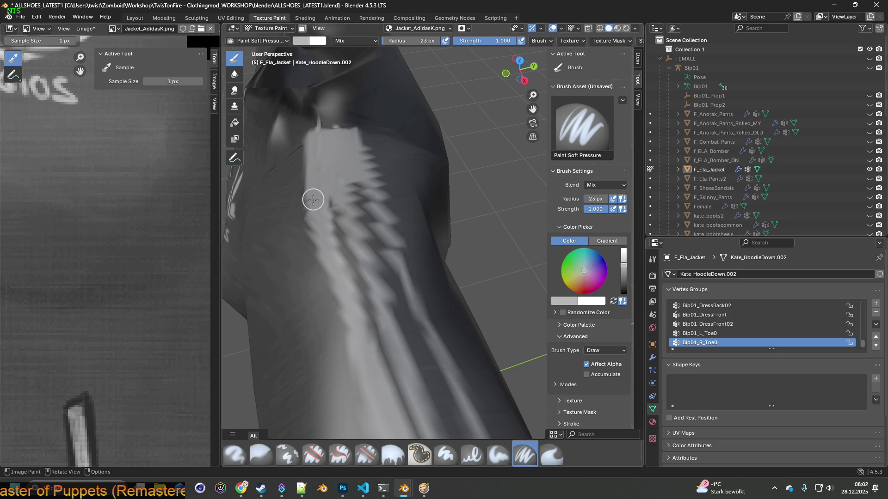
pyautogui.moveTo(341, 279)
pyautogui.mouseDown()
pyautogui.moveTo(334, 228)
pyautogui.moveTo(351, 257)
pyautogui.moveTo(341, 178)
pyautogui.moveTo(365, 234)
pyautogui.moveTo(357, 186)
pyautogui.moveTo(369, 230)
pyautogui.moveTo(368, 200)
pyautogui.mouseUp()
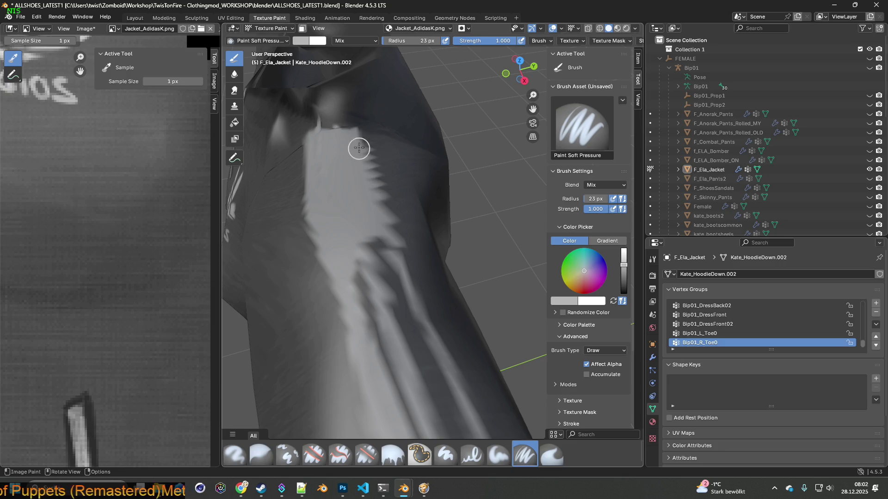
pyautogui.moveTo(376, 214)
pyautogui.mouseDown()
pyautogui.moveTo(389, 262)
pyautogui.moveTo(383, 252)
pyautogui.moveTo(376, 276)
pyautogui.mouseUp()
pyautogui.moveTo(377, 276)
pyautogui.mouseDown(button='middle')
pyautogui.moveTo(328, 221)
pyautogui.moveTo(315, 185)
pyautogui.mouseUp(button='middle')
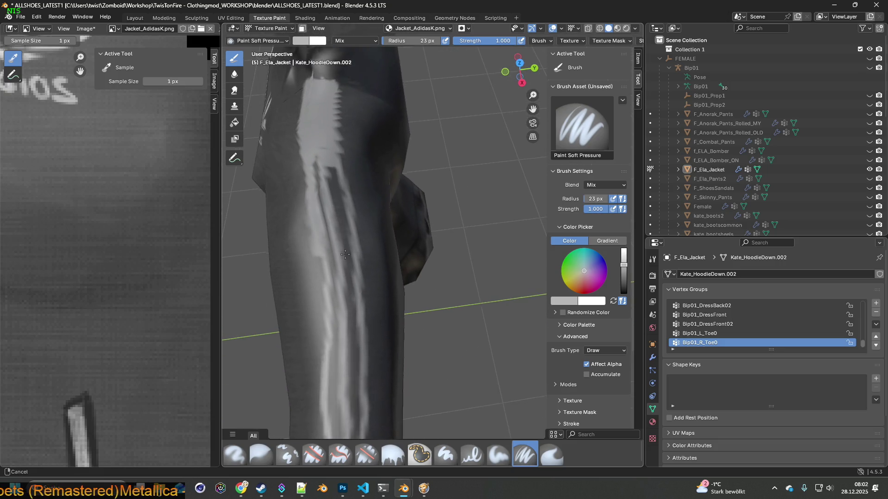
# Step: Spread light paint up and down the sleeve's white stripe
pyautogui.moveTo(314, 159)
pyautogui.mouseDown()
pyautogui.moveTo(321, 149)
pyautogui.moveTo(346, 245)
pyautogui.moveTo(323, 201)
pyautogui.moveTo(333, 311)
pyautogui.moveTo(335, 262)
pyautogui.moveTo(339, 276)
pyautogui.moveTo(349, 271)
pyautogui.moveTo(350, 308)
pyautogui.mouseUp()
pyautogui.keyDown('shift'); pyautogui.moveTo(350, 308); pyautogui.dragTo(345, 244, button='middle'); pyautogui.keyUp('shift')
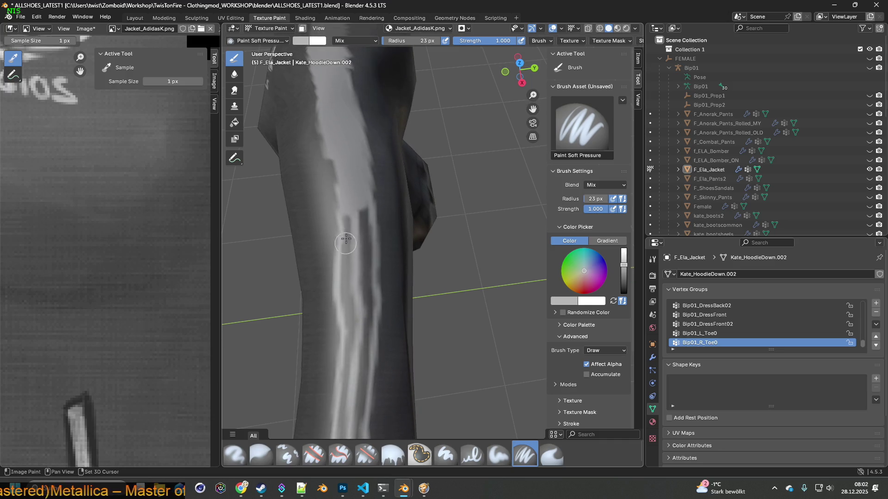
pyautogui.moveTo(362, 198)
pyautogui.mouseDown()
pyautogui.moveTo(360, 243)
pyautogui.moveTo(348, 212)
pyautogui.moveTo(349, 266)
pyautogui.moveTo(336, 151)
pyautogui.moveTo(340, 307)
pyautogui.moveTo(363, 259)
pyautogui.moveTo(357, 304)
pyautogui.moveTo(361, 246)
pyautogui.moveTo(365, 277)
pyautogui.moveTo(367, 202)
pyautogui.moveTo(354, 135)
pyautogui.moveTo(373, 203)
pyautogui.moveTo(363, 273)
pyautogui.moveTo(340, 261)
pyautogui.moveTo(344, 195)
pyautogui.moveTo(326, 118)
pyautogui.mouseUp()
pyautogui.keyDown('shift'); pyautogui.moveTo(326, 118); pyautogui.dragTo(384, 292, button='middle'); pyautogui.keyUp('shift')
pyautogui.moveTo(384, 292)
pyautogui.mouseDown()
pyautogui.moveTo(366, 269)
pyautogui.moveTo(353, 153)
pyautogui.mouseUp()
pyautogui.moveTo(377, 230)
pyautogui.keyDown('shift'); pyautogui.mouseDown(button='middle')
pyautogui.moveTo(382, 263)
pyautogui.moveTo(405, 206)
pyautogui.mouseUp(button='middle'); pyautogui.keyUp('shift')
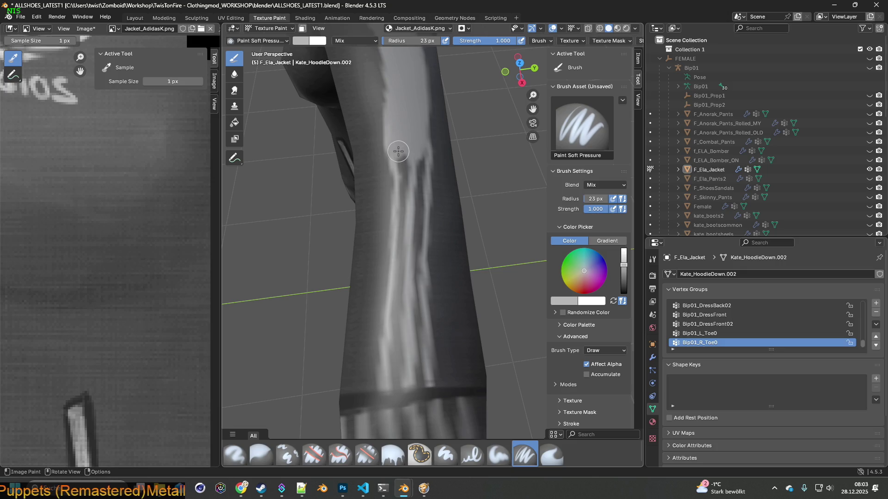
pyautogui.moveTo(397, 151); pyautogui.dragTo(385, 324)
# Step: Lighten the cuff band and cover the remaining dark streaks in the sleeve's light band
pyautogui.keyDown('shift'); pyautogui.moveTo(386, 324); pyautogui.dragTo(389, 180, button='middle'); pyautogui.keyUp('shift')
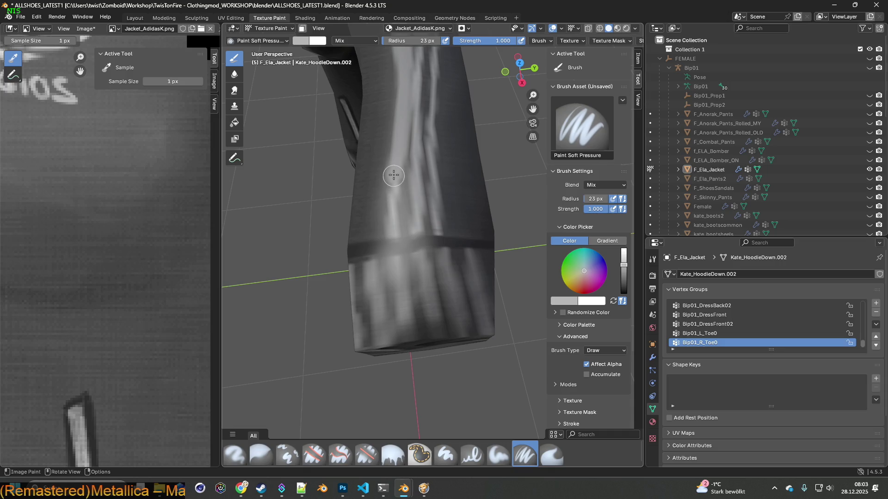
pyautogui.moveTo(391, 233)
pyautogui.mouseDown()
pyautogui.moveTo(440, 227)
pyautogui.moveTo(432, 131)
pyautogui.mouseUp()
pyautogui.keyDown('shift'); pyautogui.moveTo(432, 131); pyautogui.dragTo(394, 288, button='middle'); pyautogui.keyUp('shift')
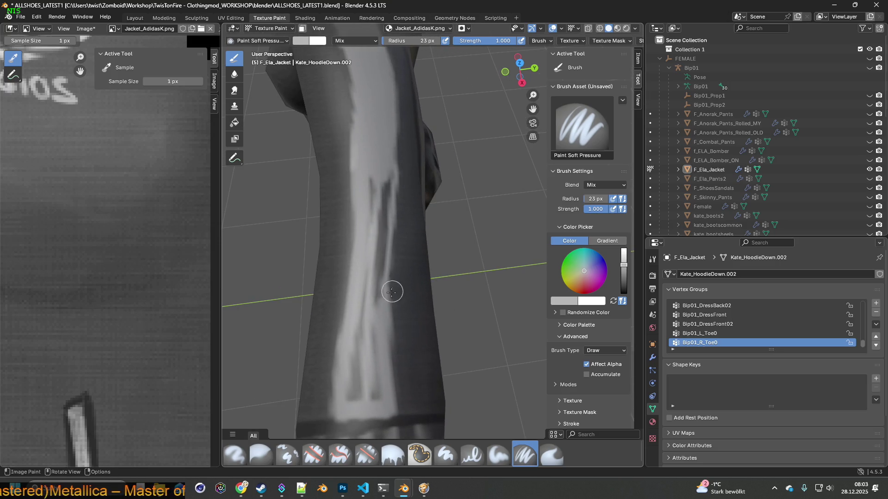
pyautogui.moveTo(385, 320); pyautogui.dragTo(384, 119)
pyautogui.moveTo(381, 214)
pyautogui.mouseDown()
pyautogui.moveTo(373, 181)
pyautogui.moveTo(374, 265)
pyautogui.moveTo(366, 267)
pyautogui.moveTo(346, 398)
pyautogui.moveTo(372, 389)
pyautogui.moveTo(359, 365)
pyautogui.moveTo(365, 319)
pyautogui.mouseUp()
# Step: Sample a darker jacket colour and pick the Clone brush
pyautogui.moveTo(365, 319)
pyautogui.mouseDown(button='middle')
pyautogui.moveTo(366, 228)
pyautogui.moveTo(396, 191)
pyautogui.moveTo(388, 265)
pyautogui.moveTo(371, 291)
pyautogui.moveTo(385, 277)
pyautogui.moveTo(372, 279)
pyautogui.mouseUp(button='middle')
pyautogui.press('s')
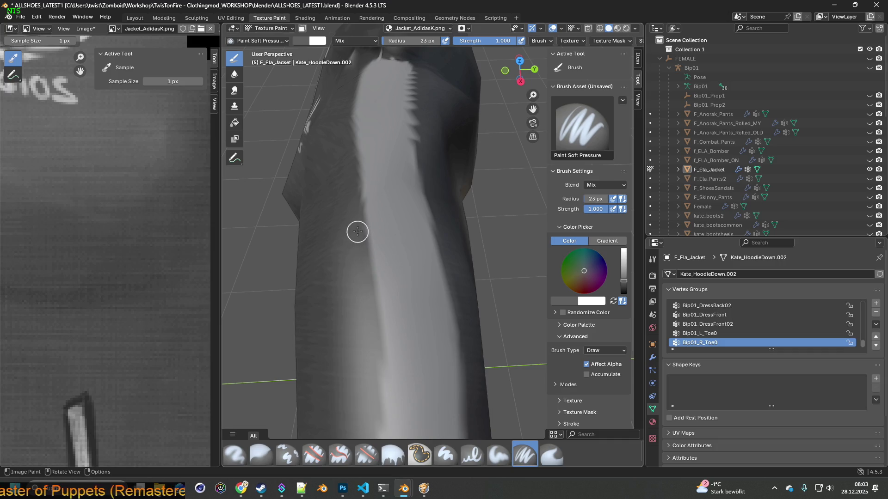
pyautogui.moveTo(410, 176); pyautogui.dragTo(390, 313, button='middle')
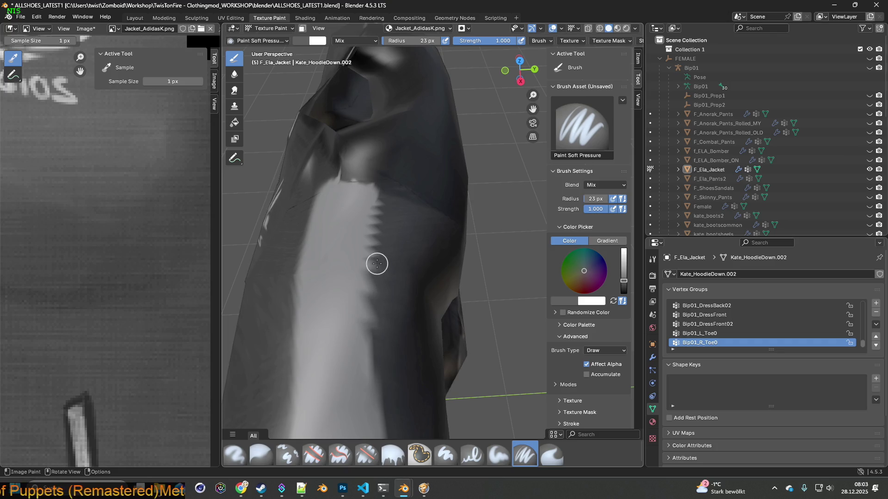
pyautogui.click(287, 454)
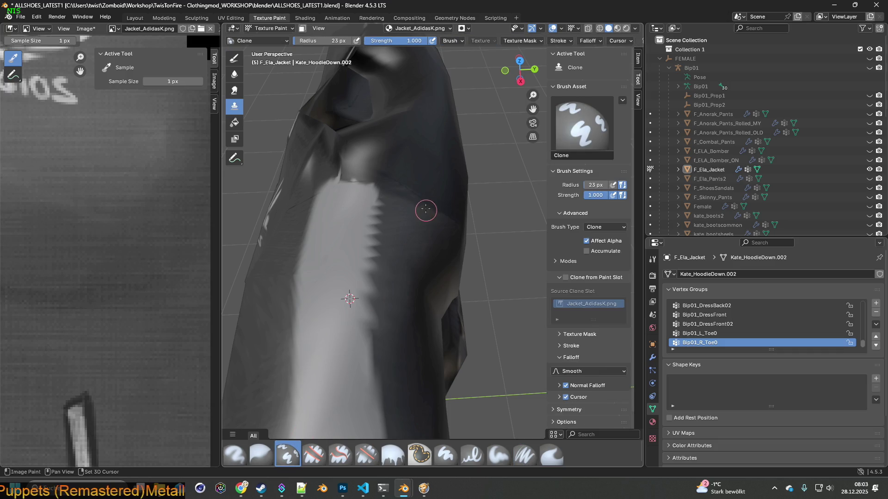
# Step: Place the clone source on the sleeve, then return to Paint Soft Pressure at 8 px radius
pyautogui.keyDown('ctrl'); pyautogui.click(410, 234); pyautogui.keyUp('ctrl')
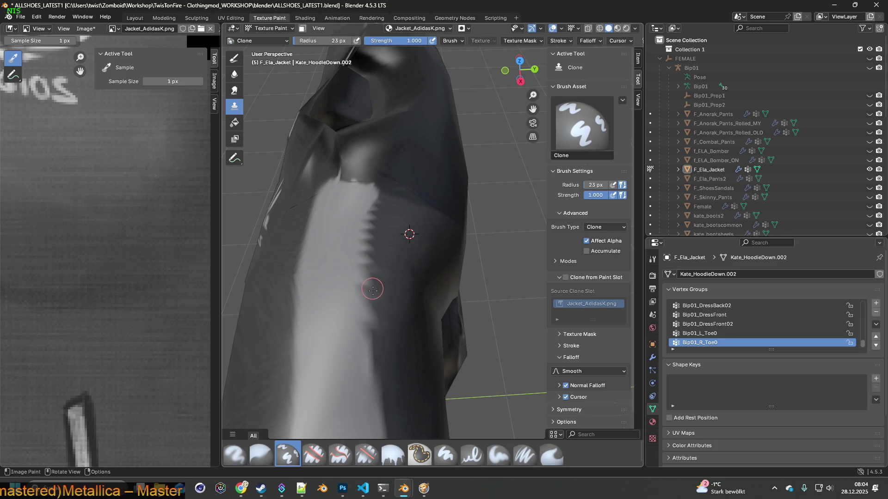
pyautogui.moveTo(371, 306); pyautogui.dragTo(431, 303, button='middle')
pyautogui.scroll(5, 428, 284)
pyautogui.moveTo(366, 234)
pyautogui.keyDown('shift'); pyautogui.mouseDown(button='middle')
pyautogui.moveTo(395, 224)
pyautogui.moveTo(379, 229)
pyautogui.moveTo(410, 242)
pyautogui.moveTo(389, 236)
pyautogui.mouseUp(button='middle'); pyautogui.keyUp('shift')
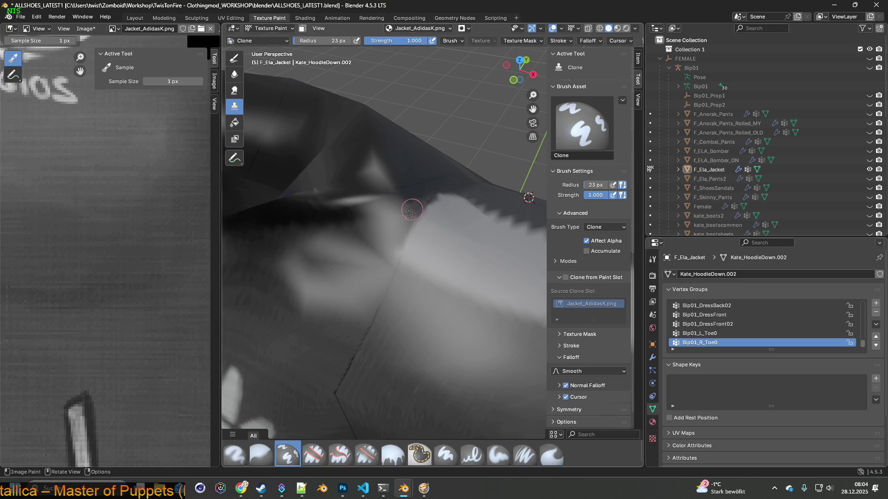
pyautogui.press('1')
pyautogui.moveTo(404, 251)
pyautogui.mouseDown(button='middle')
pyautogui.moveTo(347, 187)
pyautogui.moveTo(371, 180)
pyautogui.mouseUp(button='middle')
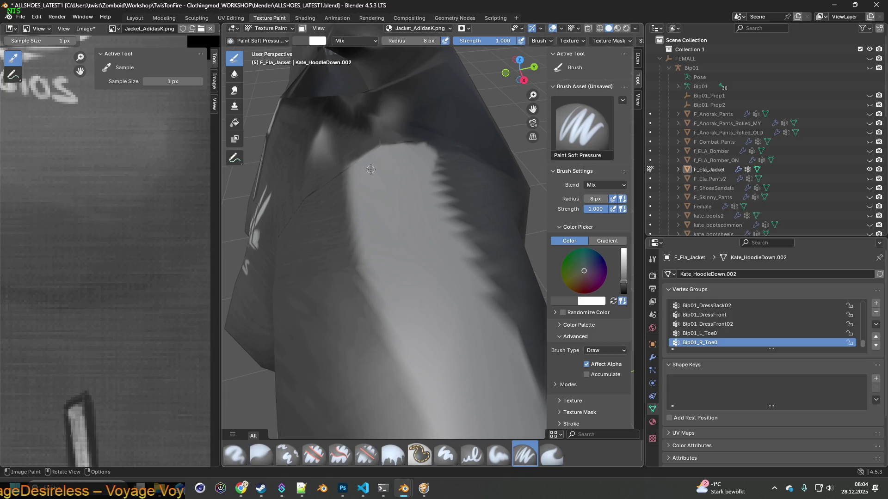
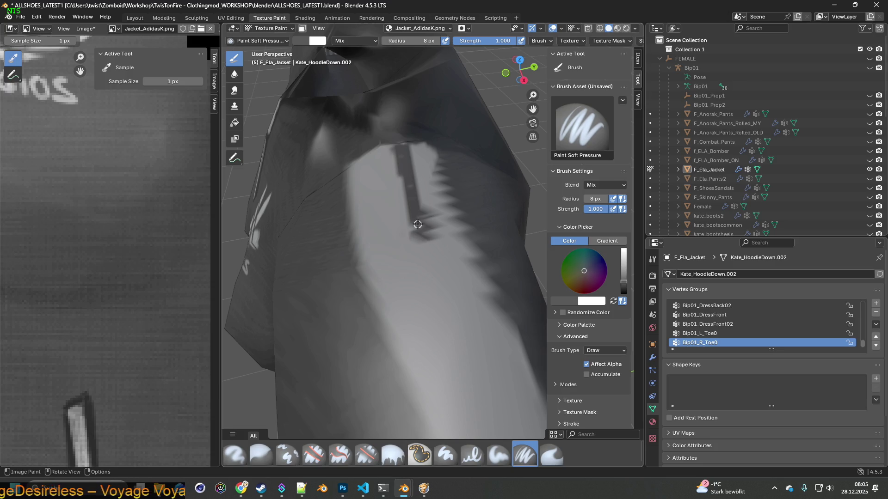
# Step: Orbit and zoom around the shoulder to inspect the jagged sleeve stripe and front logo
pyautogui.keyDown('shift'); pyautogui.moveTo(426, 222); pyautogui.dragTo(395, 209, button='middle'); pyautogui.keyUp('shift')
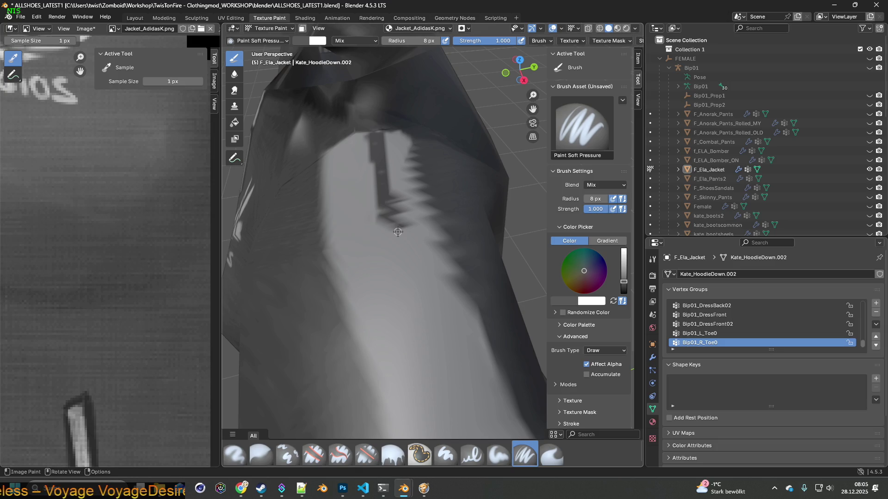
pyautogui.scroll(-3, 391, 212)
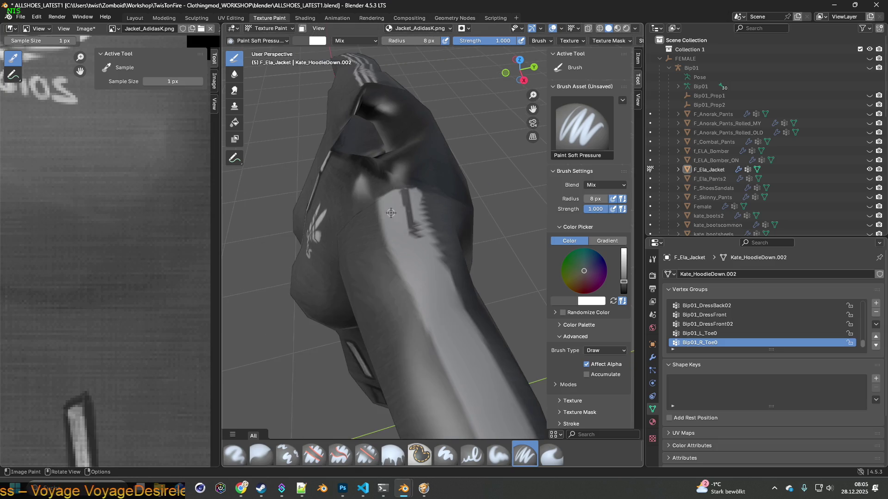
pyautogui.moveTo(398, 207)
pyautogui.mouseDown(button='middle')
pyautogui.moveTo(453, 193)
pyautogui.moveTo(398, 207)
pyautogui.moveTo(445, 204)
pyautogui.mouseUp(button='middle')
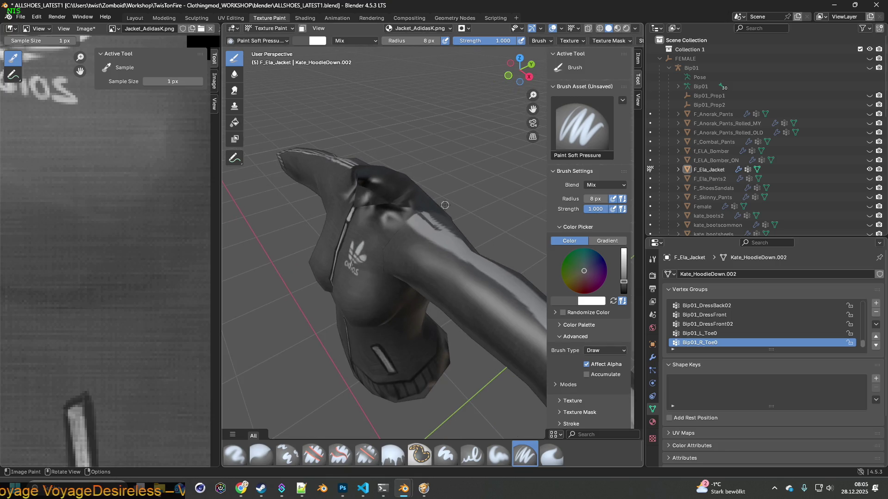
pyautogui.scroll(10, 441, 220)
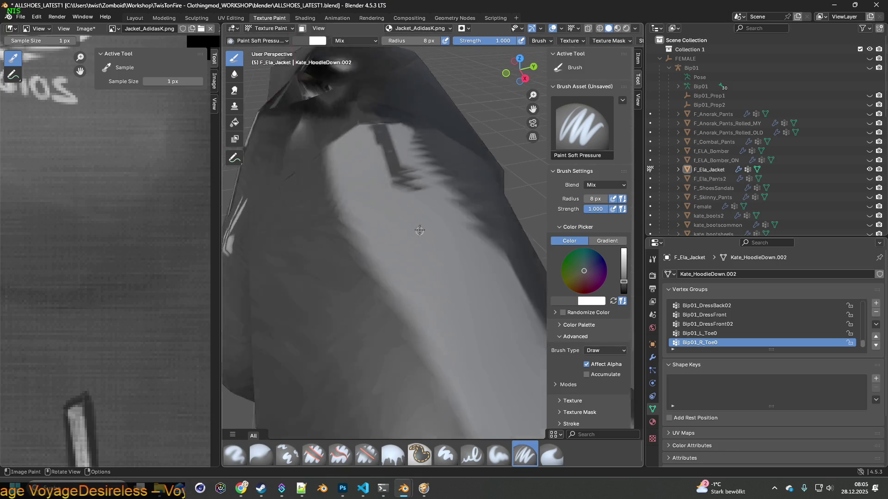
pyautogui.scroll(-4, 389, 205)
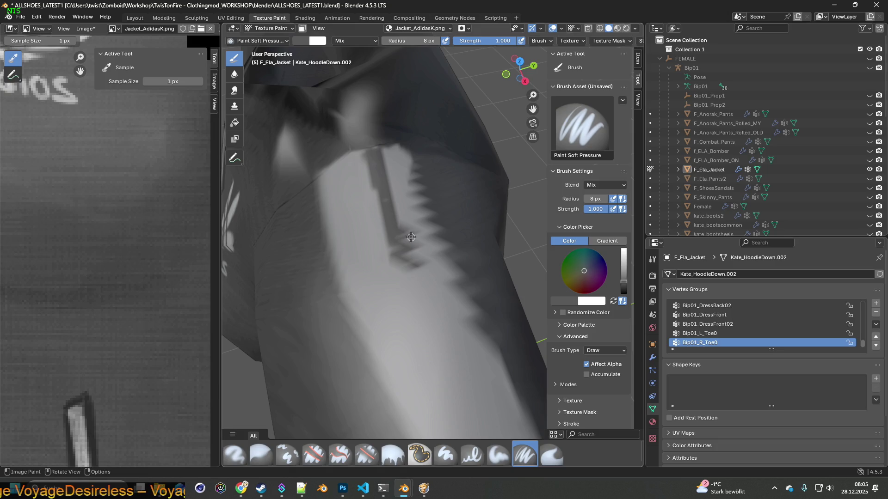
pyautogui.moveTo(411, 237); pyautogui.dragTo(386, 222, button='middle')
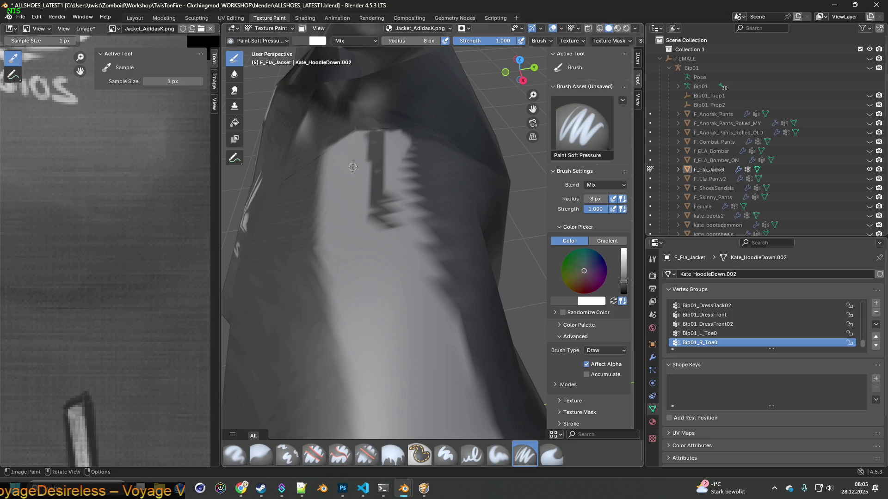
# Step: Switch to the Layout workspace, look down on the jacket, and open the Edit menu
pyautogui.click(141, 21)
pyautogui.moveTo(327, 149)
pyautogui.mouseDown(button='middle')
pyautogui.moveTo(328, 220)
pyautogui.moveTo(360, 235)
pyautogui.moveTo(250, 227)
pyautogui.moveTo(136, 175)
pyautogui.mouseUp(button='middle')
pyautogui.scroll(5, 362, 238)
pyautogui.click(38, 17)
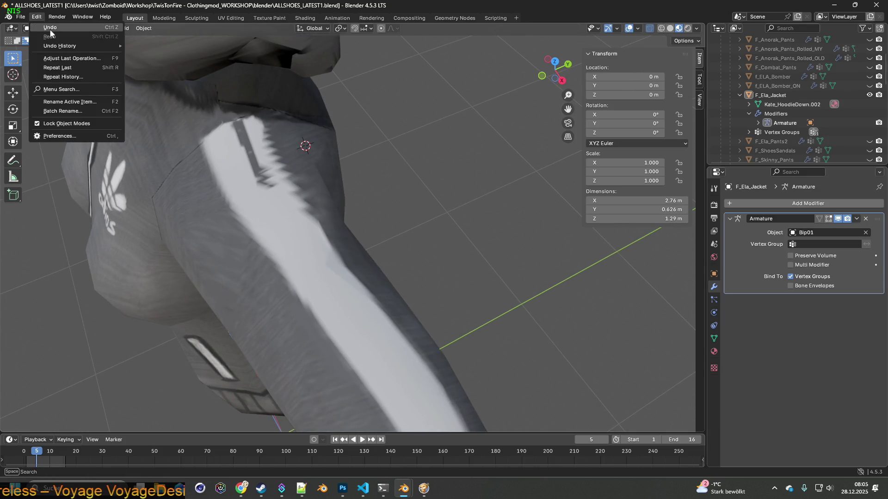
# Step: Dismiss the Edit menu and put the jacket in Edit Mode, framing the shoulder mesh
pyautogui.press('Escape')
pyautogui.moveTo(181, 331)
pyautogui.mouseDown(button='middle')
pyautogui.moveTo(196, 302)
pyautogui.moveTo(240, 301)
pyautogui.moveTo(296, 251)
pyautogui.mouseUp(button='middle')
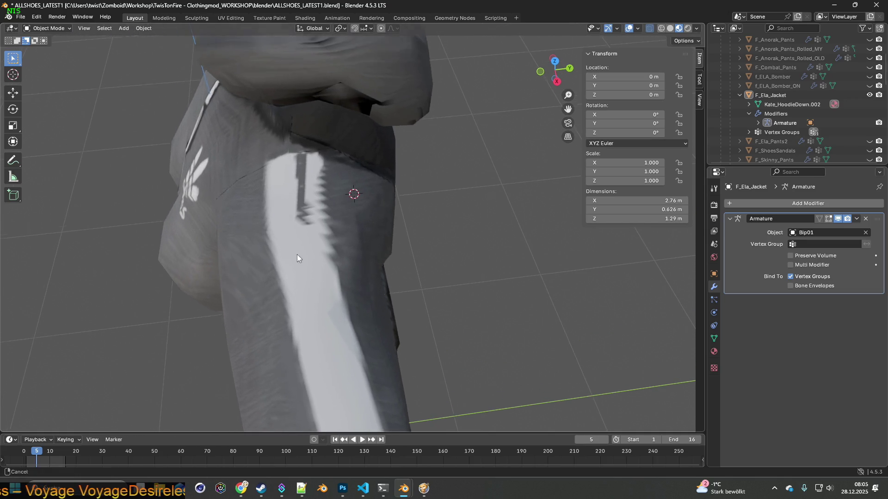
pyautogui.scroll(2, 298, 281)
pyautogui.click(56, 28)
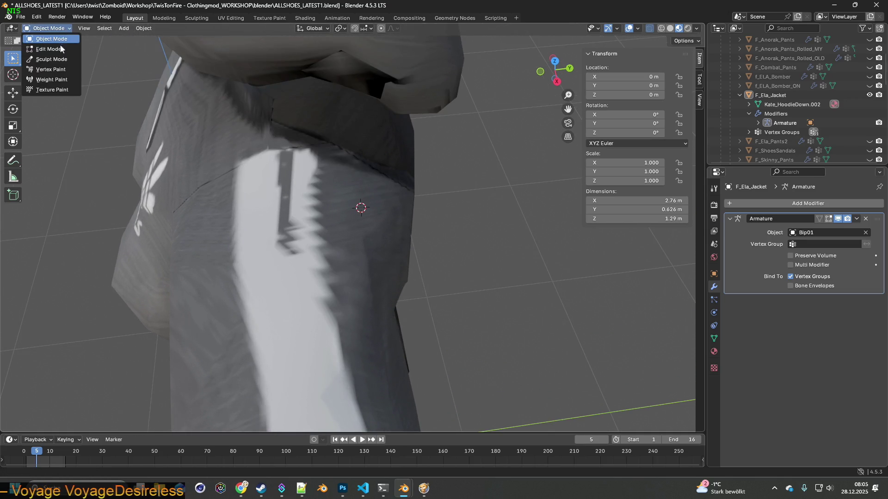
pyautogui.click(44, 44)
pyautogui.moveTo(297, 236)
pyautogui.mouseDown(button='middle')
pyautogui.moveTo(312, 252)
pyautogui.moveTo(339, 230)
pyautogui.mouseUp(button='middle')
pyautogui.moveTo(368, 187); pyautogui.dragTo(357, 188, button='middle')
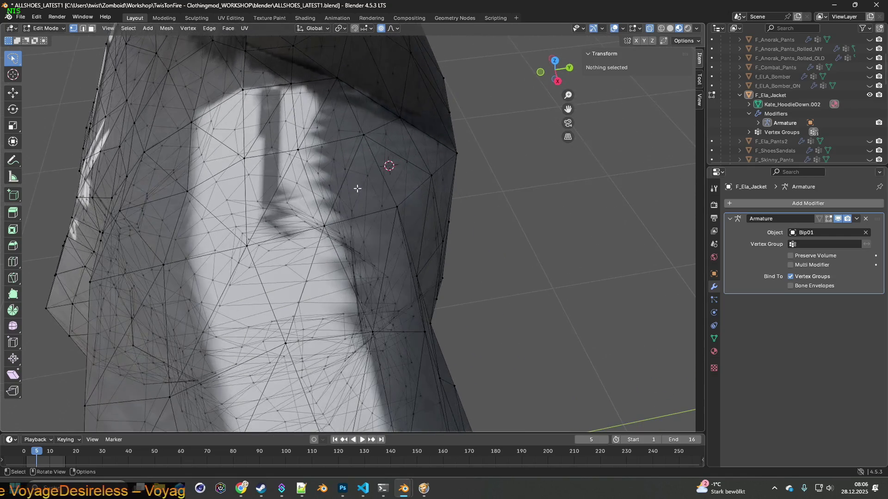
# Step: Select a vertex at the shoulder seam and turn off X-ray so faces are opaque
pyautogui.click(302, 154)
pyautogui.moveTo(312, 155); pyautogui.dragTo(338, 189, button='middle')
pyautogui.click(651, 29)
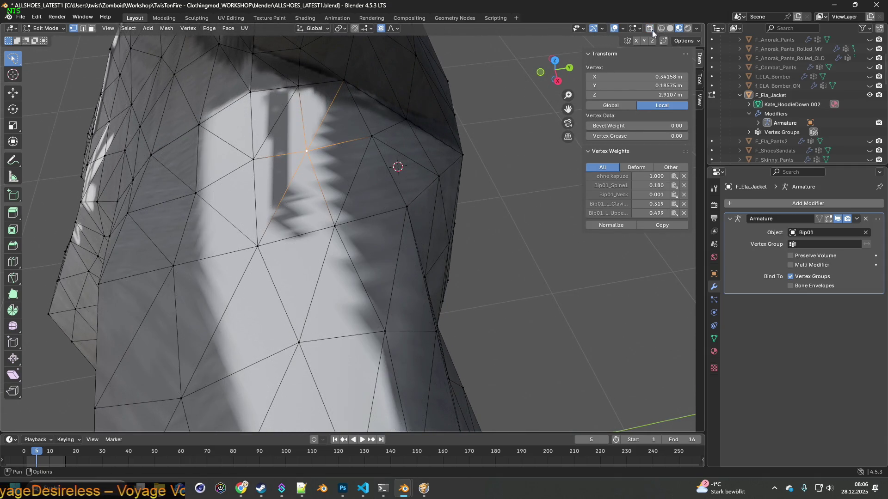
pyautogui.moveTo(425, 180); pyautogui.dragTo(412, 176, button='middle')
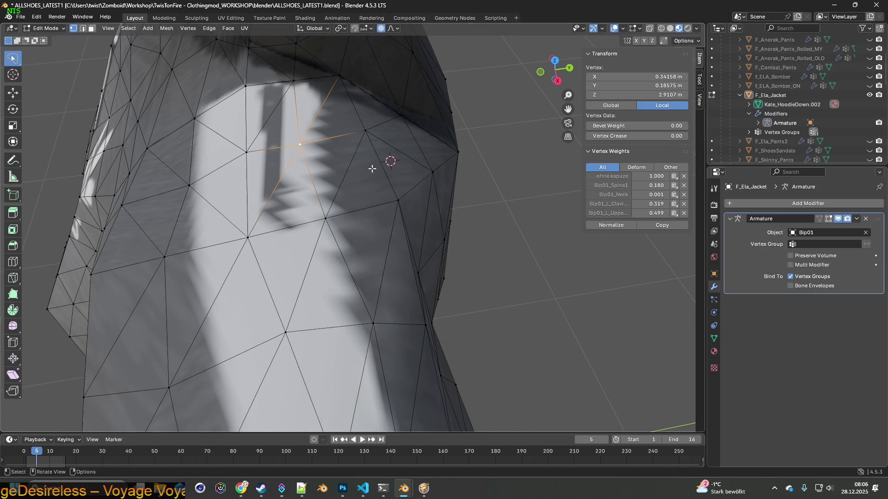
# Step: Try moving the vertex along X then Y, cancel the move, and view the sleeve side
pyautogui.press('g')
pyautogui.press('x')
pyautogui.press('y')
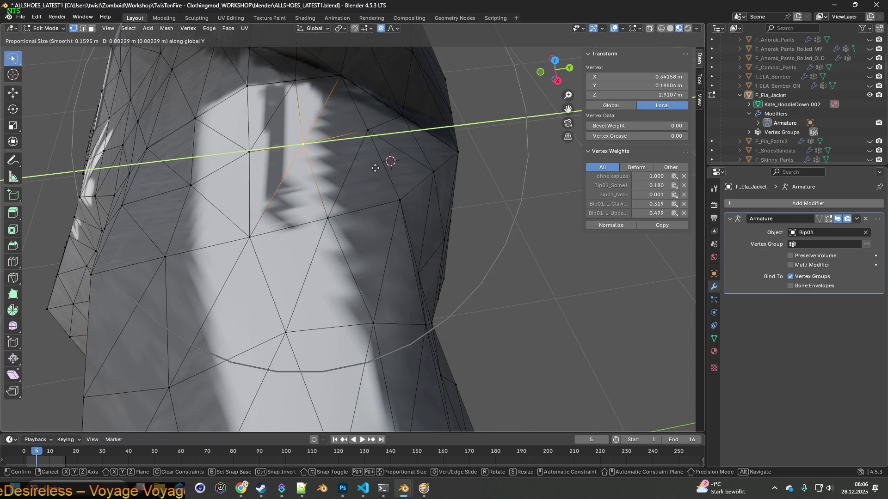
pyautogui.press('Escape')
pyautogui.moveTo(371, 168); pyautogui.dragTo(386, 169, button='middle')
pyautogui.moveTo(386, 169)
pyautogui.mouseDown(button='middle')
pyautogui.moveTo(398, 164)
pyautogui.moveTo(396, 191)
pyautogui.moveTo(380, 210)
pyautogui.moveTo(367, 206)
pyautogui.moveTo(378, 213)
pyautogui.mouseUp(button='middle')
pyautogui.scroll(3, 405, 198)
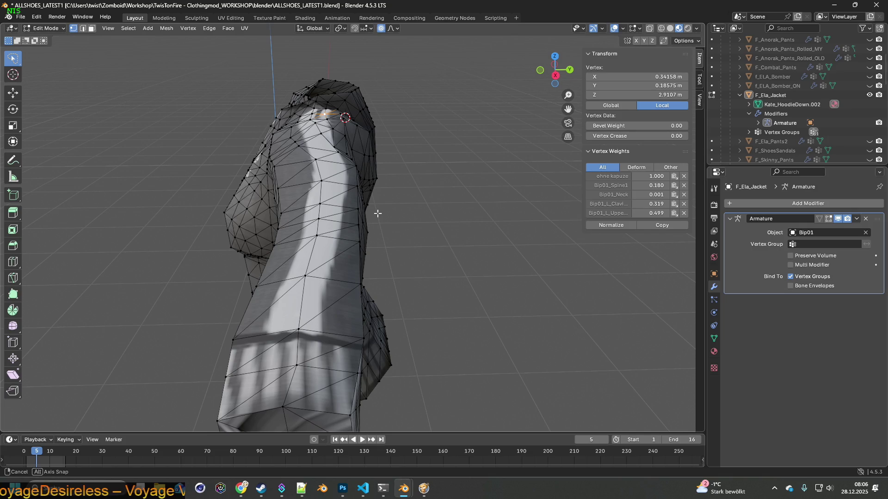
pyautogui.moveTo(350, 193); pyautogui.dragTo(346, 211, button='middle')
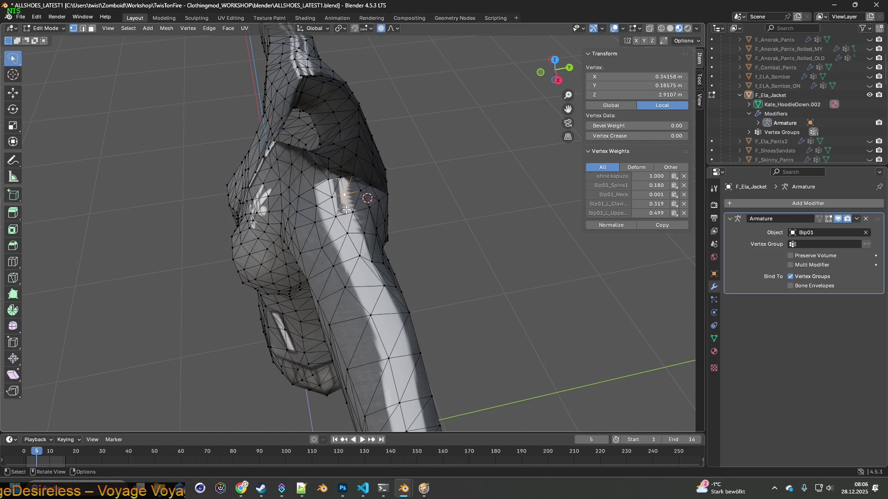
pyautogui.click(37, 17)
# Step: Undo twice back to Object Mode and switch to the UV Editing workspace
pyautogui.click(49, 28)
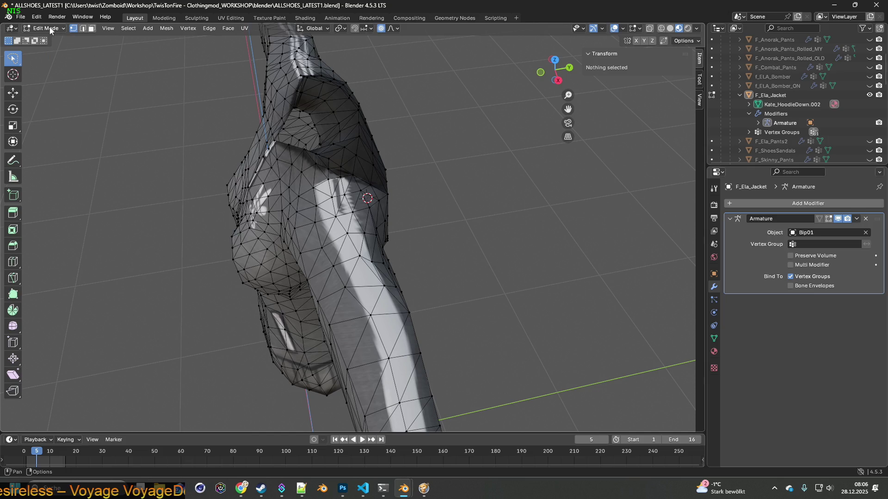
pyautogui.click(37, 17)
pyautogui.click(46, 28)
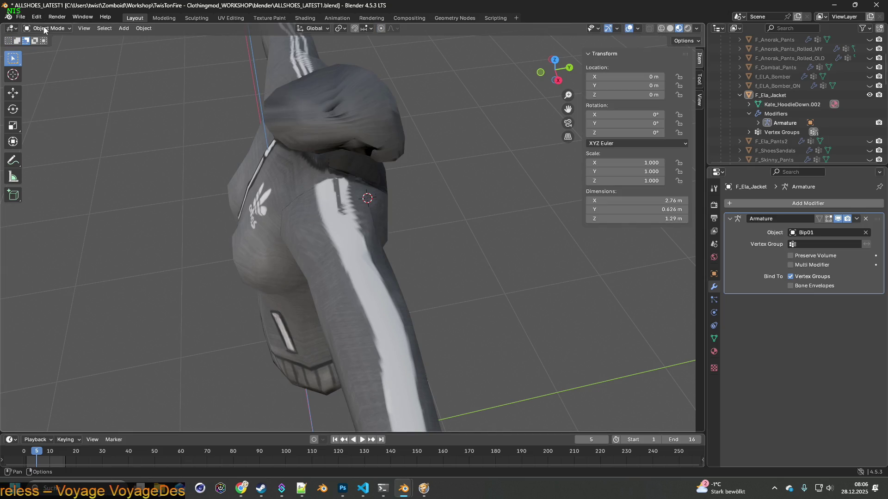
pyautogui.moveTo(176, 87); pyautogui.dragTo(164, 69, button='middle')
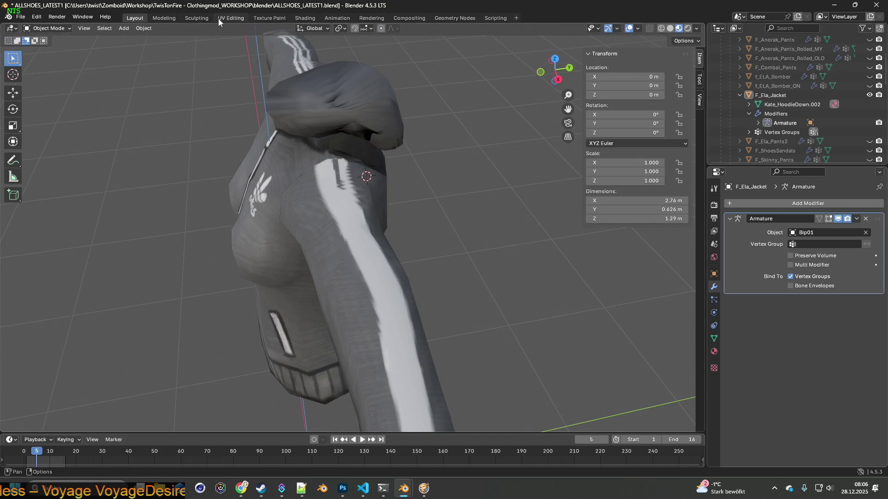
pyautogui.click(218, 18)
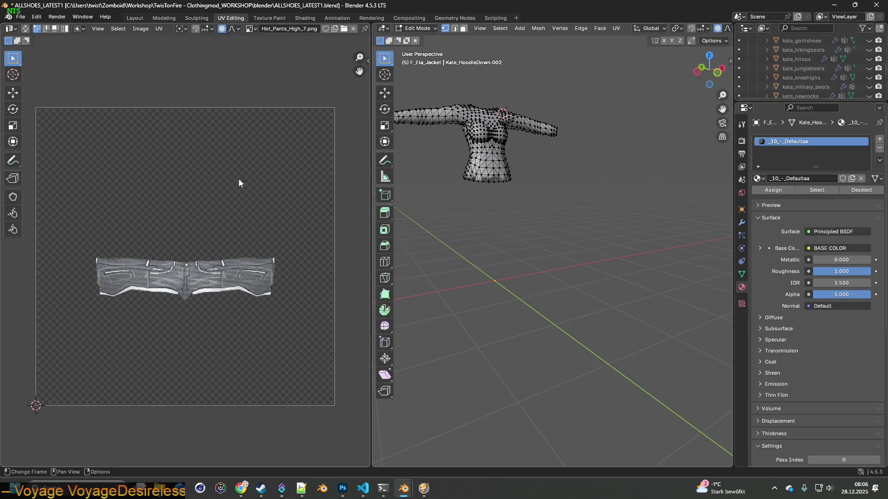
# Step: Load Jacket_AdidasK.png as the image behind the UV layout
pyautogui.click(252, 29)
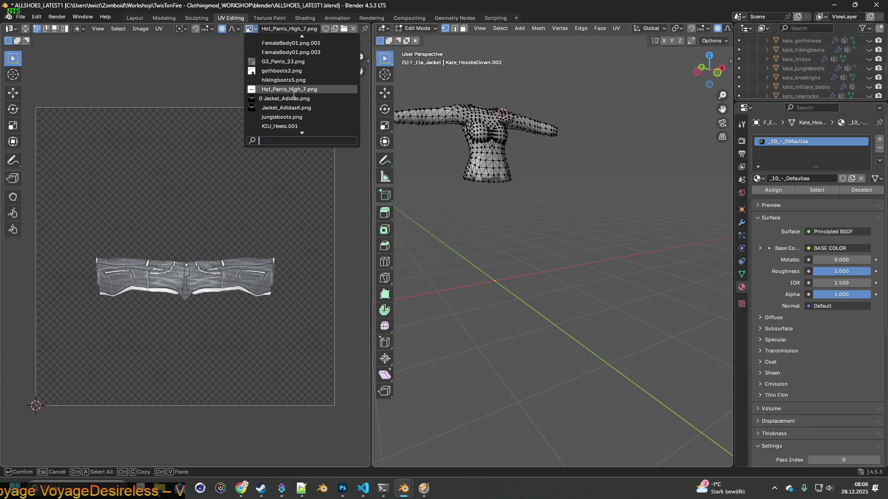
pyautogui.click(285, 108)
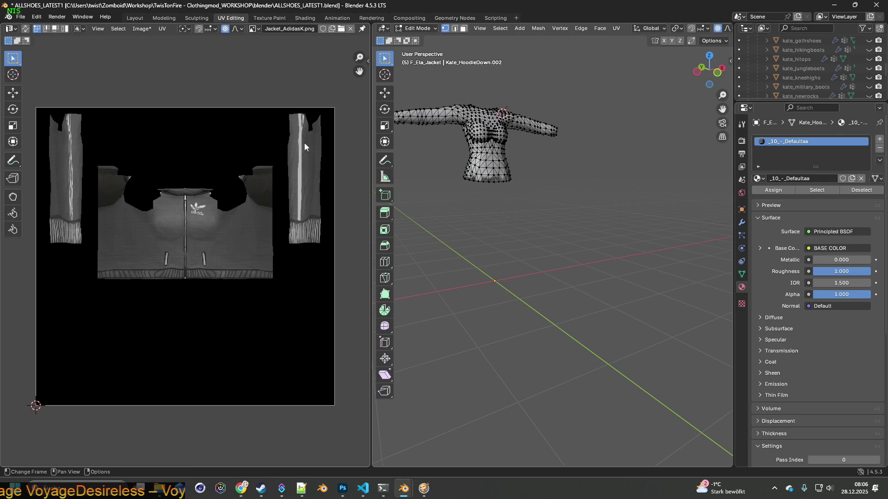
pyautogui.scroll(3, 302, 139)
pyautogui.moveTo(515, 131)
pyautogui.mouseDown(button='middle')
pyautogui.moveTo(426, 202)
pyautogui.moveTo(418, 175)
pyautogui.mouseUp(button='middle')
# Step: Enable UV Sync Selection, enlarge the 3D view, and switch to Material Preview shading
pyautogui.click(26, 29)
pyautogui.moveTo(416, 115); pyautogui.dragTo(468, 147, button='middle')
pyautogui.scroll(6, 513, 148)
pyautogui.moveTo(537, 150); pyautogui.dragTo(529, 184, button='middle')
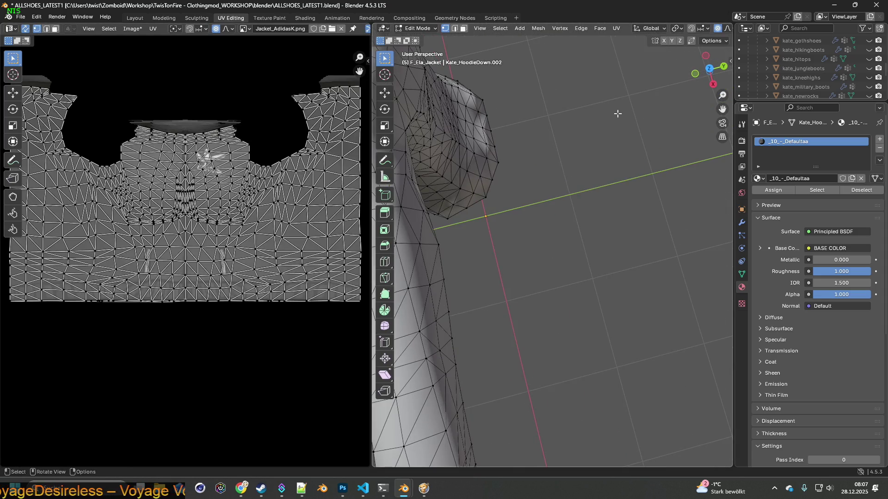
pyautogui.scroll(3, 538, 136)
pyautogui.moveTo(371, 149); pyautogui.dragTo(92, 147)
pyautogui.click(706, 29)
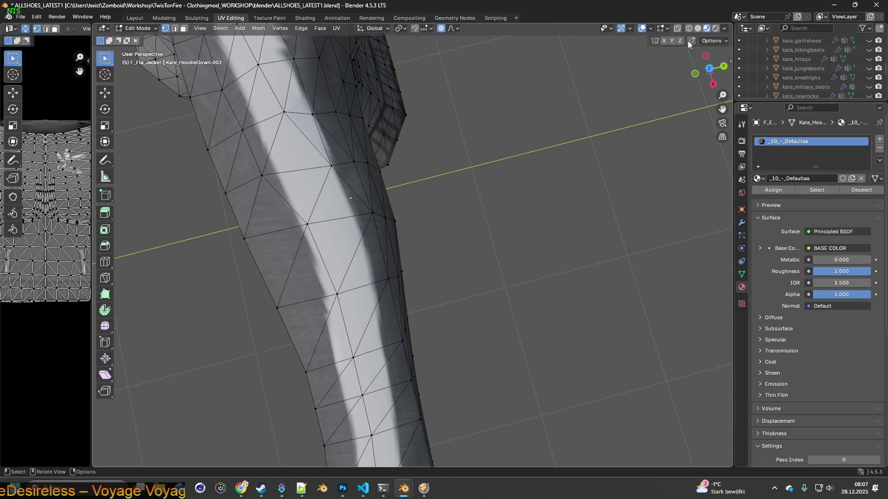
pyautogui.moveTo(366, 163)
pyautogui.mouseDown(button='middle')
pyautogui.moveTo(379, 166)
pyautogui.moveTo(397, 150)
pyautogui.mouseUp(button='middle')
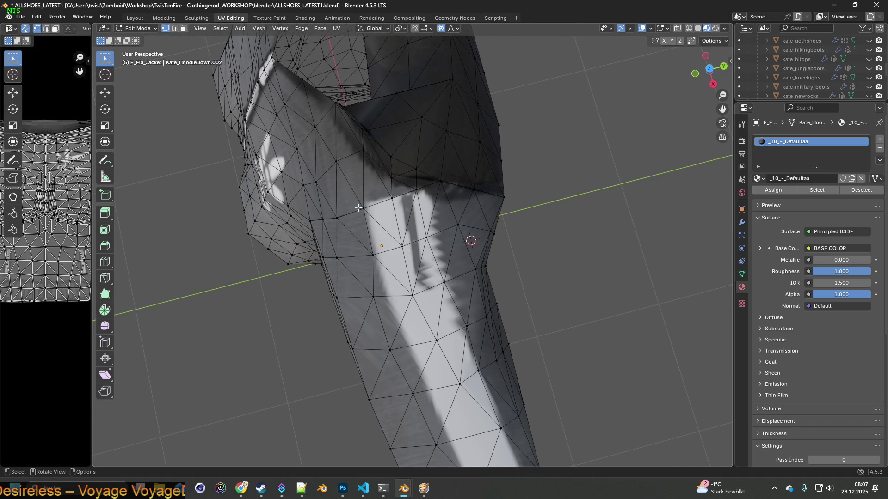
# Step: Widen the UV editor, box-select faces around the shoulder stripe, then clear the selection
pyautogui.moveTo(91, 196); pyautogui.dragTo(459, 190)
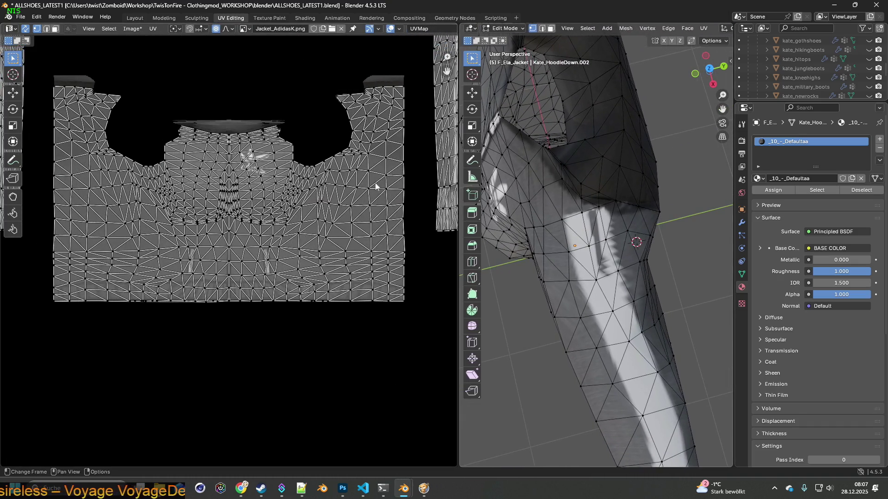
pyautogui.moveTo(416, 165)
pyautogui.mouseDown(button='middle')
pyautogui.moveTo(307, 237)
pyautogui.moveTo(258, 297)
pyautogui.mouseUp(button='middle')
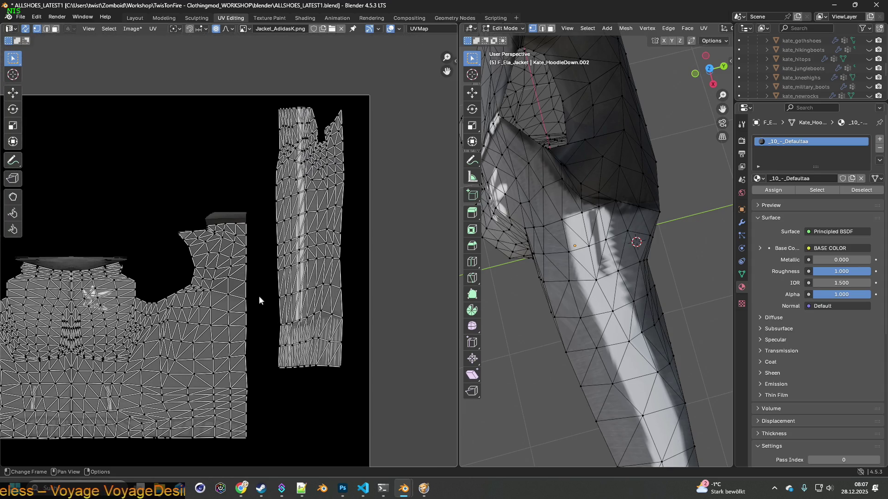
pyautogui.moveTo(275, 202); pyautogui.dragTo(446, 197, button='middle')
pyautogui.moveTo(129, 194); pyautogui.dragTo(244, 195, button='middle')
pyautogui.moveTo(570, 256)
pyautogui.mouseDown()
pyautogui.moveTo(599, 209)
pyautogui.moveTo(620, 217)
pyautogui.mouseUp()
pyautogui.moveTo(557, 212); pyautogui.dragTo(646, 278)
pyautogui.moveTo(393, 224); pyautogui.dragTo(259, 214, button='middle')
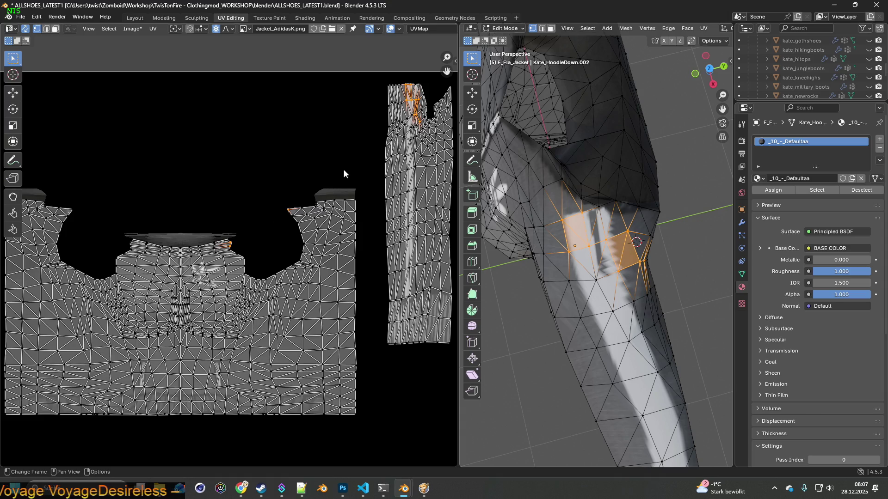
pyautogui.keyDown('ctrl'); pyautogui.hscroll(5, 261, 210); pyautogui.keyUp('ctrl')
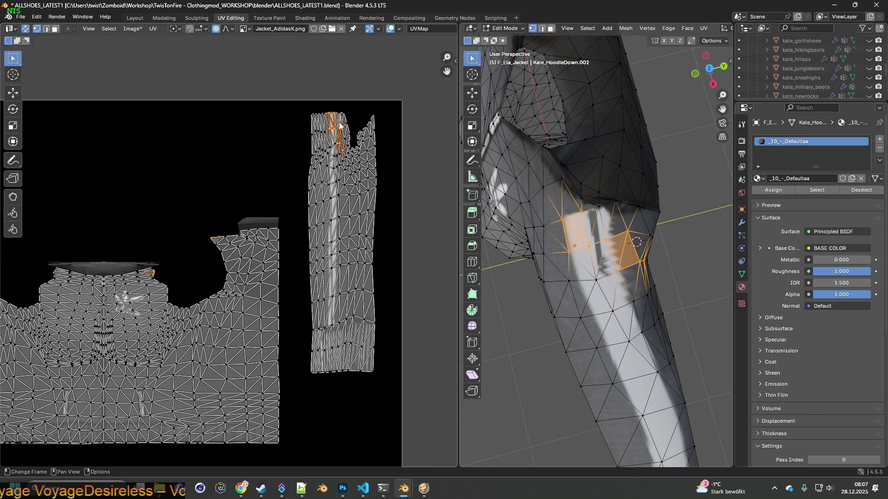
pyautogui.scroll(2, 176, 262)
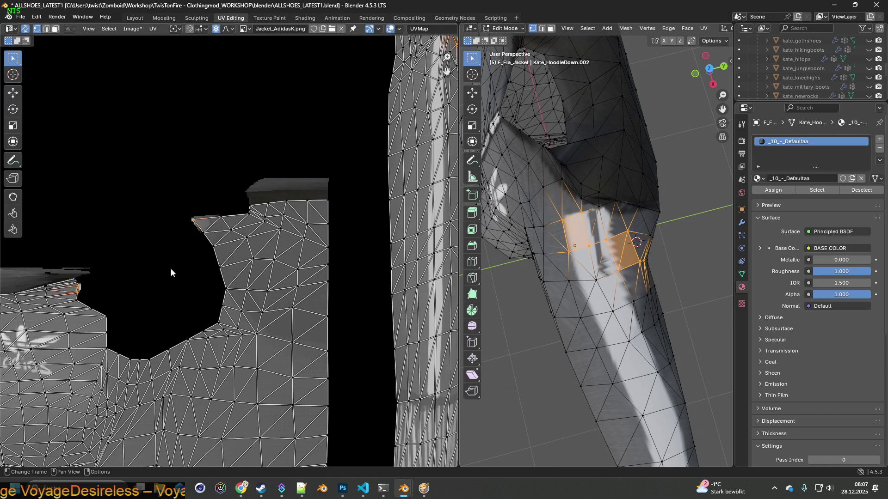
pyautogui.click(696, 206)
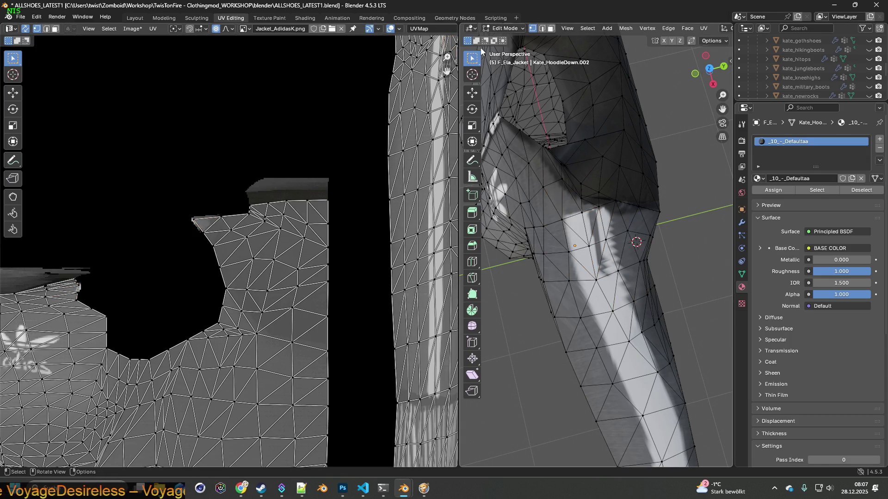
# Step: Lasso-select the shoulder stripe faces and pick a stripe-edge vertex in the UV editor
pyautogui.moveTo(476, 60)
pyautogui.mouseDown()
pyautogui.moveTo(509, 81)
pyautogui.moveTo(512, 117)
pyautogui.mouseUp()
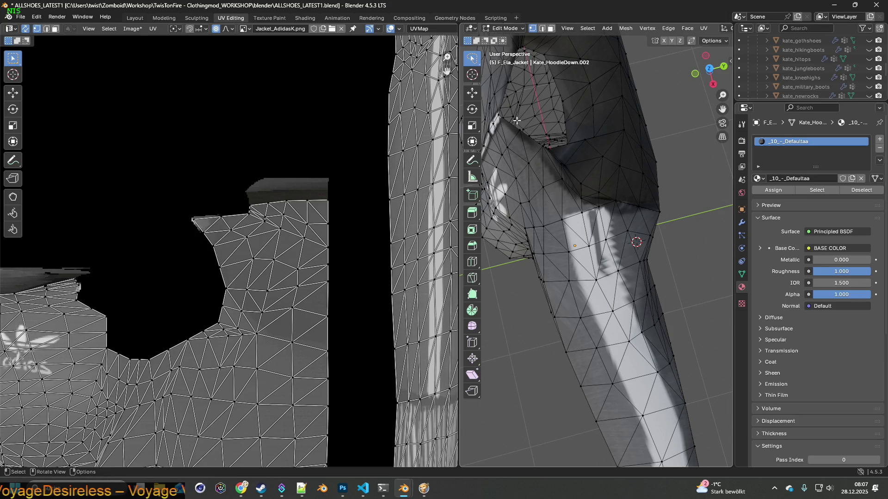
pyautogui.moveTo(353, 153)
pyautogui.mouseDown(button='middle')
pyautogui.moveTo(250, 255)
pyautogui.moveTo(234, 151)
pyautogui.mouseUp(button='middle')
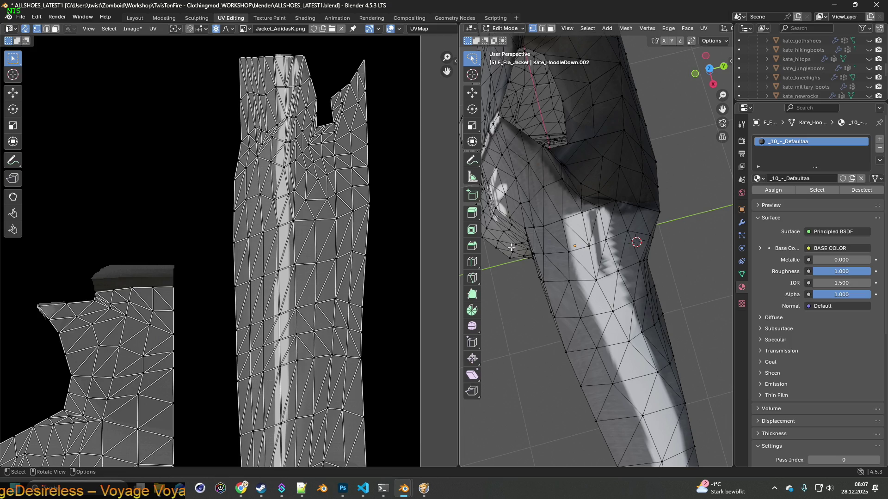
pyautogui.moveTo(561, 227)
pyautogui.mouseDown()
pyautogui.moveTo(587, 207)
pyautogui.moveTo(610, 210)
pyautogui.moveTo(636, 290)
pyautogui.moveTo(640, 322)
pyautogui.moveTo(584, 331)
pyautogui.moveTo(589, 314)
pyautogui.mouseUp()
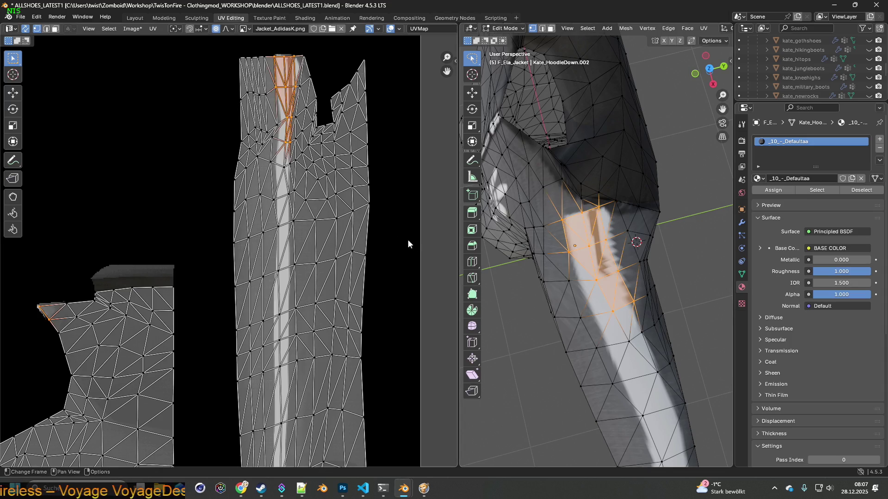
pyautogui.scroll(5, 301, 149)
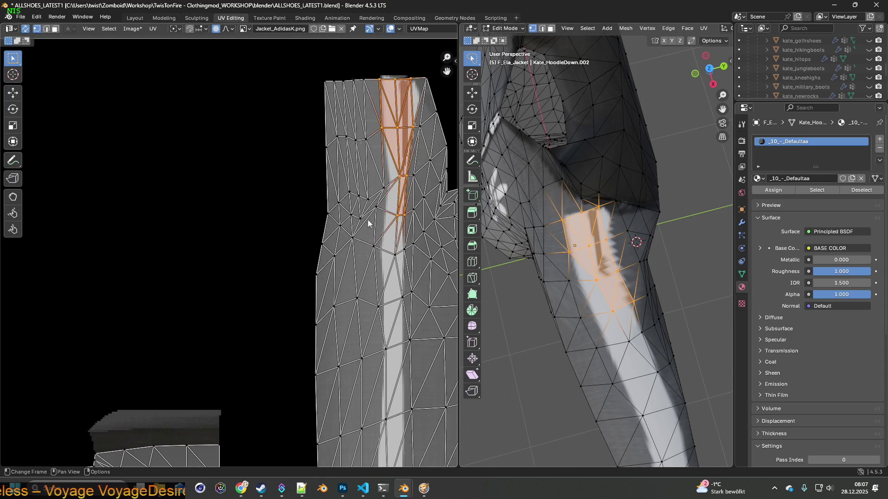
pyautogui.moveTo(418, 212); pyautogui.dragTo(263, 240, button='middle')
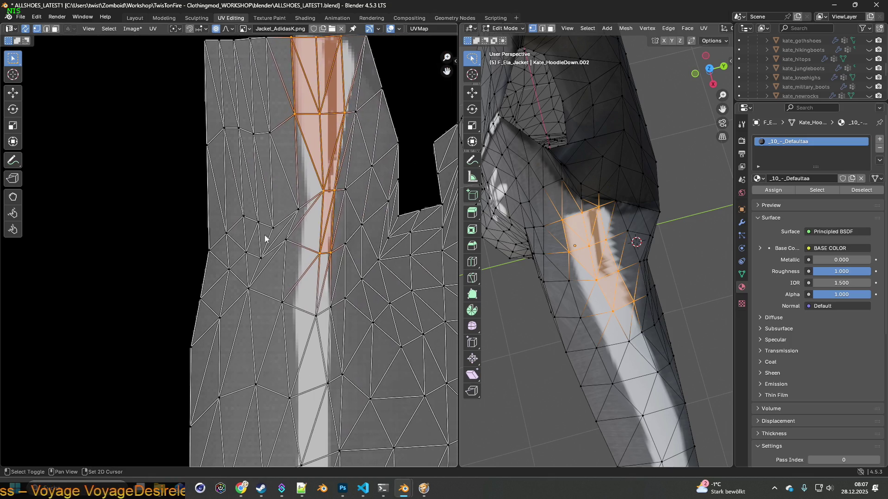
pyautogui.click(323, 192)
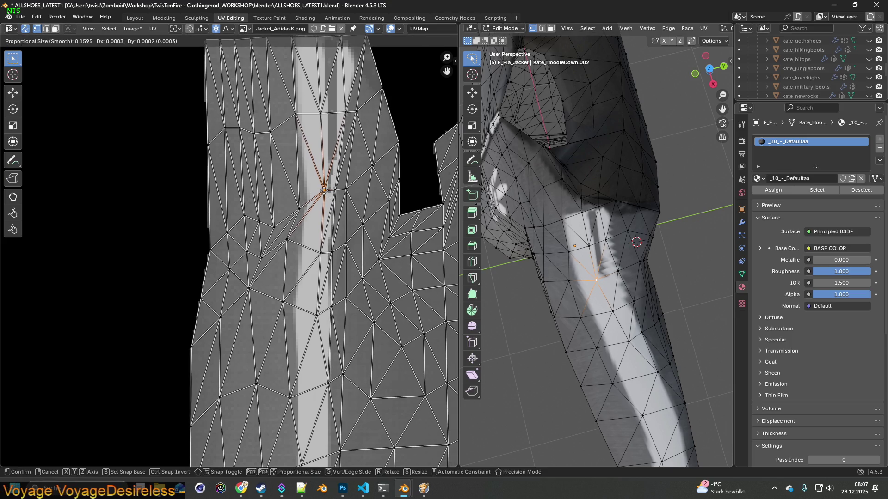
# Step: Slide the stripe-edge UV vertex along X, undoing a first misplaced attempt
pyautogui.click(325, 190)
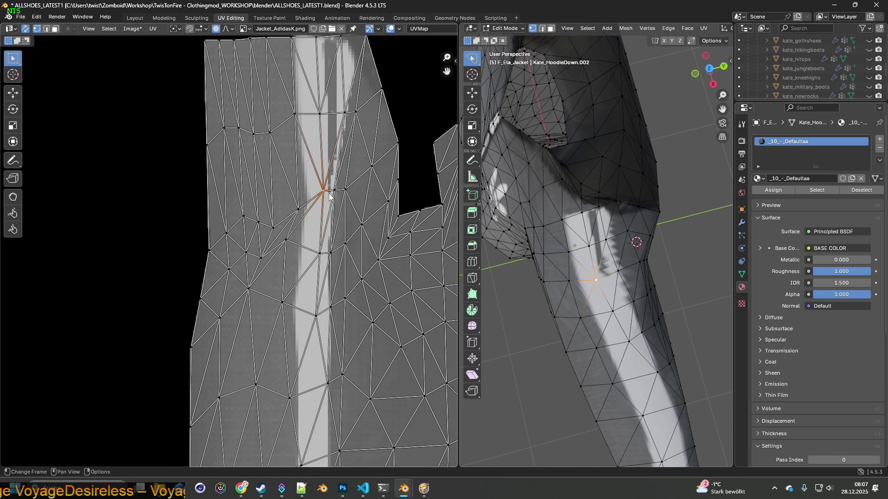
pyautogui.press('g')
pyautogui.press('x')
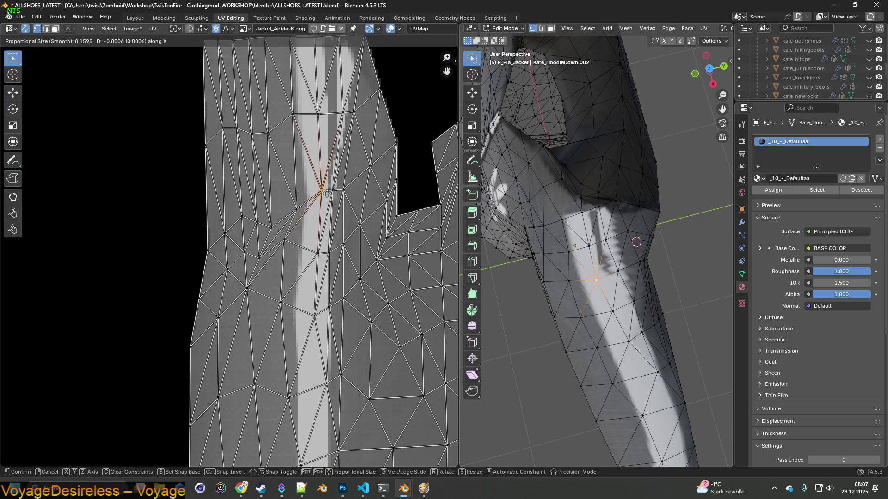
pyautogui.click(315, 192)
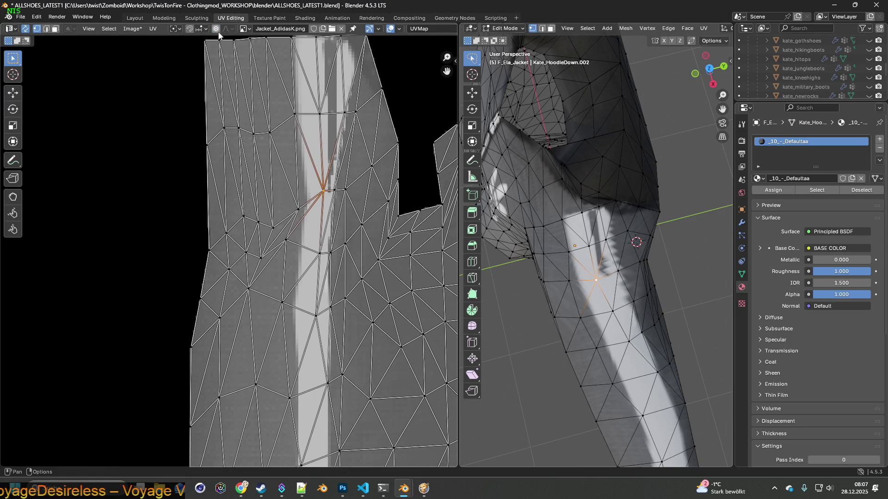
pyautogui.click(36, 17)
pyautogui.click(49, 29)
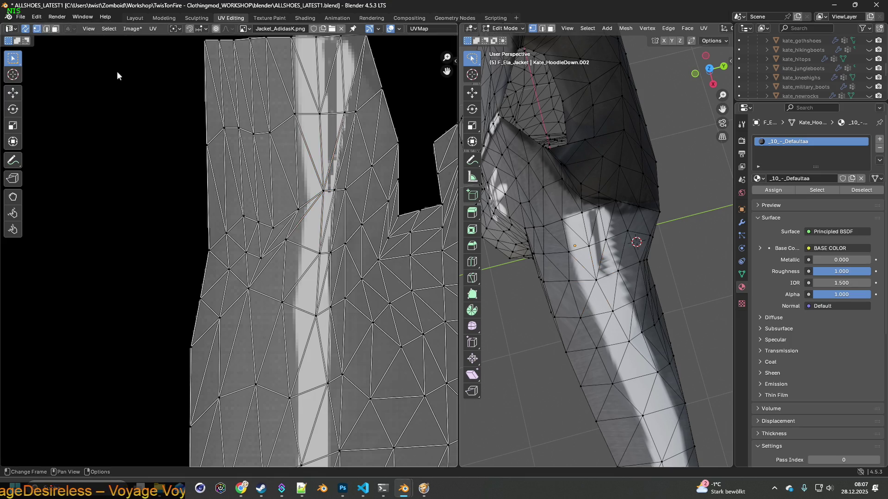
pyautogui.click(322, 190)
pyautogui.press('g')
pyautogui.press('x')
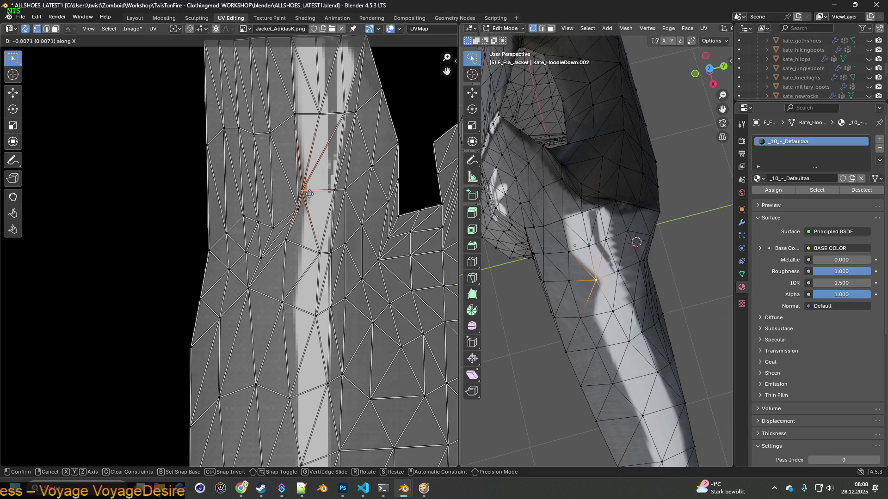
pyautogui.click(310, 193)
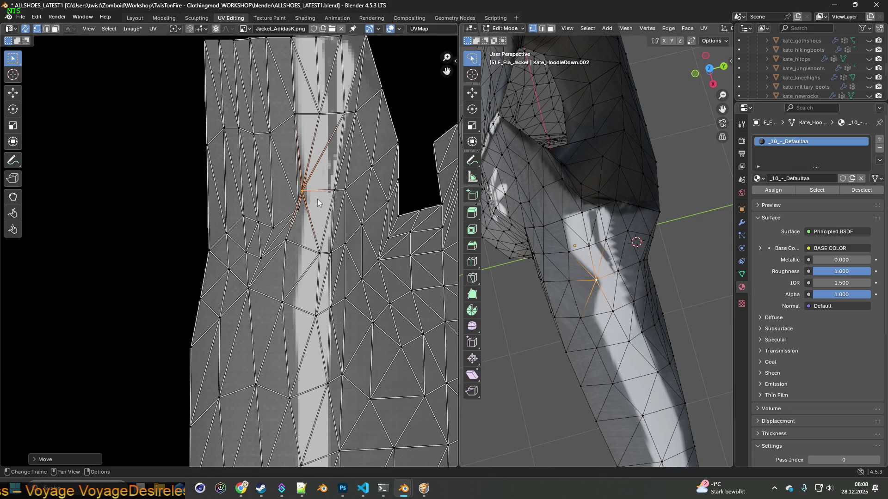
# Step: Move a lower and a higher neighbouring vertex onto the white stripe's edge
pyautogui.click(331, 253)
pyautogui.press('g')
pyautogui.click(329, 253)
pyautogui.click(326, 252)
pyautogui.press('g')
pyautogui.click(332, 254)
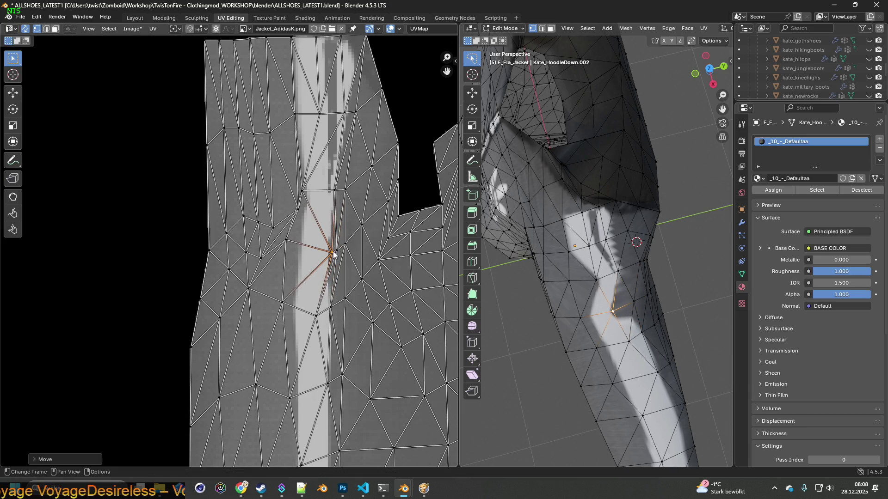
pyautogui.moveTo(326, 208); pyautogui.dragTo(327, 231, button='middle')
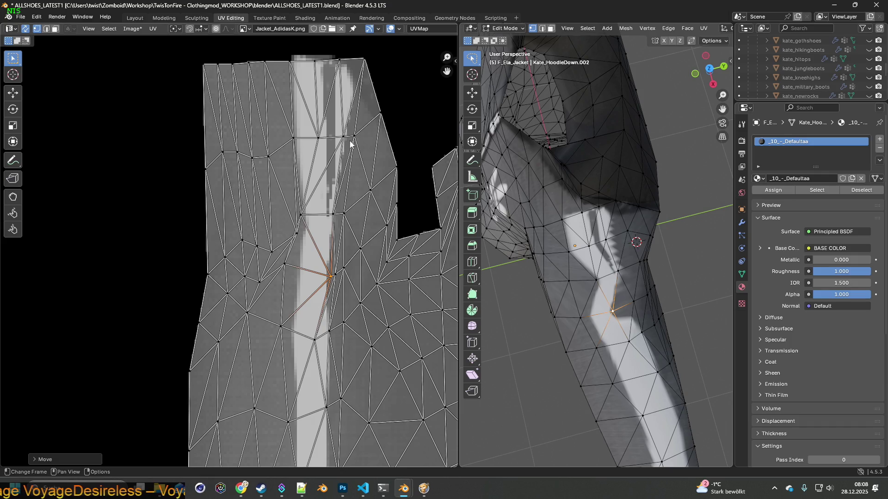
pyautogui.click(338, 216)
pyautogui.press('g')
pyautogui.click(336, 217)
pyautogui.press('g')
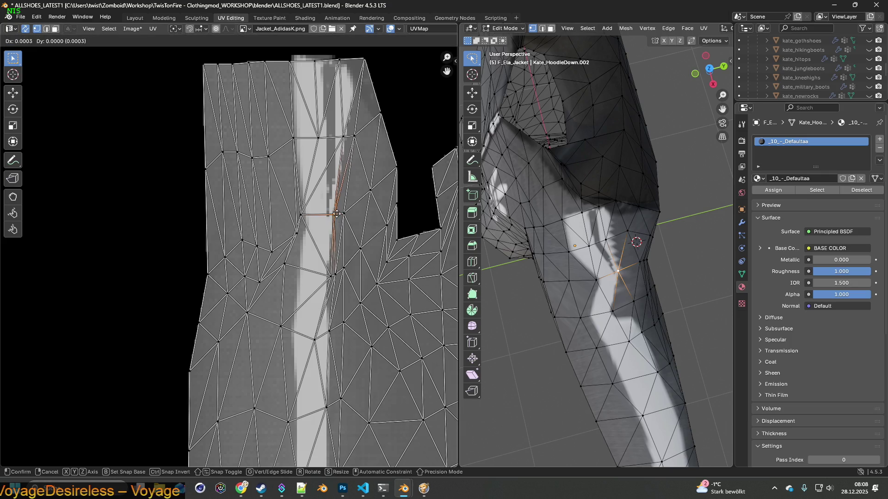
pyautogui.click(342, 217)
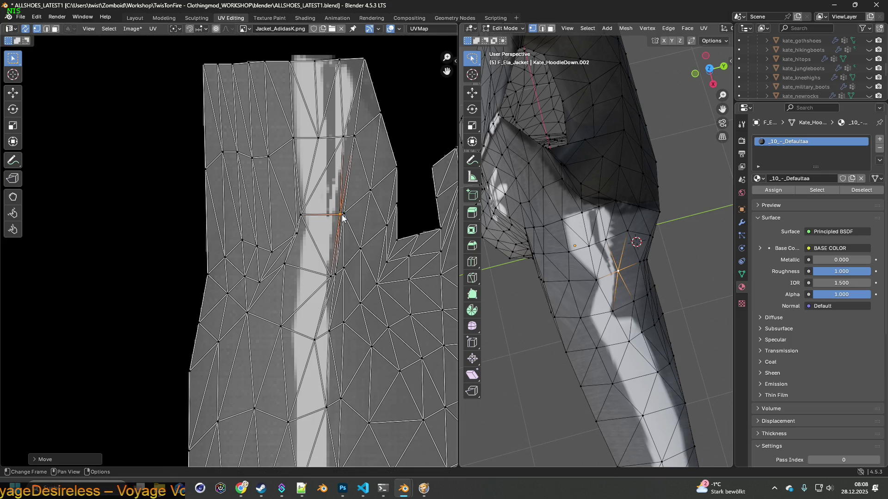
pyautogui.moveTo(345, 227); pyautogui.dragTo(374, 173, button='middle')
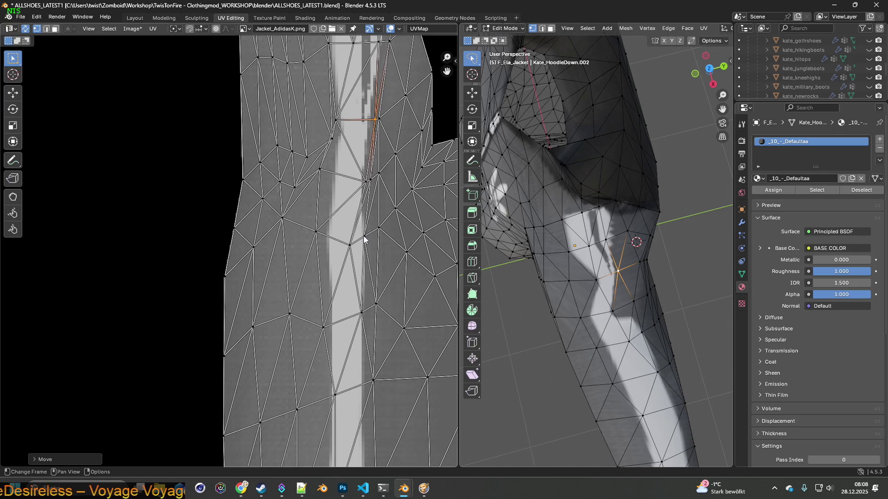
# Step: Move the first four stray UV vertices further down the sleeve onto the stripe border
pyautogui.click(351, 246)
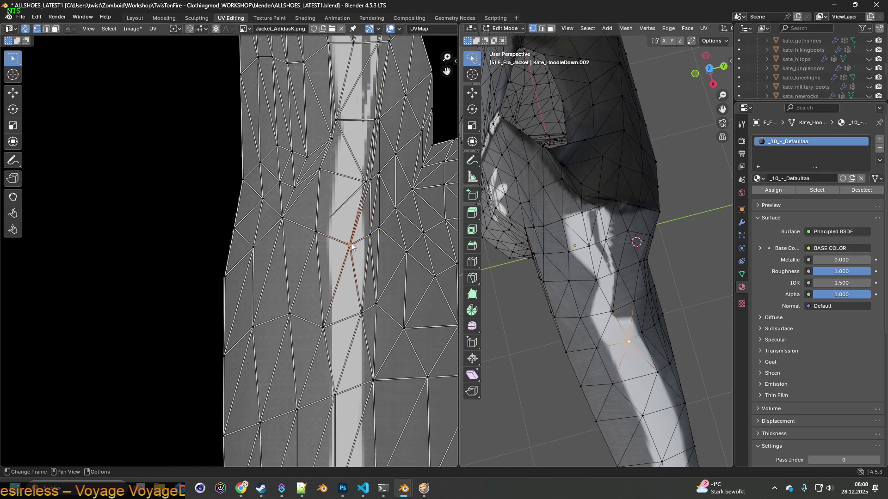
pyautogui.press('g')
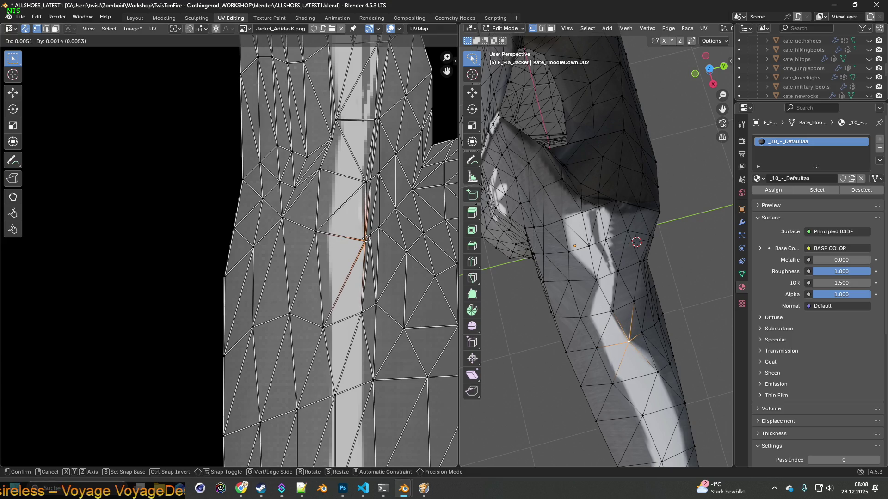
pyautogui.click(368, 241)
pyautogui.moveTo(378, 292)
pyautogui.mouseDown(button='middle')
pyautogui.moveTo(374, 253)
pyautogui.moveTo(356, 259)
pyautogui.moveTo(336, 284)
pyautogui.moveTo(359, 203)
pyautogui.mouseUp(button='middle')
pyautogui.click(363, 268)
pyautogui.press('g')
pyautogui.click(369, 268)
pyautogui.click(336, 284)
pyautogui.press('g')
pyautogui.click(326, 286)
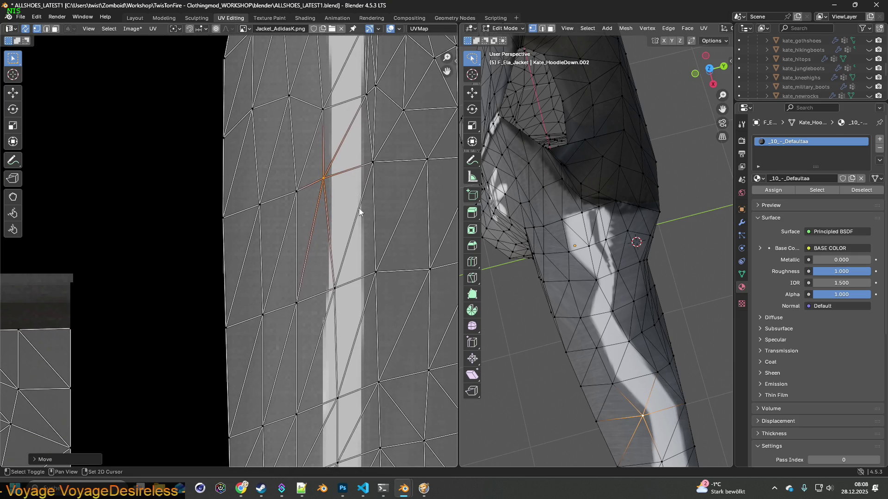
pyautogui.click(334, 290)
pyautogui.press('g')
pyautogui.click(322, 291)
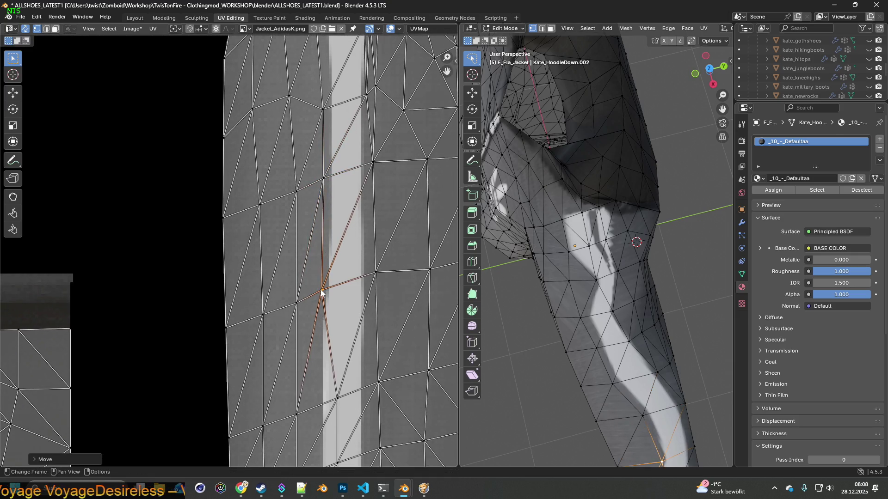
# Step: Shift the next three stripe-edge vertices left onto the white stripe's border
pyautogui.moveTo(349, 309); pyautogui.dragTo(352, 210, button='middle')
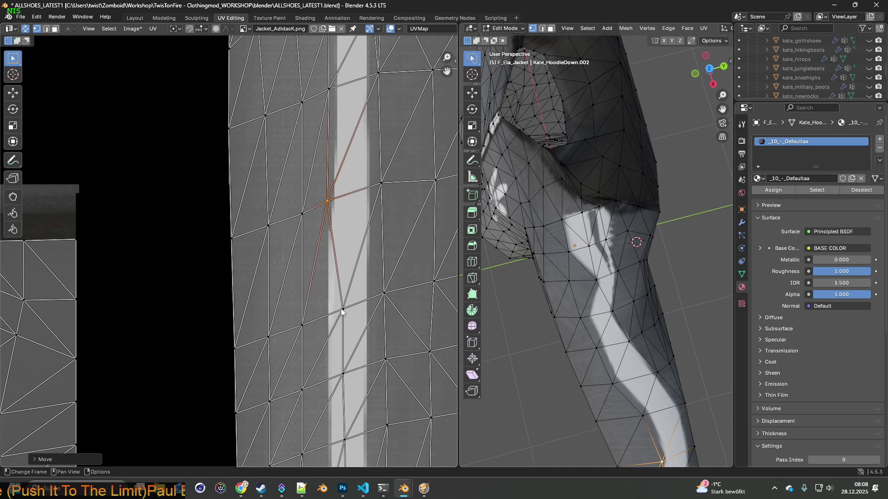
pyautogui.click(343, 309)
pyautogui.press('g')
pyautogui.click(323, 311)
pyautogui.moveTo(354, 360); pyautogui.dragTo(353, 242, button='middle')
pyautogui.click(343, 256)
pyautogui.press('g')
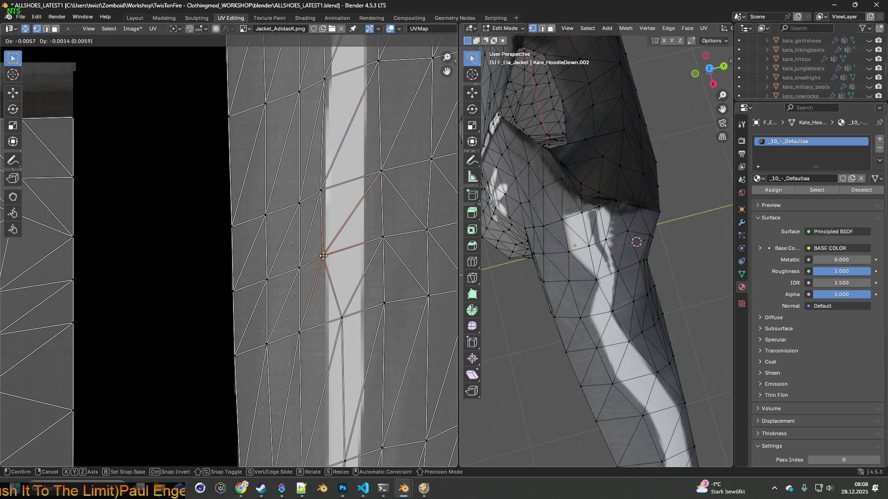
pyautogui.click(322, 255)
pyautogui.click(342, 318)
pyautogui.press('g')
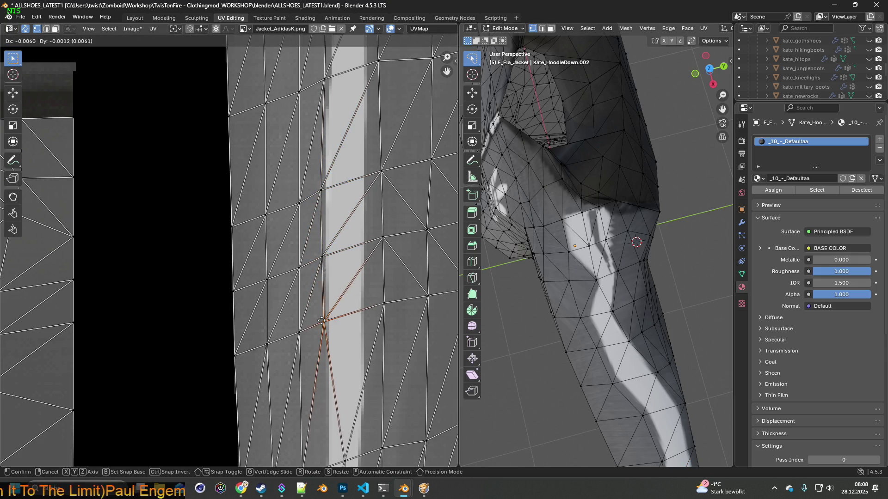
pyautogui.click(322, 322)
# Step: Align the lowest stripe-edge vertices, including the bottom one, with the stripe border
pyautogui.moveTo(357, 346)
pyautogui.mouseDown(button='middle')
pyautogui.moveTo(352, 258)
pyautogui.moveTo(364, 221)
pyautogui.mouseUp(button='middle')
pyautogui.click(350, 313)
pyautogui.press('g')
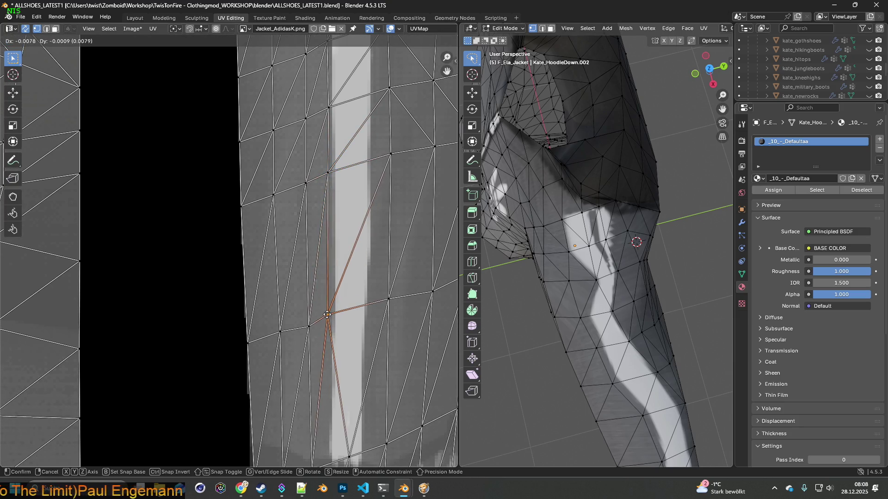
pyautogui.click(327, 318)
pyautogui.keyDown('shift'); pyautogui.scroll(-5, 350, 344); pyautogui.keyUp('shift')
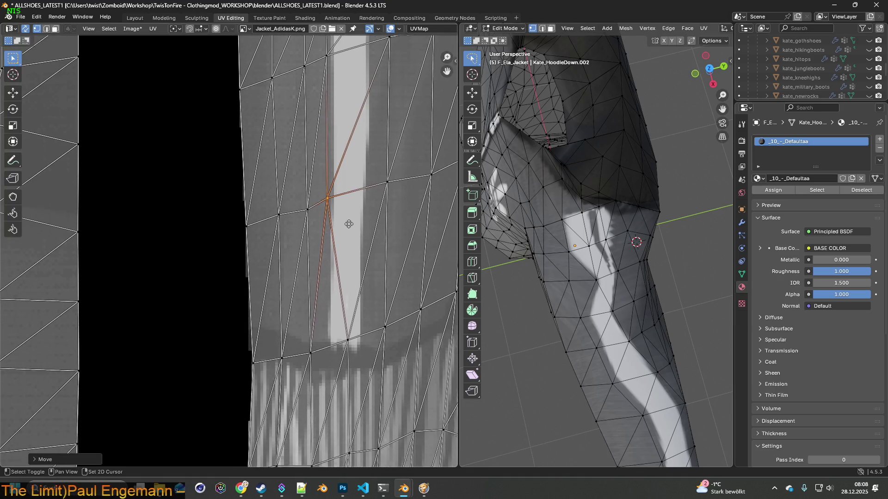
pyautogui.click(348, 339)
pyautogui.press('g')
pyautogui.click(324, 341)
pyautogui.keyDown('shift'); pyautogui.scroll(-5, 353, 241); pyautogui.keyUp('shift')
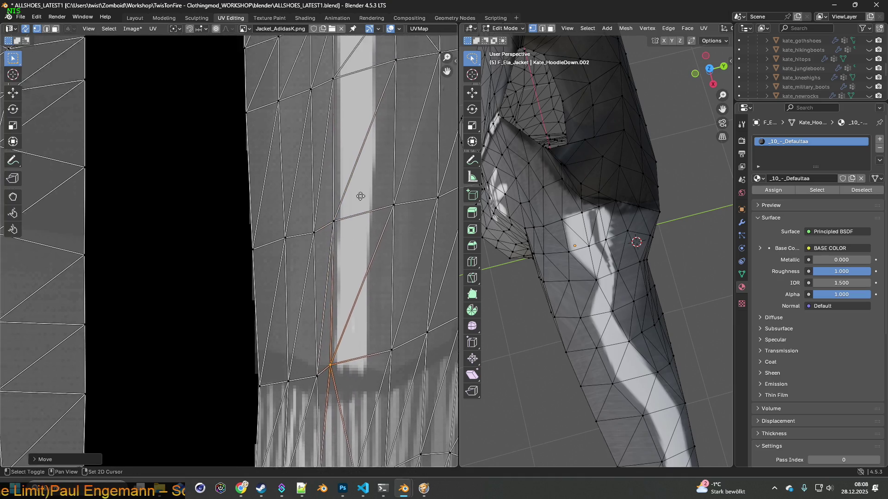
pyautogui.keyDown('shift'); pyautogui.scroll(15, 354, 240); pyautogui.keyUp('shift')
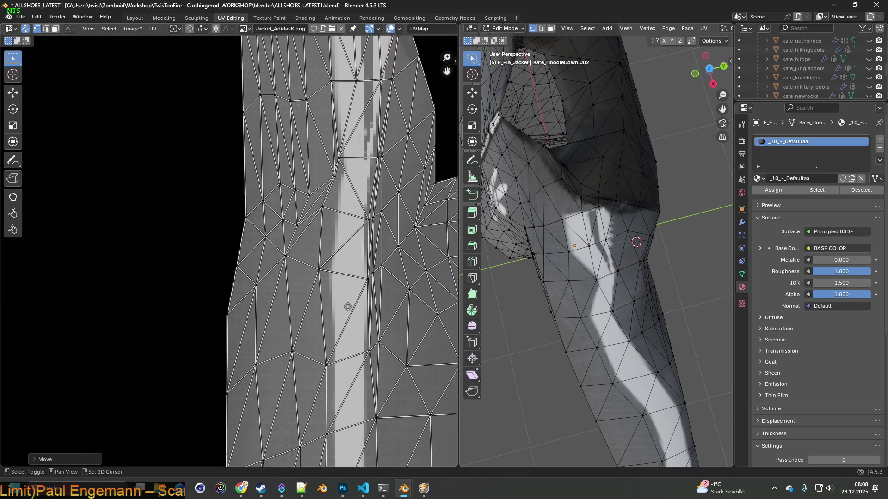
pyautogui.keyDown('shift'); pyautogui.scroll(2, 334, 305); pyautogui.keyUp('shift')
# Step: Move the UV vertices at the stripe's upper end up and left to follow its edges
pyautogui.scroll(2, 338, 282)
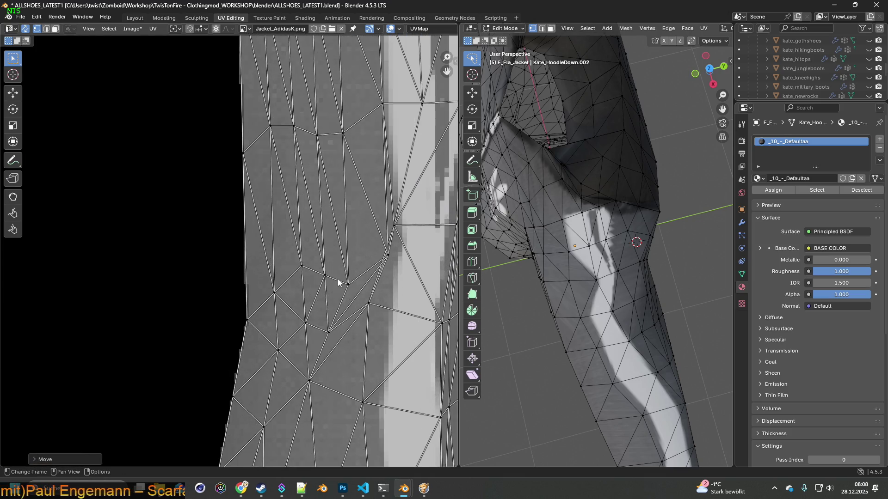
pyautogui.click(388, 256)
pyautogui.press('g')
pyautogui.click(379, 247)
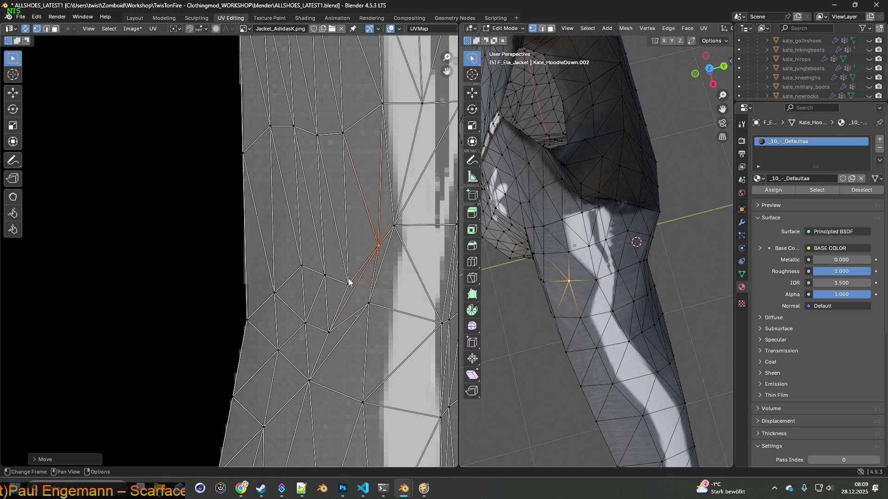
pyautogui.click(348, 281)
pyautogui.press('g')
pyautogui.click(342, 254)
pyautogui.click(379, 247)
pyautogui.press('g')
pyautogui.click(365, 234)
# Step: Shift the vertices at the shoulder junction onto the stripe's edge
pyautogui.moveTo(393, 230)
pyautogui.mouseDown(button='middle')
pyautogui.moveTo(354, 243)
pyautogui.moveTo(327, 347)
pyautogui.mouseUp(button='middle')
pyautogui.click(353, 240)
pyautogui.press('g')
pyautogui.click(342, 240)
pyautogui.click(338, 220)
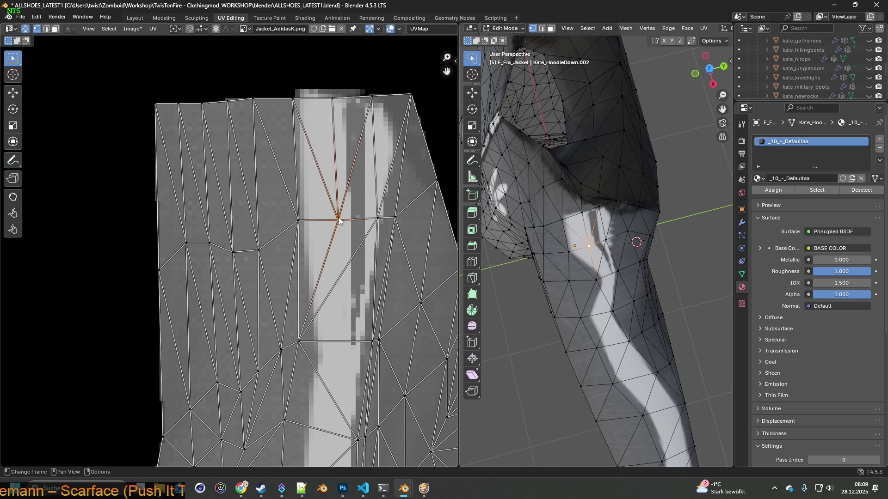
pyautogui.press('g')
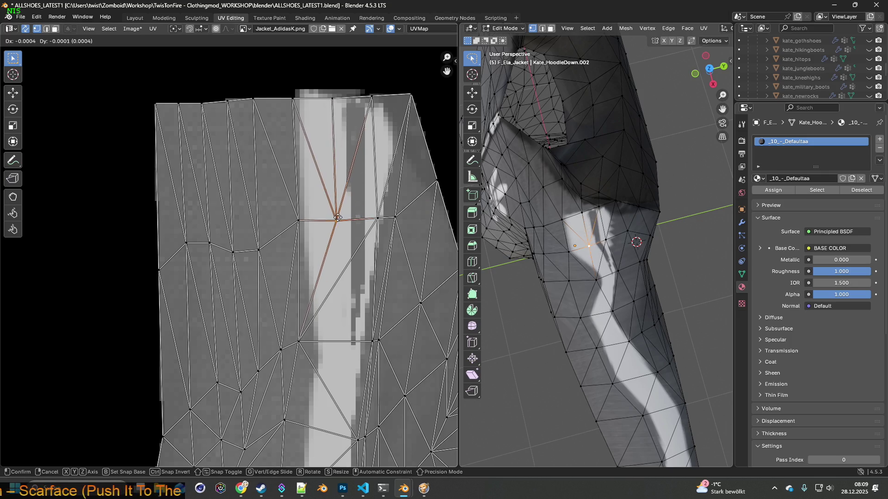
pyautogui.click(340, 216)
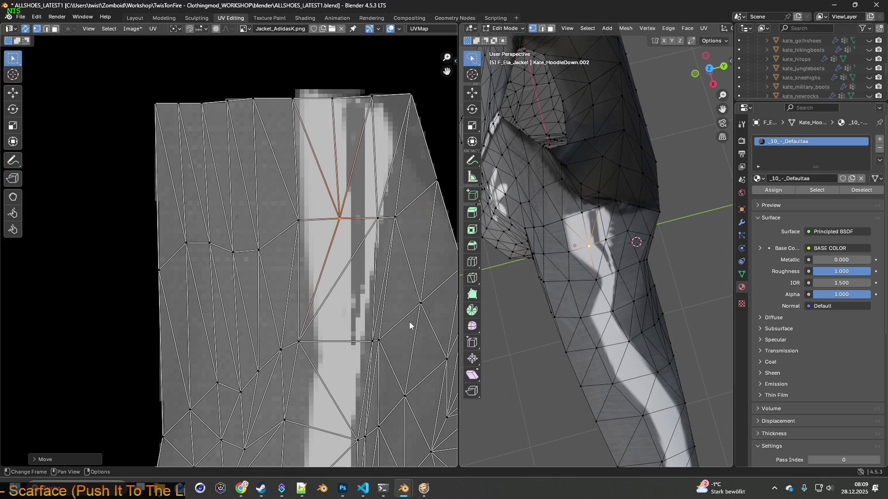
# Step: Align the vertices beside the stripe's lower section with its right border
pyautogui.click(379, 341)
pyautogui.press('g')
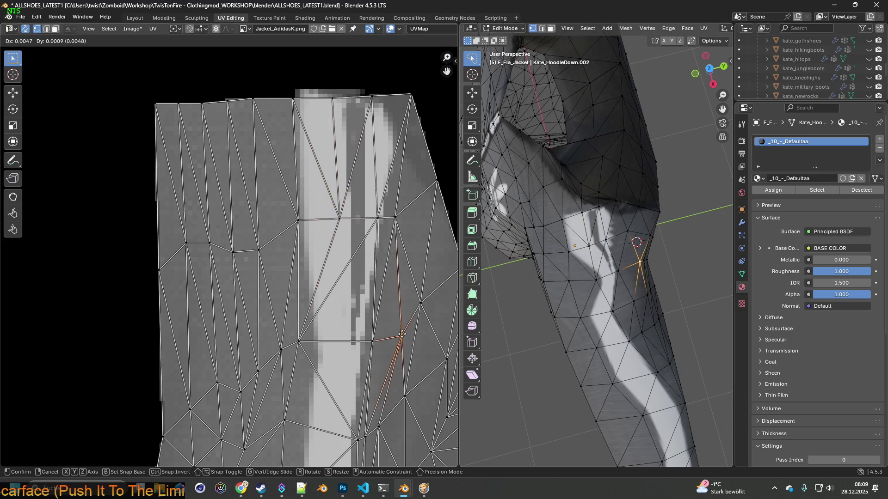
pyautogui.click(387, 342)
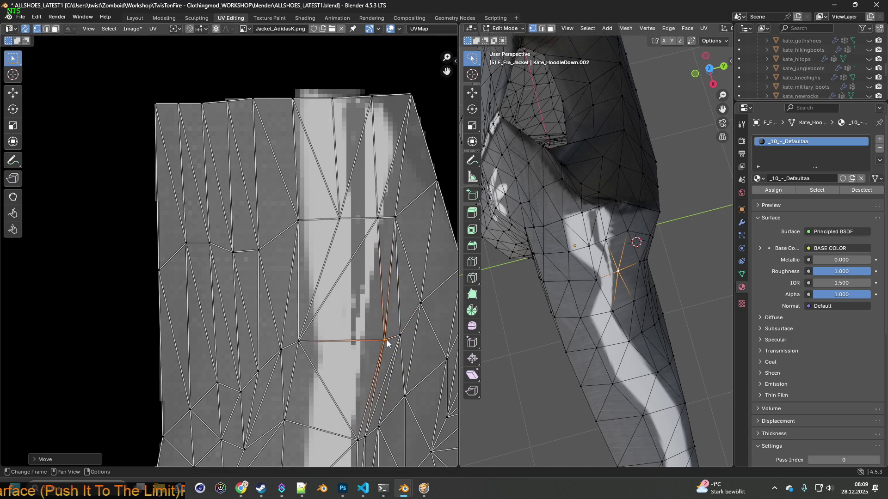
pyautogui.keyDown('shift'); pyautogui.scroll(-3, 379, 364); pyautogui.keyUp('shift')
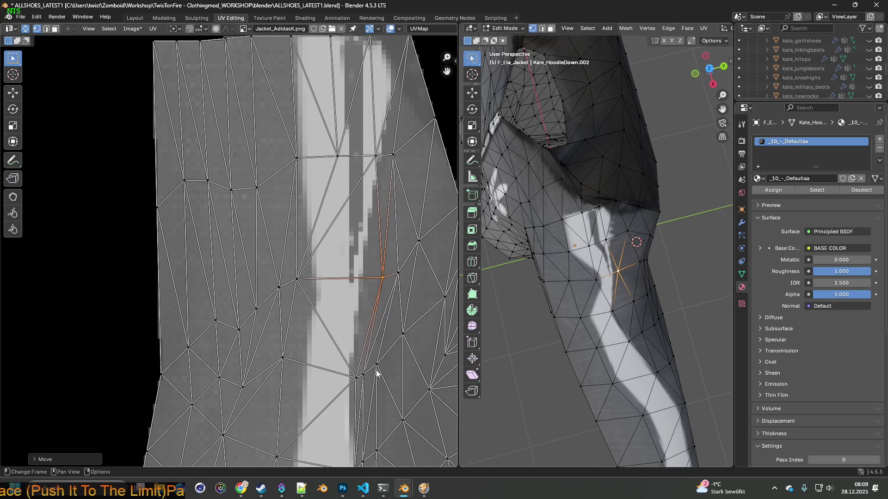
pyautogui.click(377, 365)
pyautogui.press('g')
pyautogui.click(384, 364)
pyautogui.click(356, 377)
pyautogui.press('g')
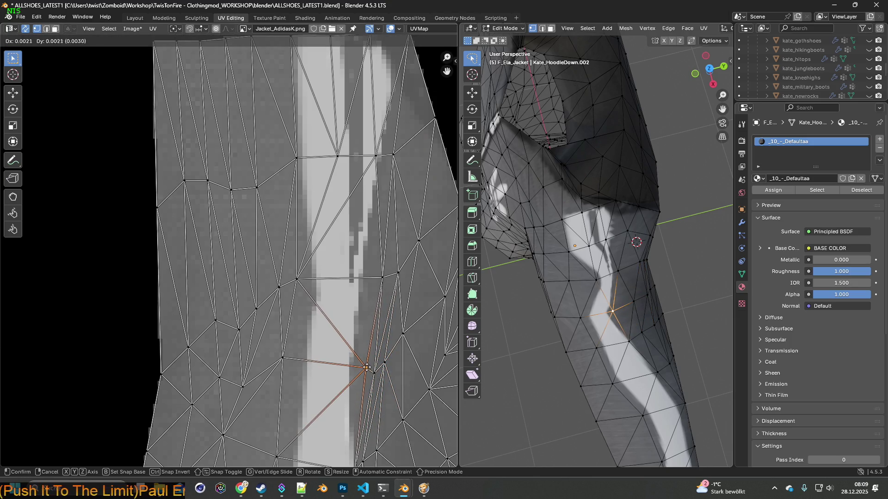
pyautogui.click(367, 368)
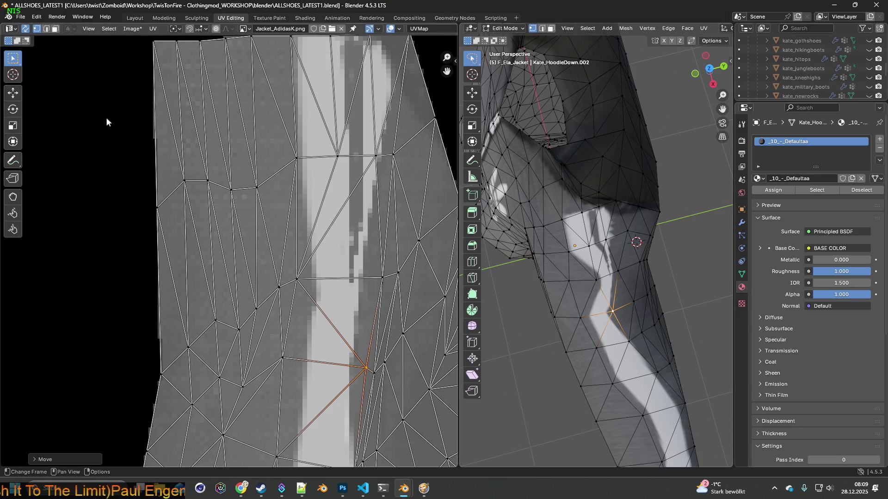
pyautogui.click(269, 18)
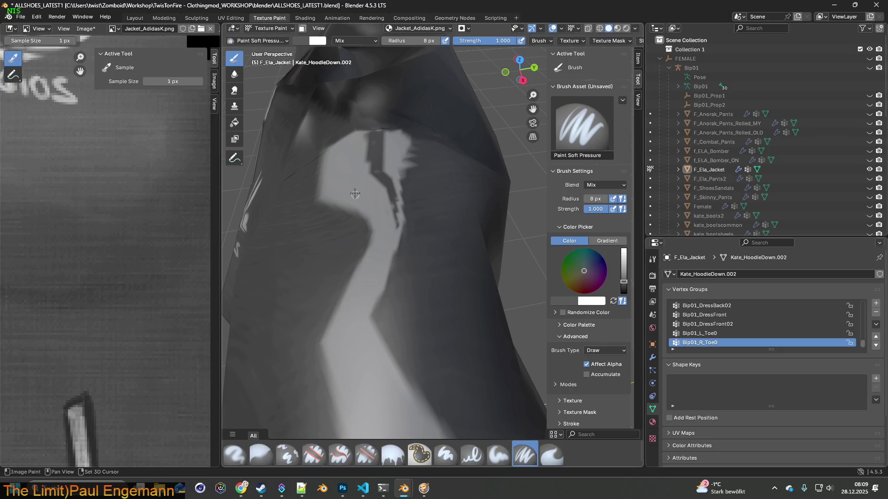
# Step: Set a 66 px brush radius, angle the view onto the sleeve, and select the Clone brush
pyautogui.moveTo(407, 40); pyautogui.dragTo(434, 41)
pyautogui.moveTo(398, 192)
pyautogui.mouseDown(button='middle')
pyautogui.moveTo(407, 267)
pyautogui.moveTo(427, 287)
pyautogui.moveTo(402, 240)
pyautogui.mouseUp(button='middle')
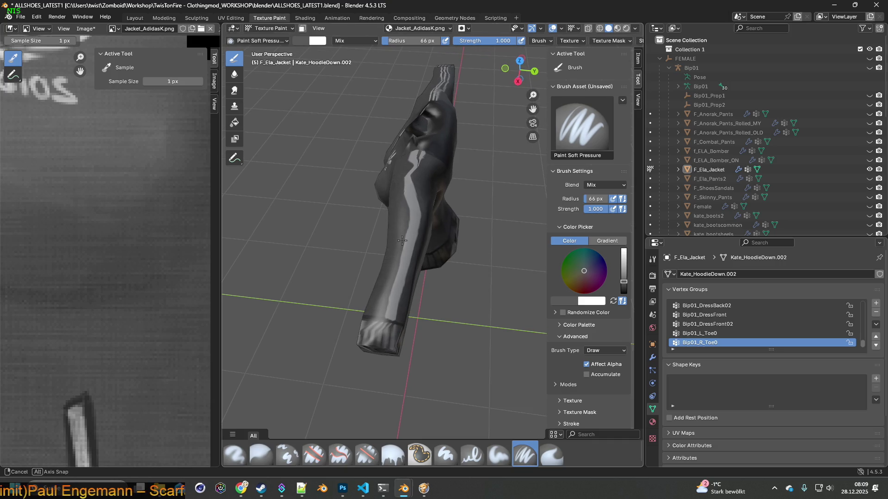
pyautogui.moveTo(401, 239); pyautogui.dragTo(403, 238, button='middle')
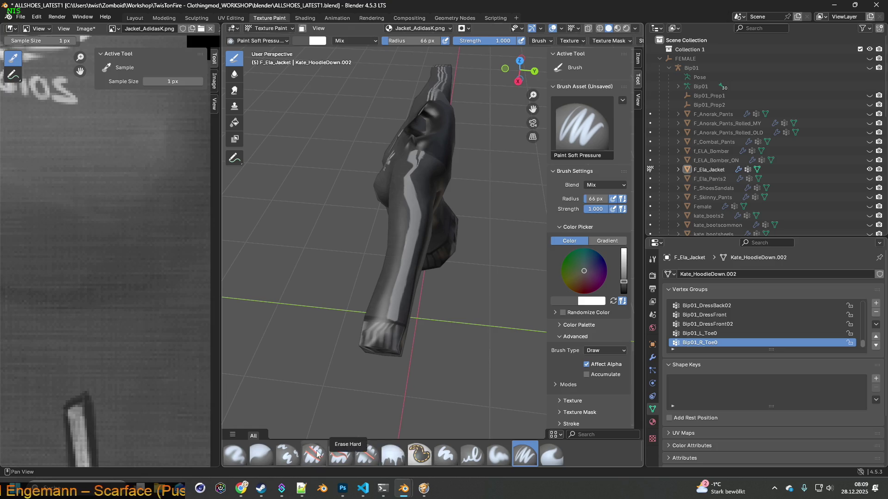
pyautogui.click(287, 456)
pyautogui.scroll(2, 376, 365)
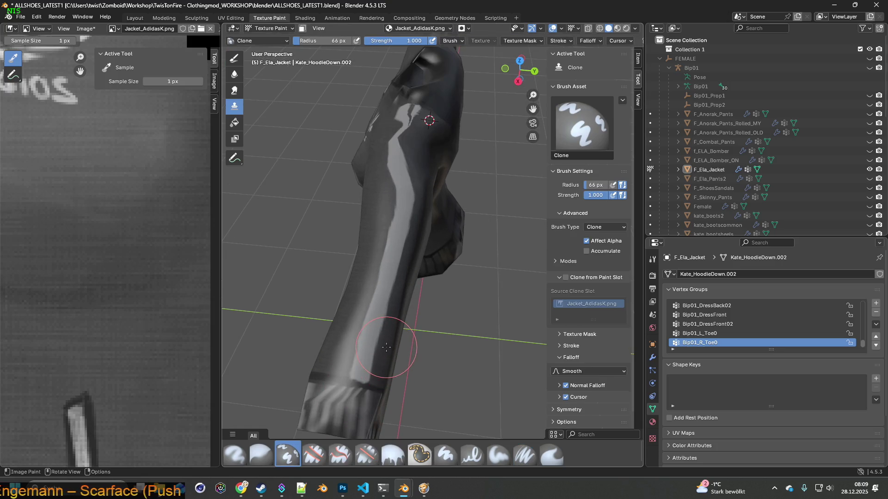
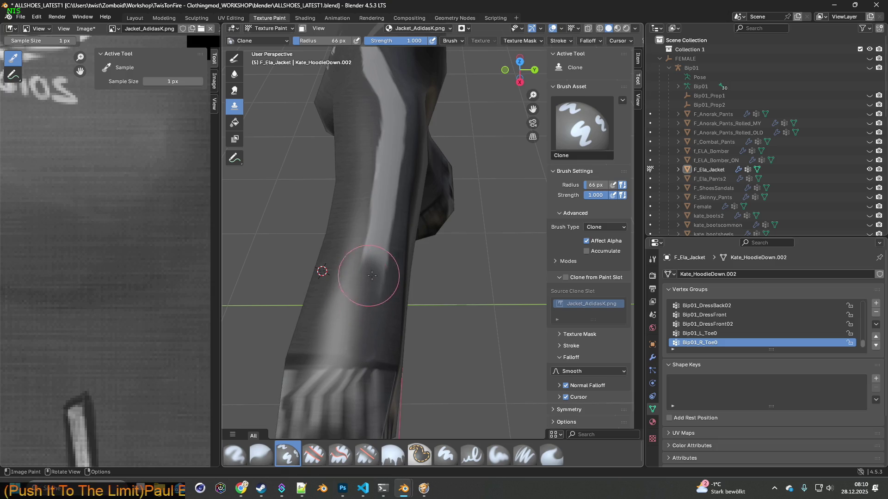
# Step: Clone dark fabric over the light highlight strip running along the sleeve
pyautogui.moveTo(359, 269); pyautogui.dragTo(334, 293, button='middle')
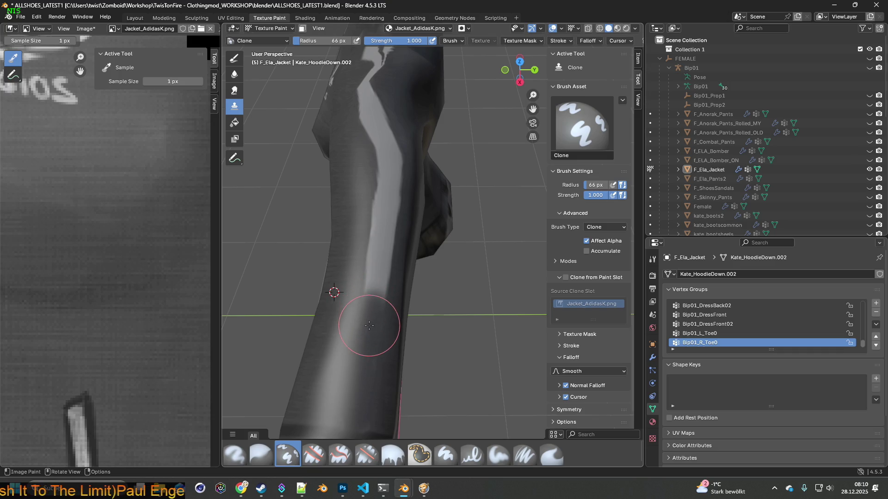
pyautogui.moveTo(375, 287)
pyautogui.mouseDown()
pyautogui.moveTo(385, 206)
pyautogui.moveTo(377, 204)
pyautogui.moveTo(390, 218)
pyautogui.mouseUp()
pyautogui.moveTo(391, 218); pyautogui.dragTo(357, 318, button='middle')
pyautogui.moveTo(357, 318)
pyautogui.mouseDown()
pyautogui.moveTo(349, 278)
pyautogui.moveTo(347, 313)
pyautogui.moveTo(353, 317)
pyautogui.moveTo(357, 268)
pyautogui.moveTo(345, 260)
pyautogui.moveTo(358, 238)
pyautogui.moveTo(353, 249)
pyautogui.moveTo(341, 222)
pyautogui.moveTo(347, 214)
pyautogui.moveTo(323, 183)
pyautogui.moveTo(349, 204)
pyautogui.mouseUp()
pyautogui.moveTo(348, 204)
pyautogui.mouseDown(button='middle')
pyautogui.moveTo(327, 287)
pyautogui.moveTo(346, 296)
pyautogui.moveTo(366, 323)
pyautogui.mouseUp(button='middle')
# Step: Set a new clone source on the sleeve and clone lighter fabric down the upper sleeve
pyautogui.keyDown('shift'); pyautogui.rightClick(389, 380); pyautogui.keyUp('shift')
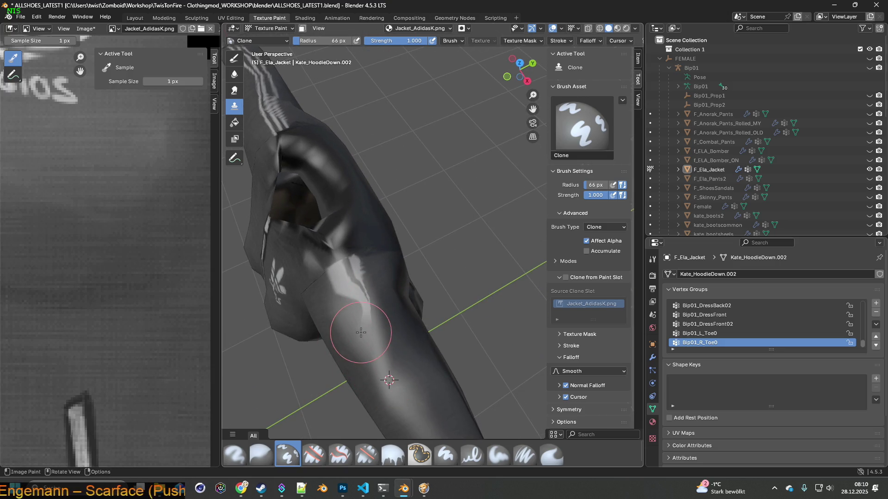
pyautogui.moveTo(396, 346); pyautogui.dragTo(406, 376, button='middle')
pyautogui.keyDown('shift'); pyautogui.rightClick(396, 406); pyautogui.keyUp('shift')
pyautogui.moveTo(344, 276)
pyautogui.mouseDown()
pyautogui.moveTo(338, 273)
pyautogui.moveTo(351, 260)
pyautogui.moveTo(356, 277)
pyautogui.moveTo(347, 289)
pyautogui.mouseUp()
pyautogui.moveTo(346, 289)
pyautogui.mouseDown(button='middle')
pyautogui.moveTo(347, 350)
pyautogui.moveTo(375, 318)
pyautogui.moveTo(368, 346)
pyautogui.mouseUp(button='middle')
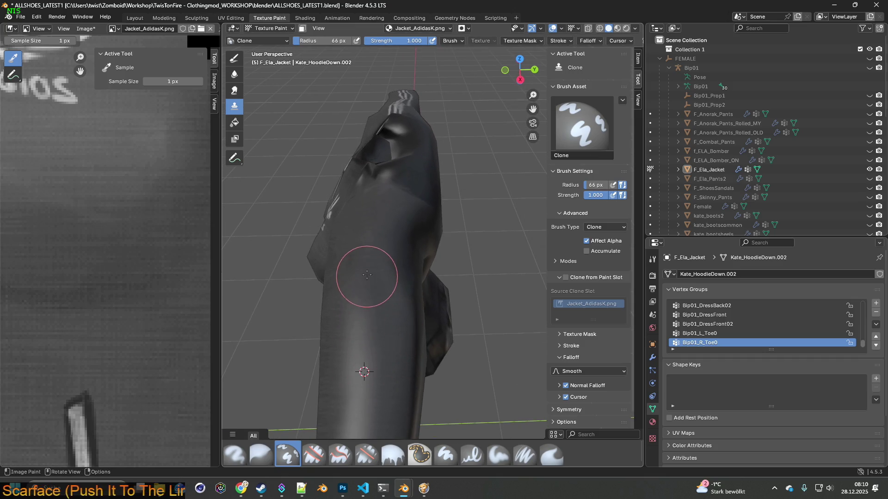
pyautogui.moveTo(376, 293)
pyautogui.mouseDown(button='middle')
pyautogui.moveTo(390, 347)
pyautogui.moveTo(416, 332)
pyautogui.moveTo(403, 339)
pyautogui.moveTo(406, 317)
pyautogui.moveTo(380, 356)
pyautogui.moveTo(518, 450)
pyautogui.mouseUp(button='middle')
pyautogui.click(525, 455)
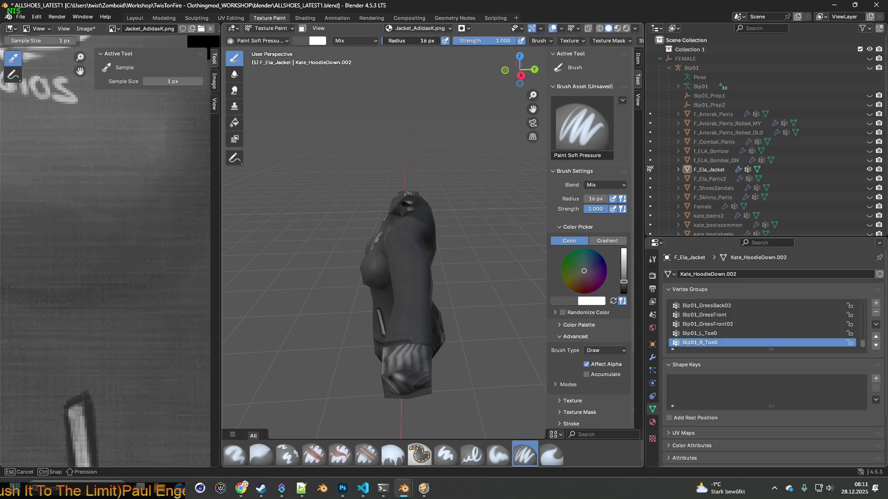
# Step: Shrink the brush radius to 8 px and sample a light grey colour with S
pyautogui.moveTo(595, 198); pyautogui.dragTo(587, 199)
pyautogui.moveTo(407, 335)
pyautogui.mouseDown(button='middle')
pyautogui.moveTo(409, 356)
pyautogui.moveTo(412, 314)
pyautogui.moveTo(412, 333)
pyautogui.moveTo(400, 341)
pyautogui.moveTo(382, 336)
pyautogui.mouseUp(button='middle')
pyautogui.scroll(3, 407, 351)
pyautogui.press('s')
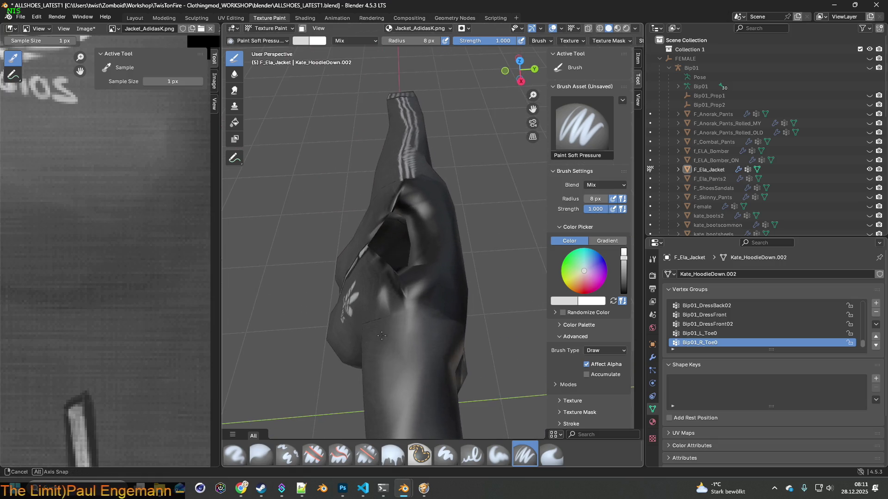
pyautogui.scroll(2, 407, 342)
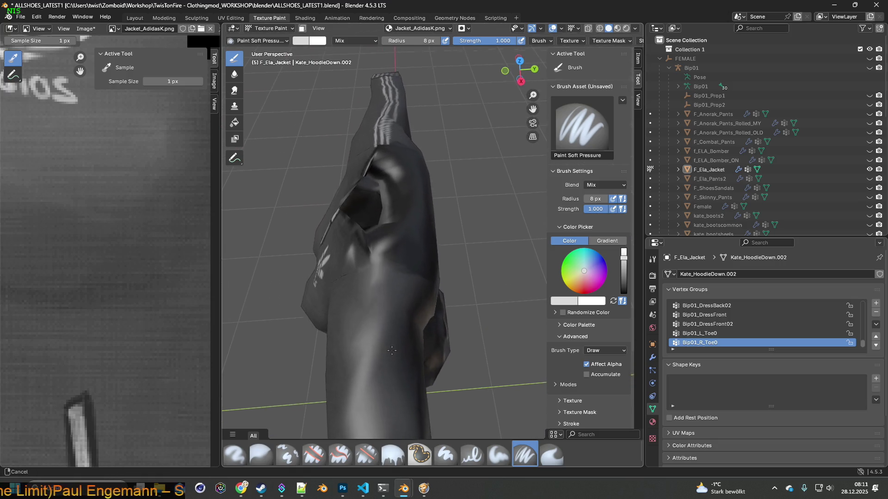
pyautogui.moveTo(381, 344)
pyautogui.mouseDown(button='middle')
pyautogui.moveTo(395, 336)
pyautogui.moveTo(388, 274)
pyautogui.moveTo(390, 352)
pyautogui.mouseUp(button='middle')
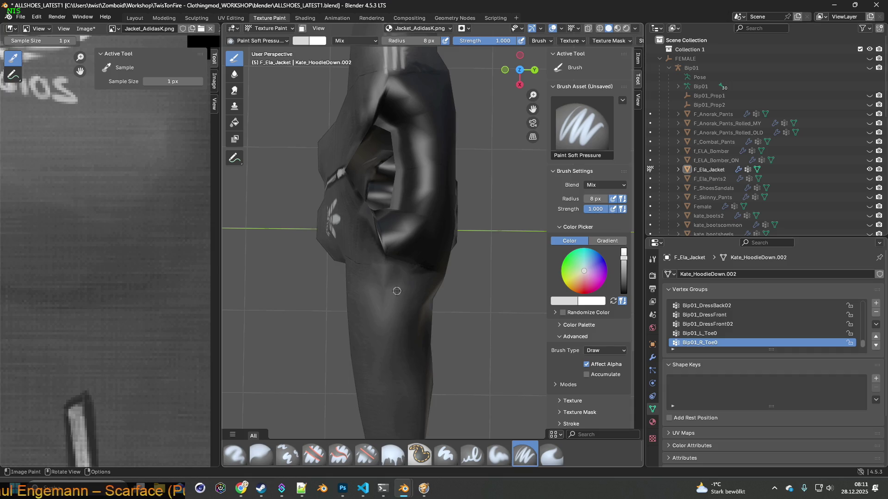
pyautogui.moveTo(399, 291); pyautogui.dragTo(394, 319, button='middle')
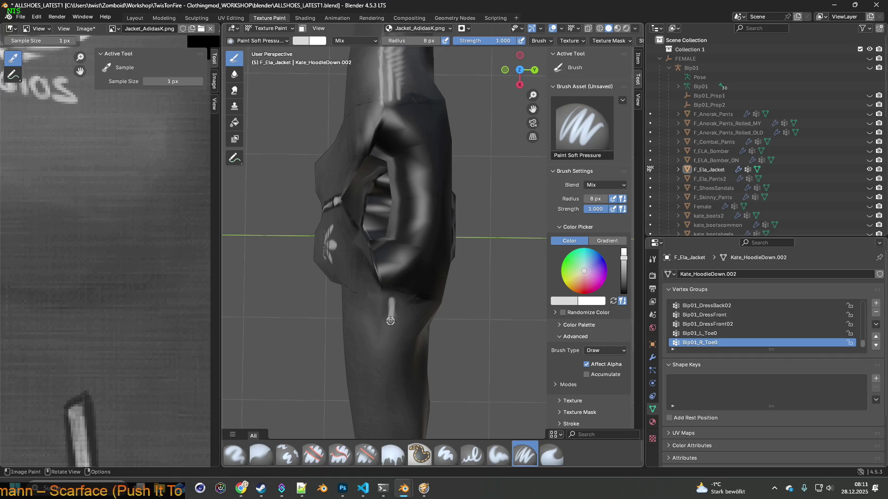
pyautogui.moveTo(389, 327)
pyautogui.keyDown('ctrl'); pyautogui.mouseDown(button='middle')
pyautogui.moveTo(393, 370)
pyautogui.moveTo(398, 311)
pyautogui.moveTo(385, 324)
pyautogui.moveTo(399, 238)
pyautogui.mouseUp(button='middle'); pyautogui.keyUp('ctrl')
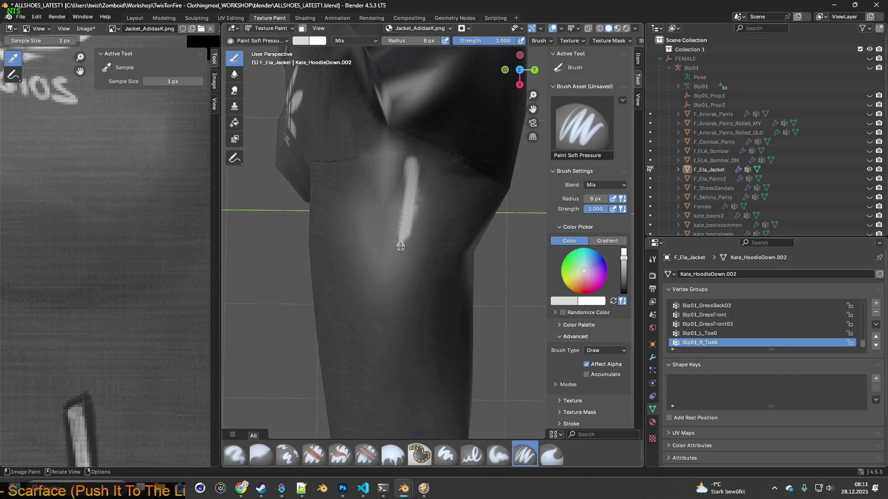
# Step: Paint a white stripe down the sleeve toward the cuff
pyautogui.moveTo(403, 239); pyautogui.dragTo(400, 265)
pyautogui.moveTo(398, 278); pyautogui.dragTo(414, 192, button='middle')
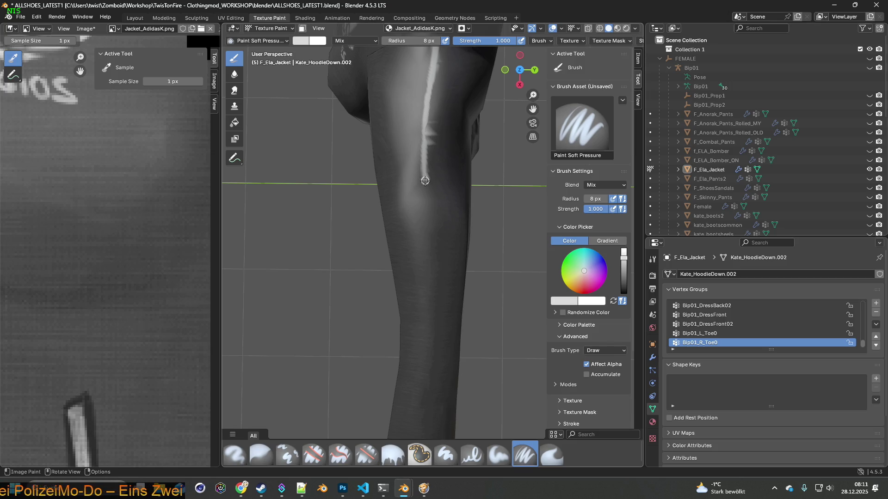
pyautogui.moveTo(427, 211); pyautogui.dragTo(430, 298)
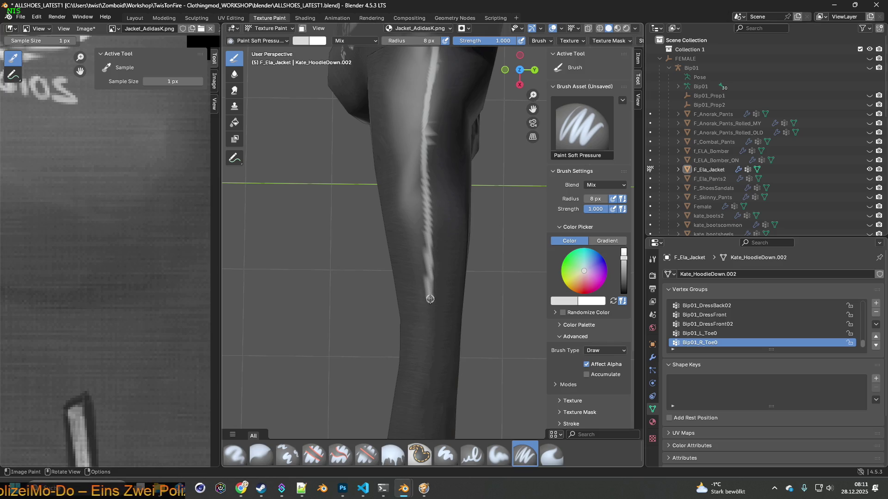
pyautogui.keyDown('shift'); pyautogui.moveTo(432, 333); pyautogui.dragTo(421, 231, button='middle'); pyautogui.keyUp('shift')
pyautogui.moveTo(422, 242); pyautogui.dragTo(413, 316)
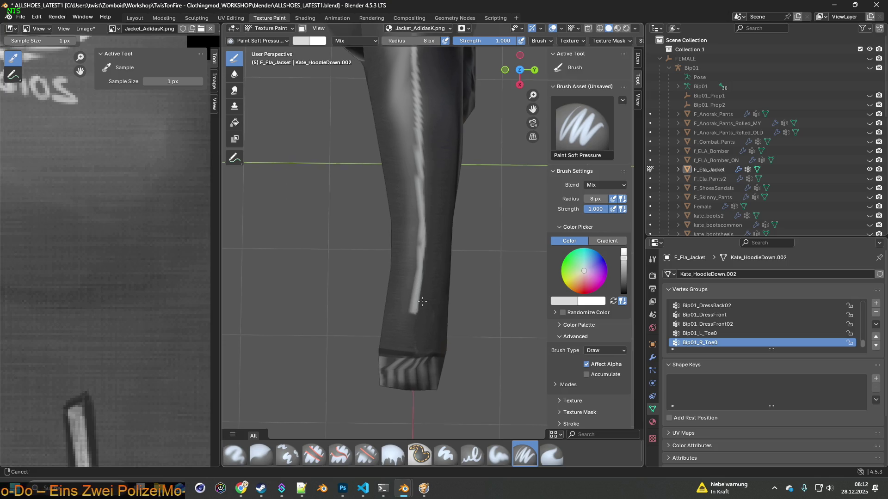
pyautogui.keyDown('shift'); pyautogui.moveTo(413, 316); pyautogui.dragTo(433, 231, button='middle'); pyautogui.keyUp('shift')
# Step: Undo the last stroke, repaint the stripe and extend it up toward the shoulder
pyautogui.click(37, 17)
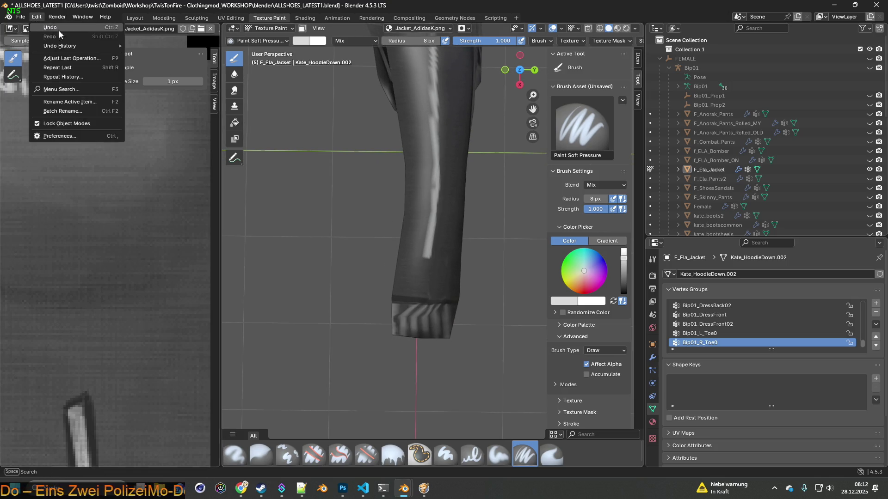
pyautogui.click(51, 27)
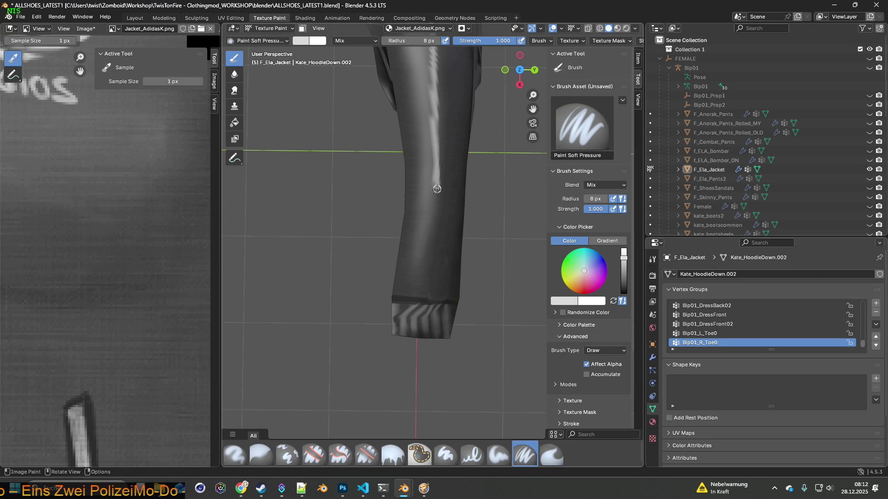
pyautogui.moveTo(435, 211); pyautogui.dragTo(428, 281)
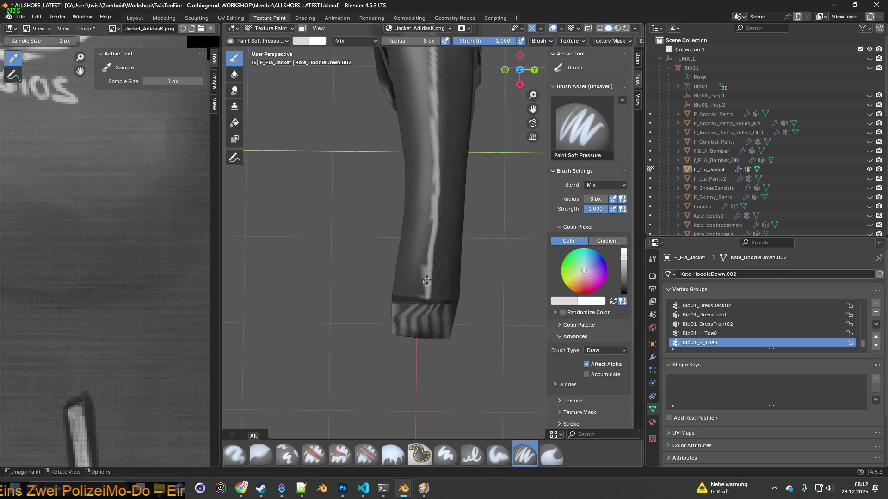
pyautogui.moveTo(435, 165); pyautogui.dragTo(435, 119)
pyautogui.keyDown('shift'); pyautogui.moveTo(433, 89); pyautogui.dragTo(405, 264, button='middle'); pyautogui.keyUp('shift')
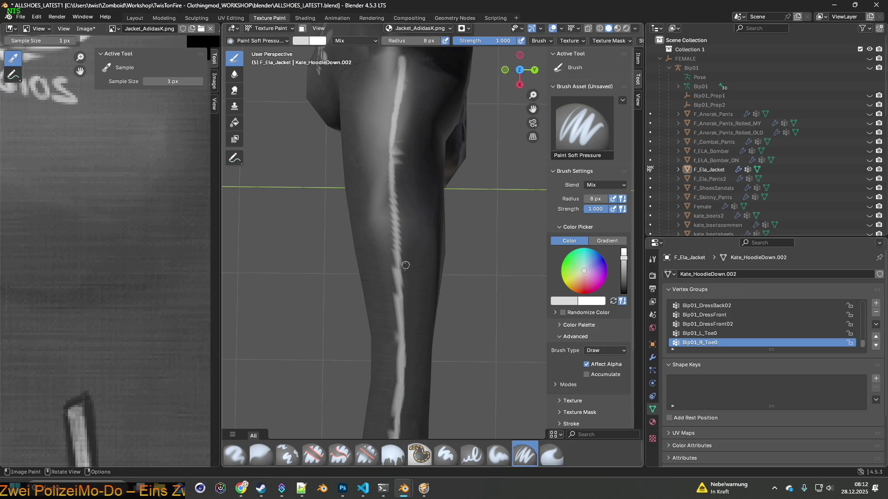
pyautogui.moveTo(399, 272); pyautogui.dragTo(395, 123)
pyautogui.moveTo(399, 82)
pyautogui.mouseDown()
pyautogui.moveTo(402, 65)
pyautogui.moveTo(413, 88)
pyautogui.moveTo(405, 158)
pyautogui.mouseUp()
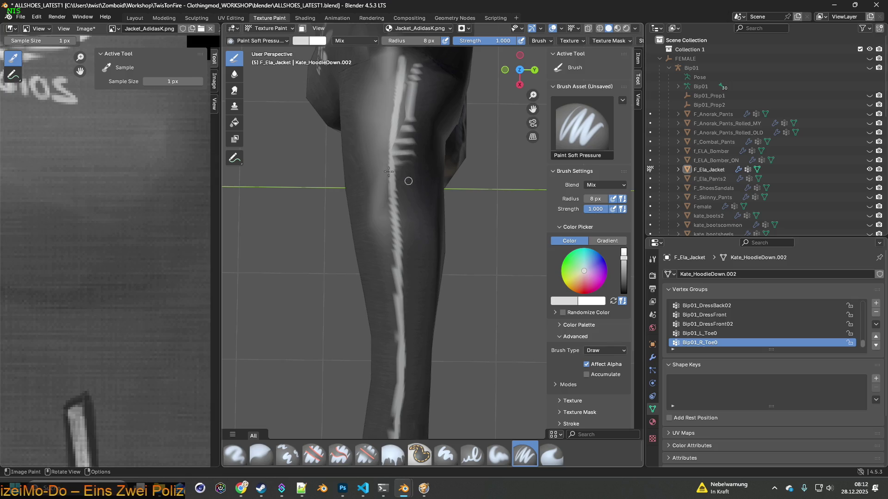
# Step: Reopen ALLSHOES_LATEST1.blend without saving, after backing out of a first file-browser attempt
pyautogui.click(21, 17)
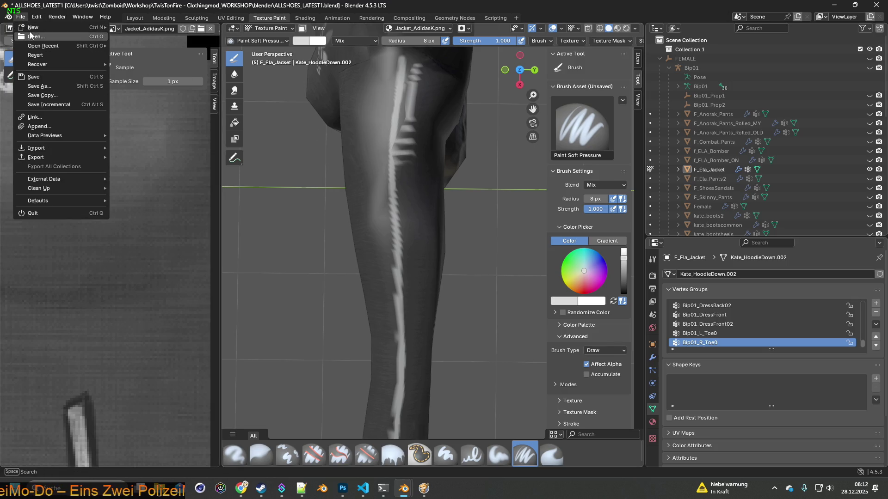
pyautogui.click(32, 37)
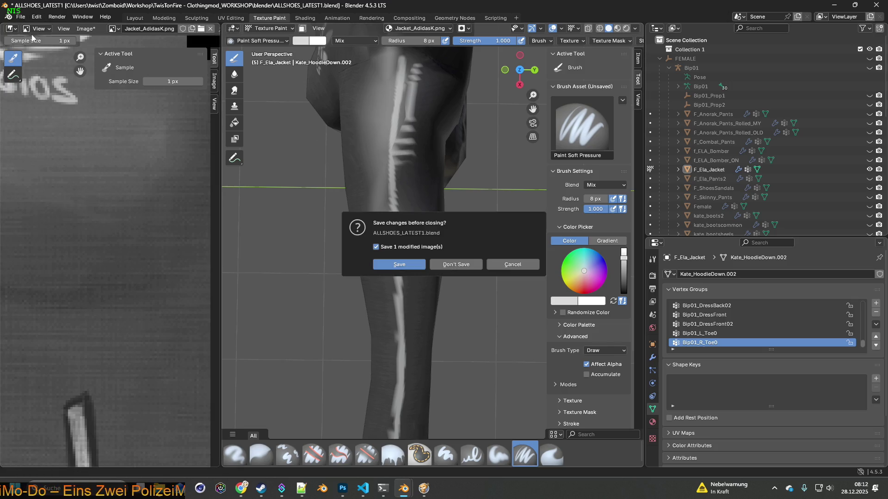
pyautogui.click(459, 265)
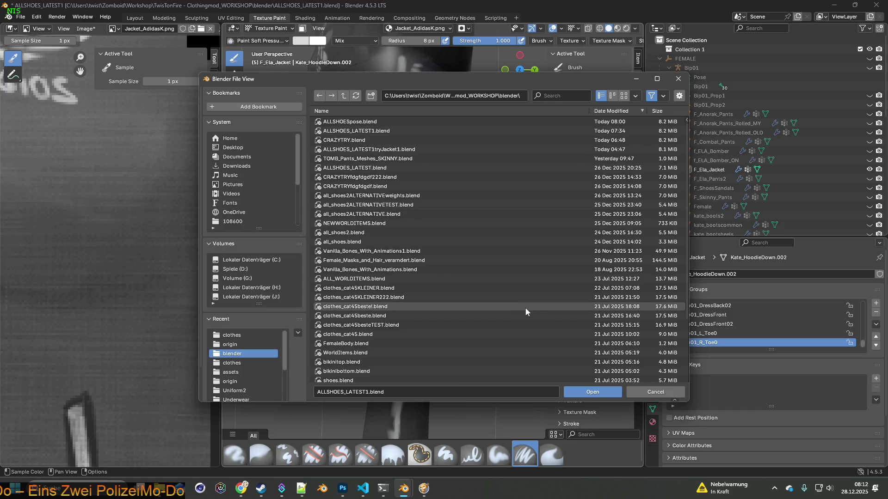
pyautogui.click(663, 394)
pyautogui.click(21, 17)
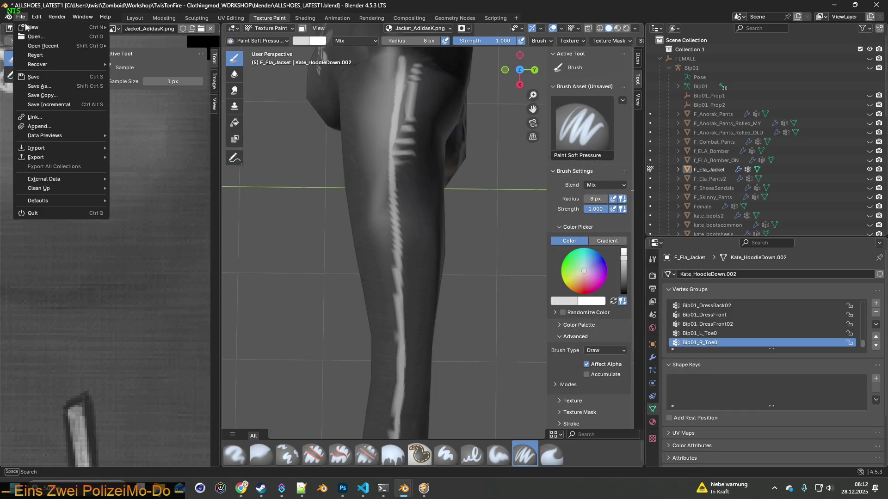
pyautogui.click(32, 36)
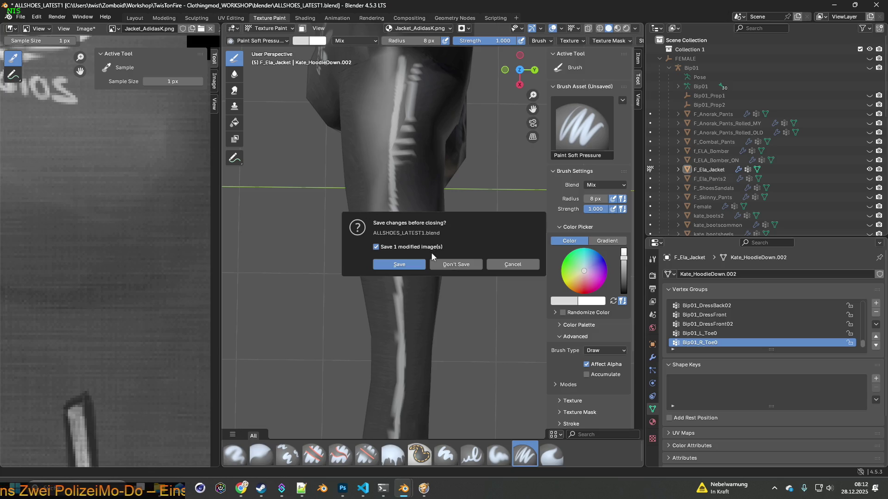
pyautogui.click(458, 266)
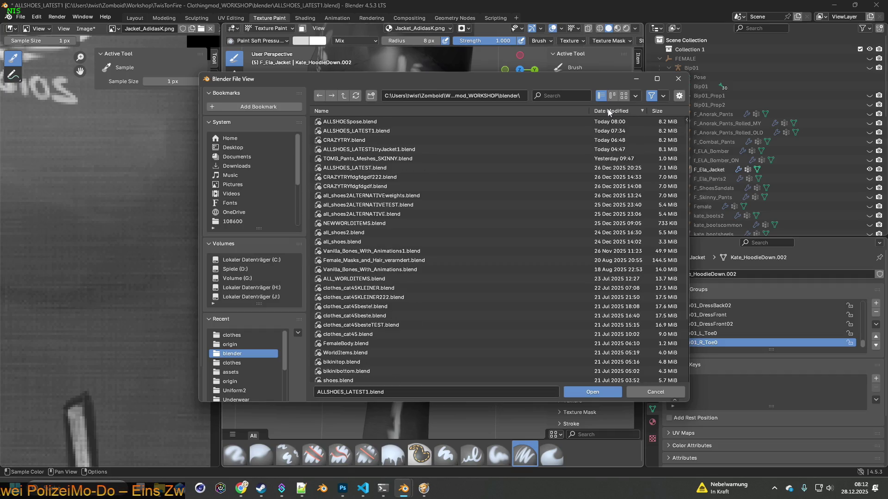
pyautogui.click(409, 122)
pyautogui.click(369, 131)
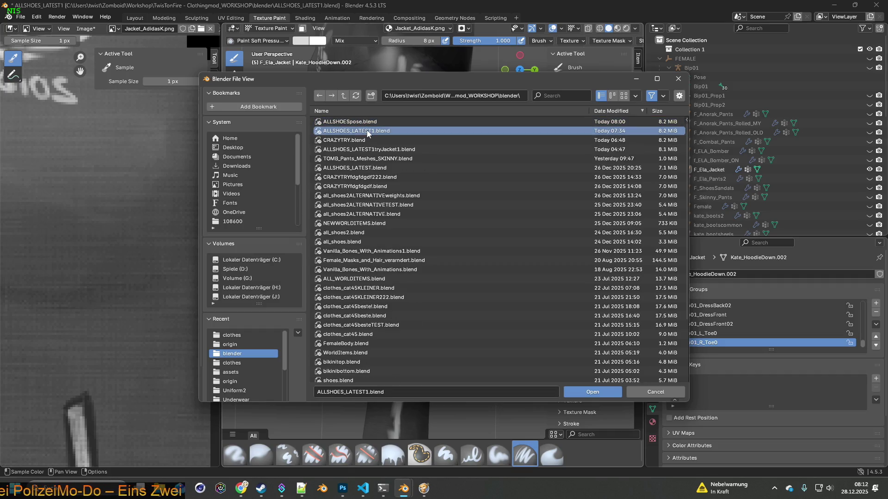
pyautogui.click(592, 391)
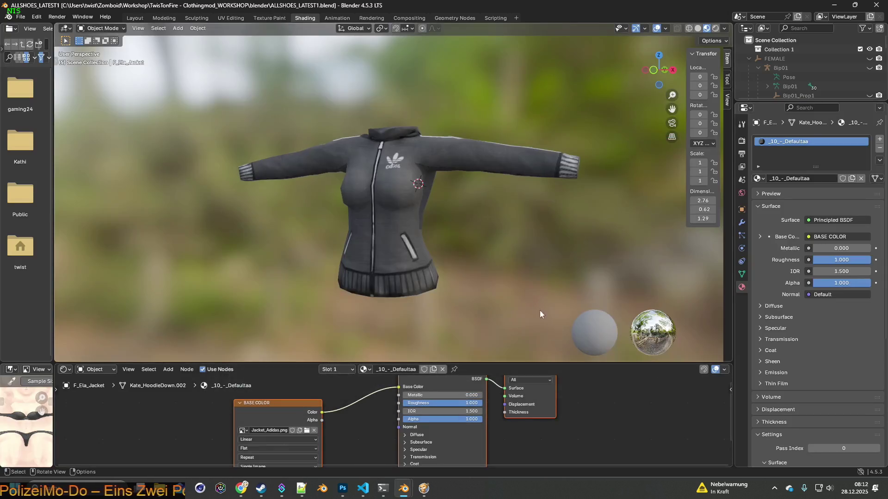
pyautogui.moveTo(516, 239)
pyautogui.mouseDown(button='middle')
pyautogui.moveTo(451, 263)
pyautogui.moveTo(437, 278)
pyautogui.moveTo(449, 267)
pyautogui.moveTo(465, 271)
pyautogui.moveTo(432, 273)
pyautogui.mouseUp(button='middle')
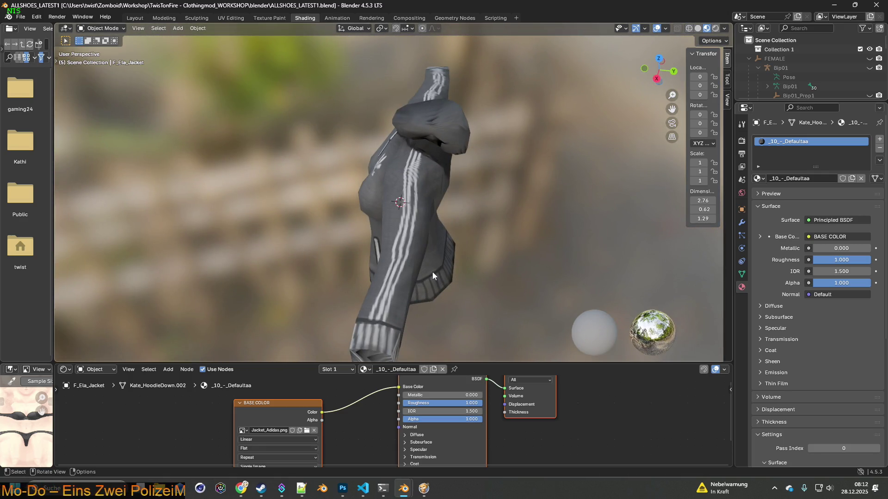
pyautogui.moveTo(443, 254)
pyautogui.mouseDown(button='middle')
pyautogui.moveTo(451, 220)
pyautogui.moveTo(369, 245)
pyautogui.mouseUp(button='middle')
pyautogui.moveTo(286, 230); pyautogui.dragTo(273, 224, button='middle')
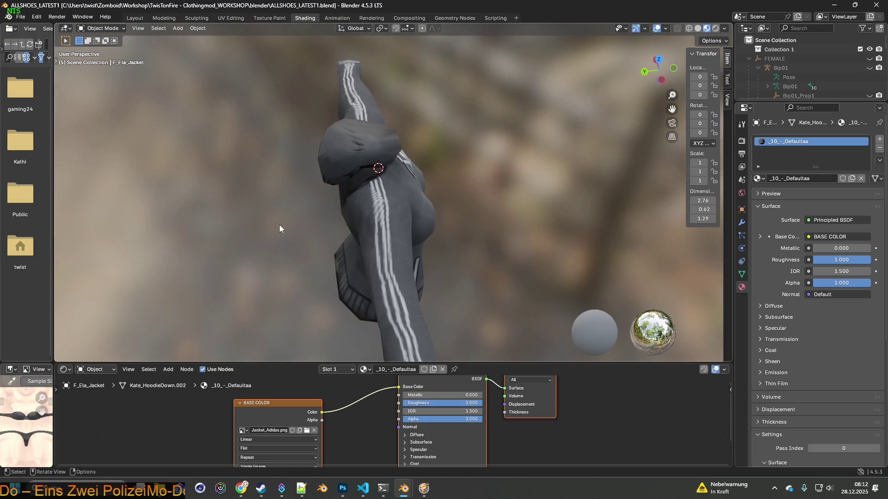
pyautogui.moveTo(438, 269)
pyautogui.mouseDown(button='middle')
pyautogui.moveTo(358, 257)
pyautogui.moveTo(398, 253)
pyautogui.mouseUp(button='middle')
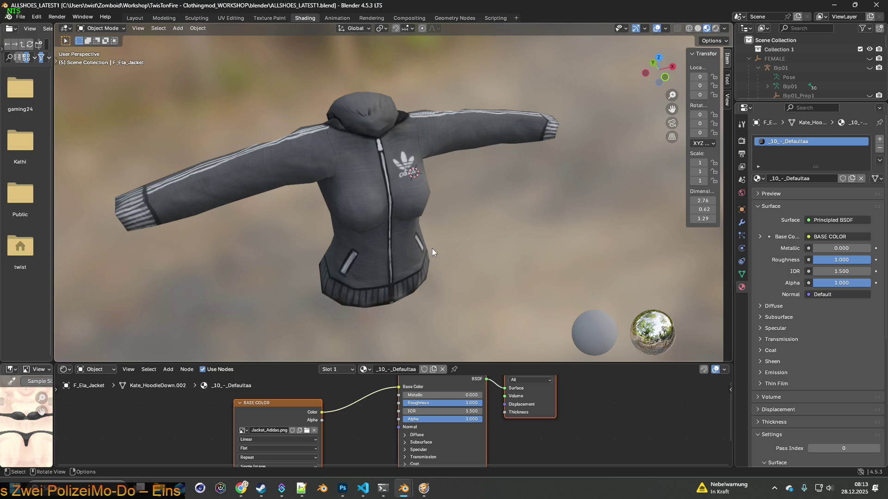
pyautogui.moveTo(431, 248); pyautogui.dragTo(446, 128, button='middle')
pyautogui.moveTo(480, 169)
pyautogui.mouseDown(button='middle')
pyautogui.moveTo(412, 186)
pyautogui.moveTo(455, 231)
pyautogui.moveTo(443, 232)
pyautogui.mouseUp(button='middle')
pyautogui.scroll(2, 444, 230)
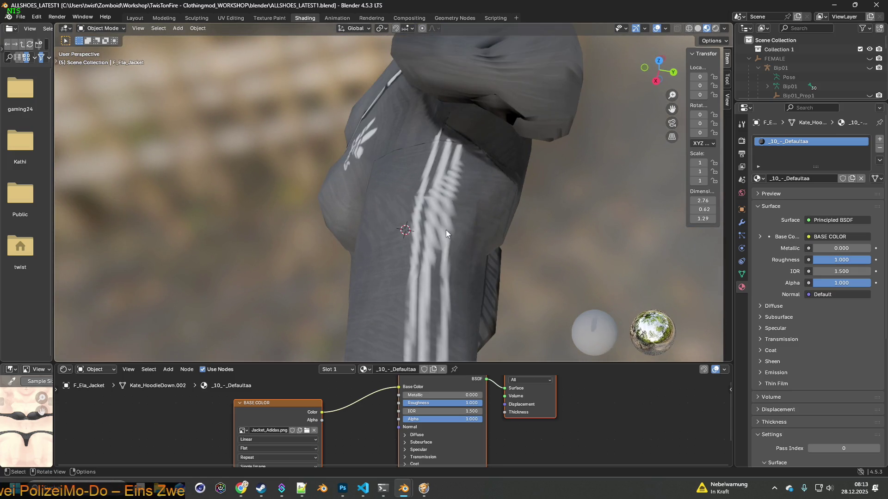
pyautogui.scroll(2, 469, 215)
pyautogui.moveTo(471, 211)
pyautogui.mouseDown(button='middle')
pyautogui.moveTo(476, 224)
pyautogui.moveTo(396, 262)
pyautogui.mouseUp(button='middle')
pyautogui.moveTo(454, 225)
pyautogui.mouseDown(button='middle')
pyautogui.moveTo(472, 250)
pyautogui.moveTo(461, 215)
pyautogui.mouseUp(button='middle')
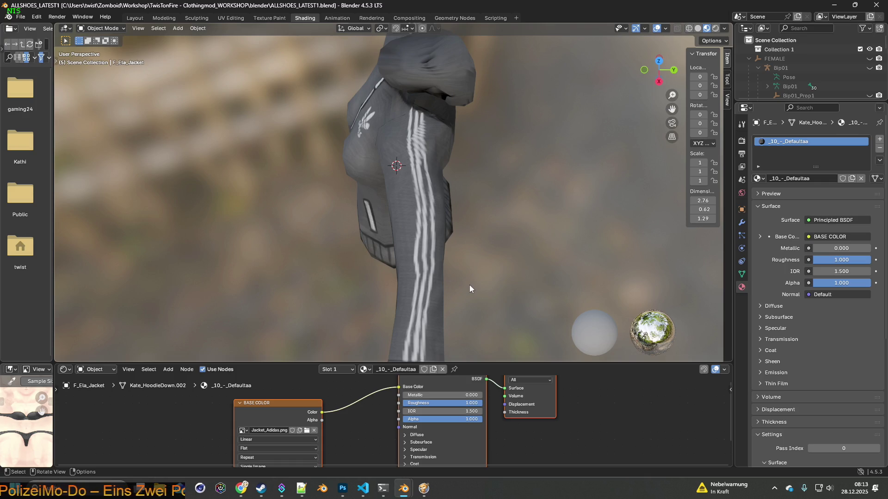
pyautogui.moveTo(431, 284)
pyautogui.mouseDown(button='middle')
pyautogui.moveTo(431, 294)
pyautogui.moveTo(436, 263)
pyautogui.mouseUp(button='middle')
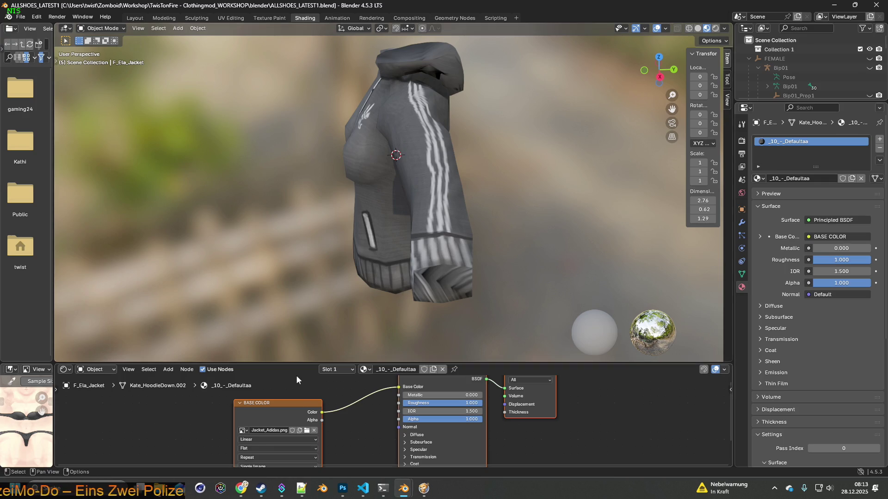
pyautogui.click(308, 428)
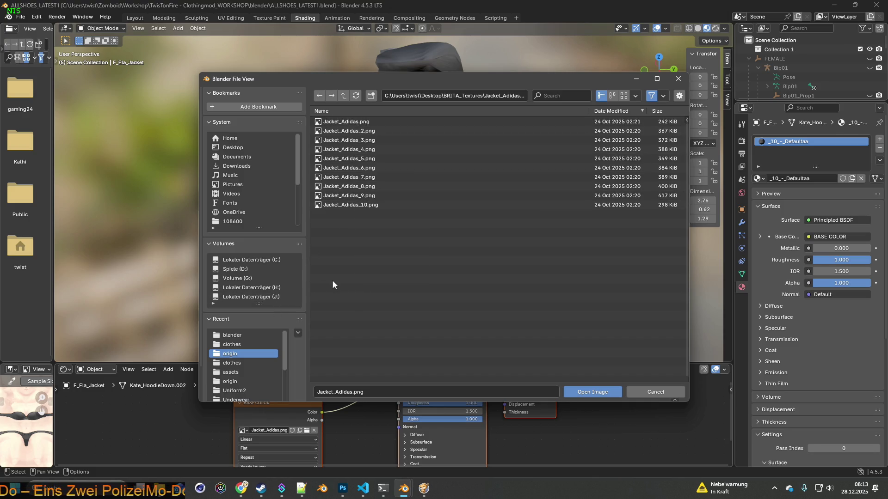
# Step: Load Jacket_AdidasK.png from the Zomboid clothes textures folder, filtering the list by 'Jacket_Adidas'
pyautogui.click(236, 344)
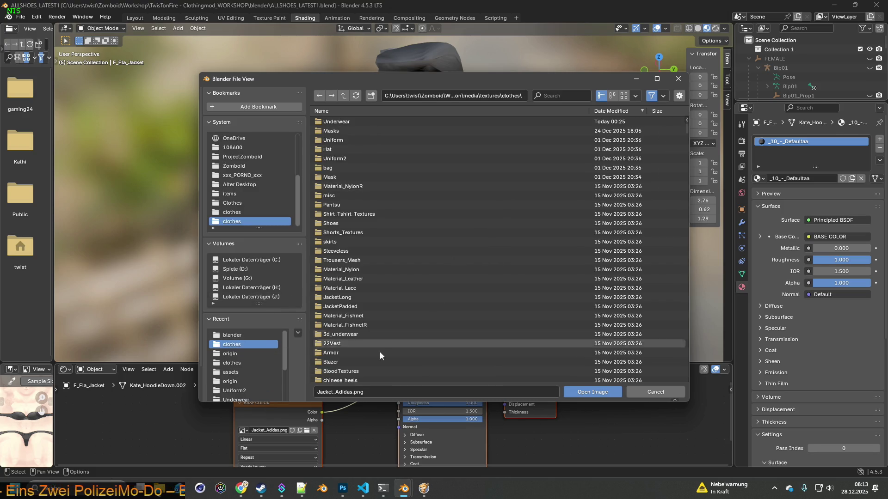
pyautogui.click(351, 392)
pyautogui.moveTo(353, 392); pyautogui.dragTo(312, 392)
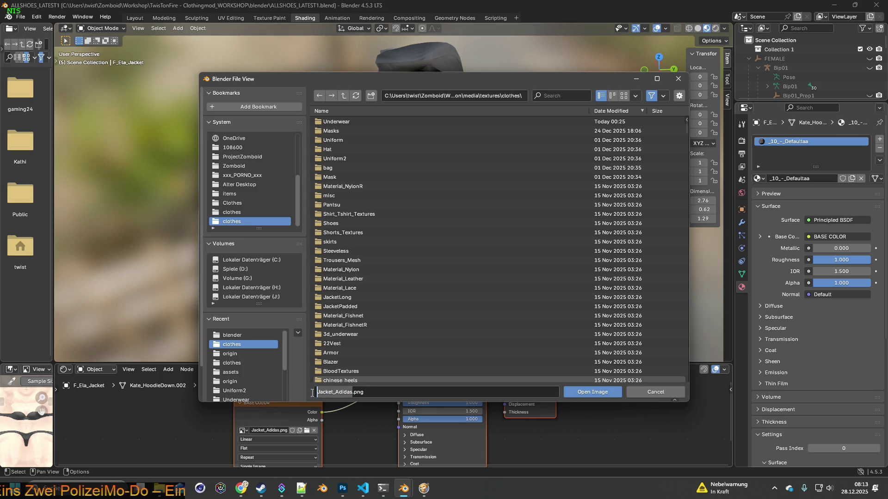
pyautogui.hotkey('ctrl', 'c')
pyautogui.click(562, 96)
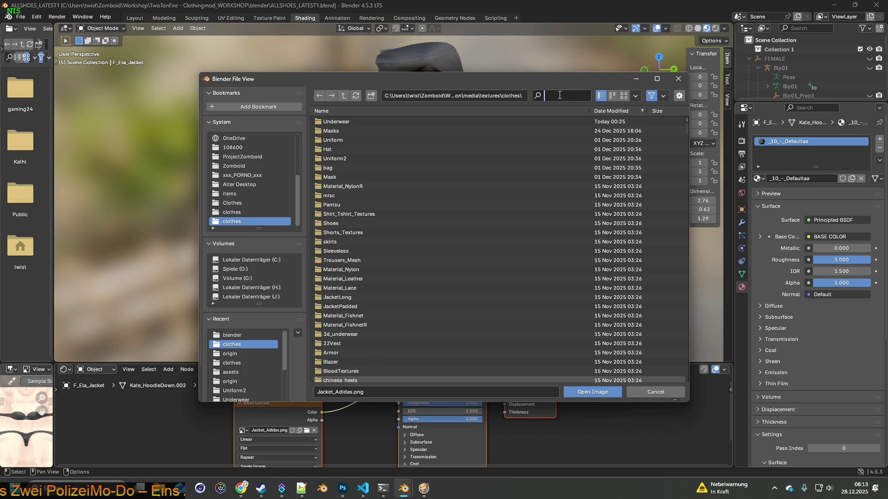
pyautogui.hotkey('ctrl', 'v')
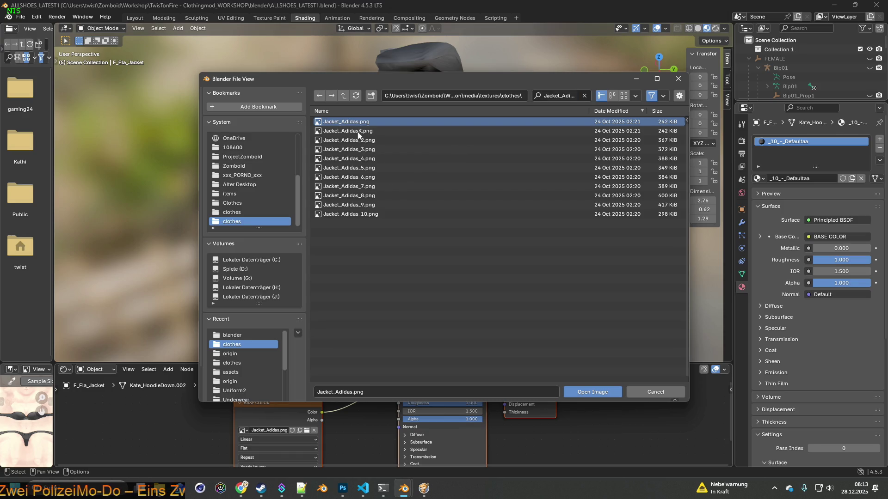
pyautogui.click(351, 131)
pyautogui.click(592, 392)
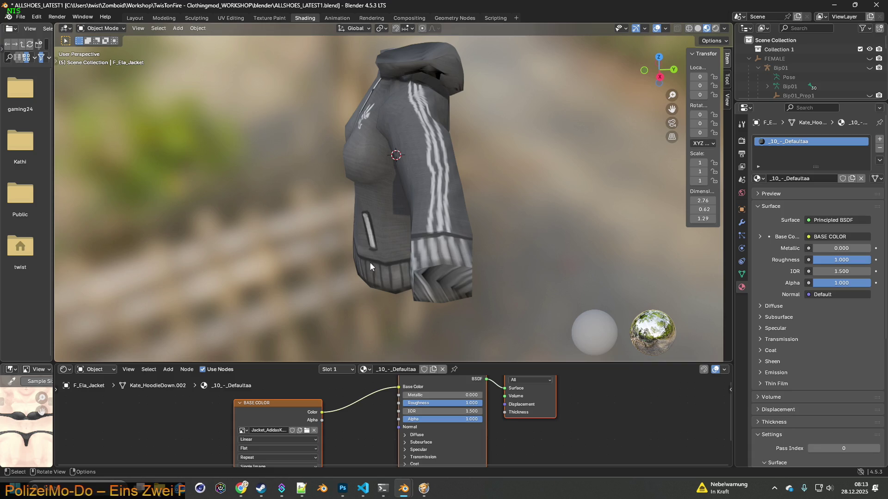
# Step: Inspect the textured jacket from back and front, then go to the Texture Paint workspace
pyautogui.moveTo(377, 204)
pyautogui.mouseDown(button='middle')
pyautogui.moveTo(355, 220)
pyautogui.moveTo(276, 222)
pyautogui.moveTo(471, 232)
pyautogui.moveTo(531, 192)
pyautogui.moveTo(336, 171)
pyautogui.moveTo(405, 172)
pyautogui.moveTo(434, 160)
pyautogui.moveTo(405, 157)
pyautogui.moveTo(316, 173)
pyautogui.moveTo(431, 170)
pyautogui.moveTo(353, 171)
pyautogui.moveTo(409, 143)
pyautogui.mouseUp(button='middle')
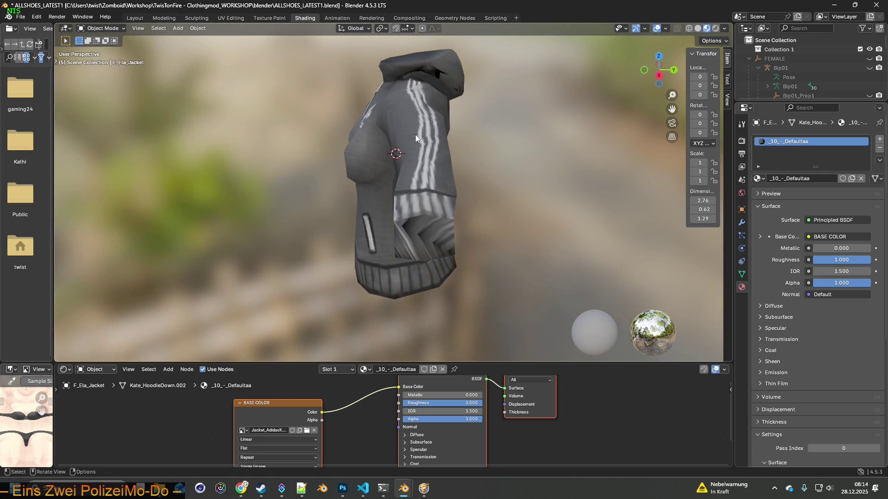
pyautogui.moveTo(332, 106); pyautogui.dragTo(374, 156, button='middle')
pyautogui.click(269, 18)
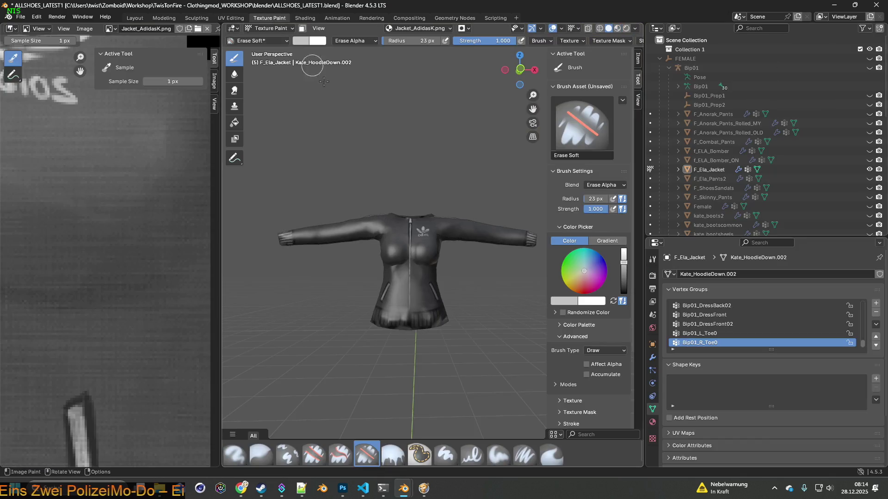
pyautogui.moveTo(442, 231); pyautogui.dragTo(376, 253, button='middle')
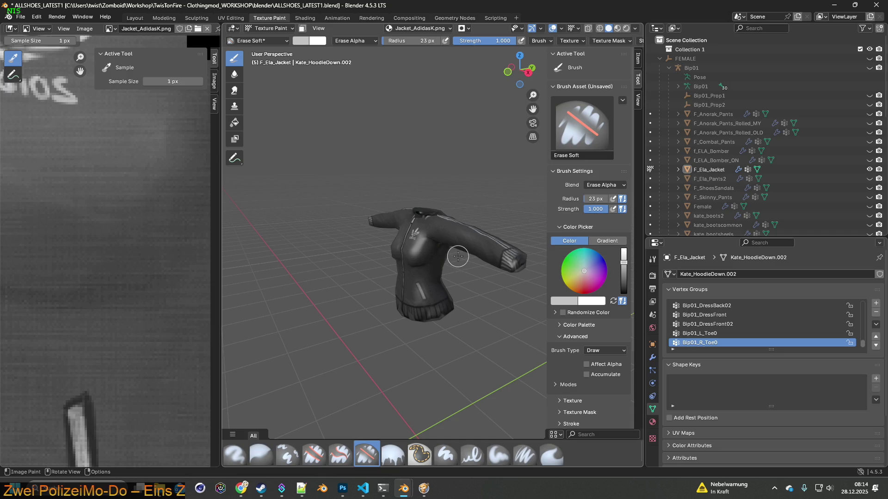
pyautogui.scroll(-5, 168, 237)
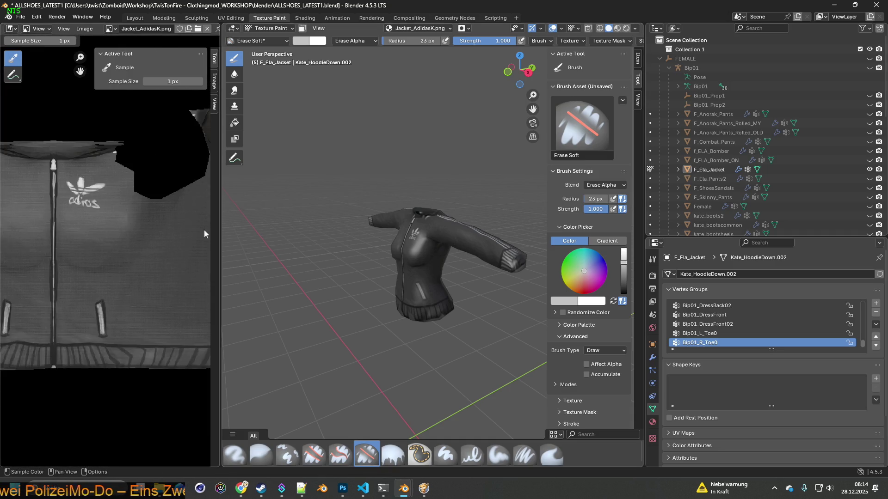
pyautogui.moveTo(409, 227)
pyautogui.mouseDown(button='middle')
pyautogui.moveTo(463, 264)
pyautogui.moveTo(464, 291)
pyautogui.moveTo(438, 273)
pyautogui.moveTo(500, 279)
pyautogui.moveTo(428, 258)
pyautogui.moveTo(351, 266)
pyautogui.moveTo(417, 256)
pyautogui.moveTo(410, 258)
pyautogui.mouseUp(button='middle')
# Step: In Project Zomboid, walk the character around to view the current jacket from front and back
pyautogui.hotkey('alt', 'Tab')
pyautogui.press('s')
pyautogui.moveTo(217, 46)
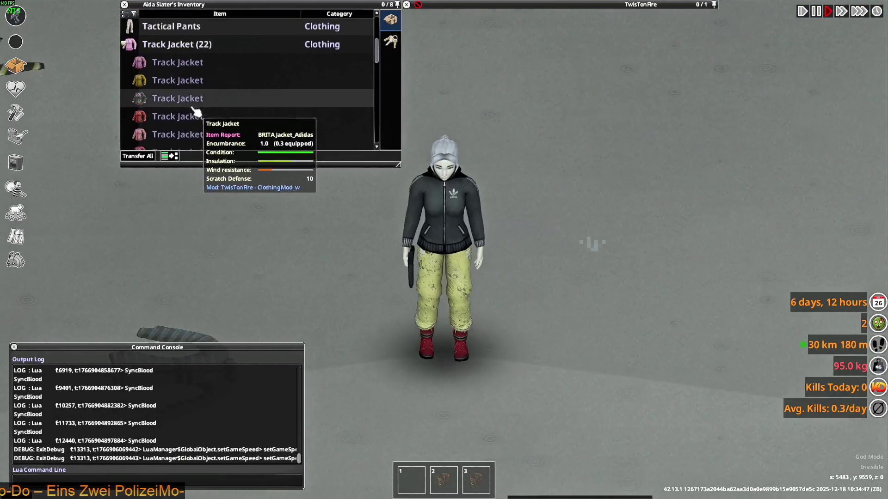
pyautogui.press('w')
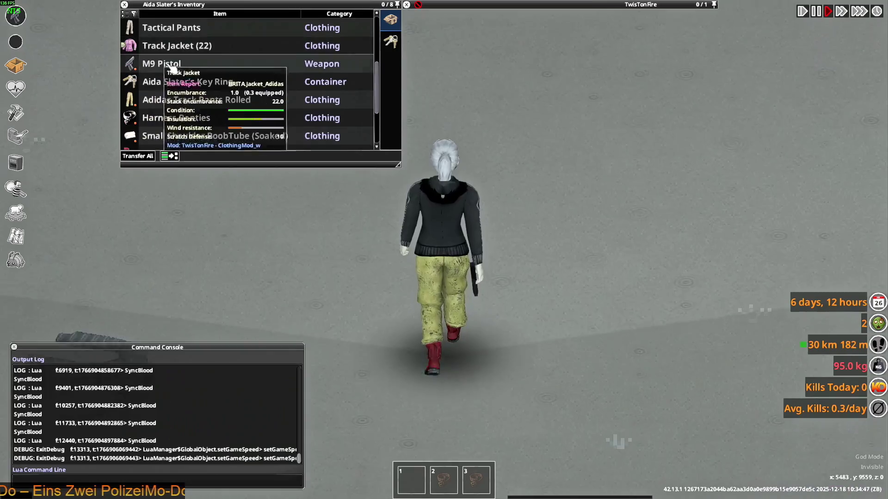
pyautogui.scroll(-3, 176, 95)
pyautogui.scroll(-1, 185, 119)
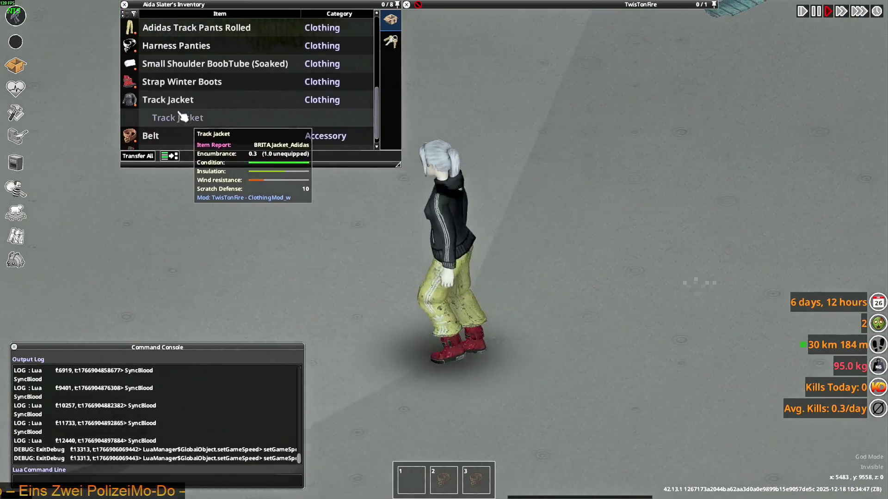
pyautogui.press('w')
pyautogui.press('s')
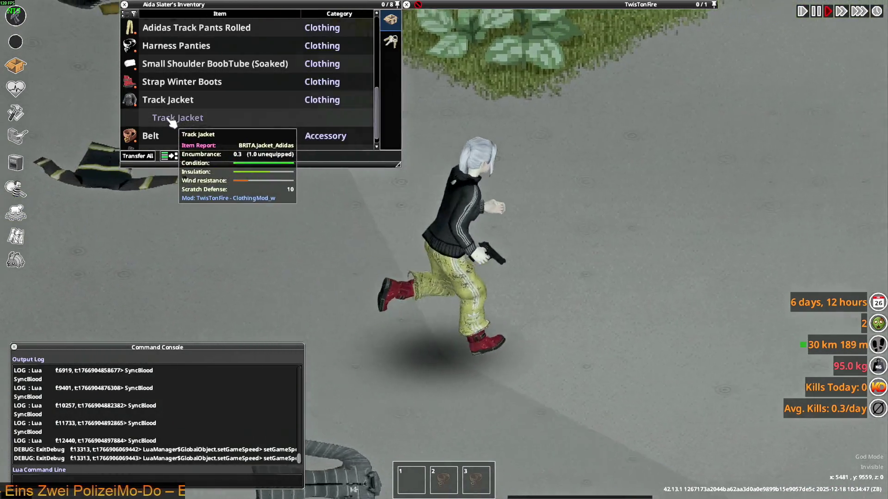
pyautogui.scroll(-1, 175, 123)
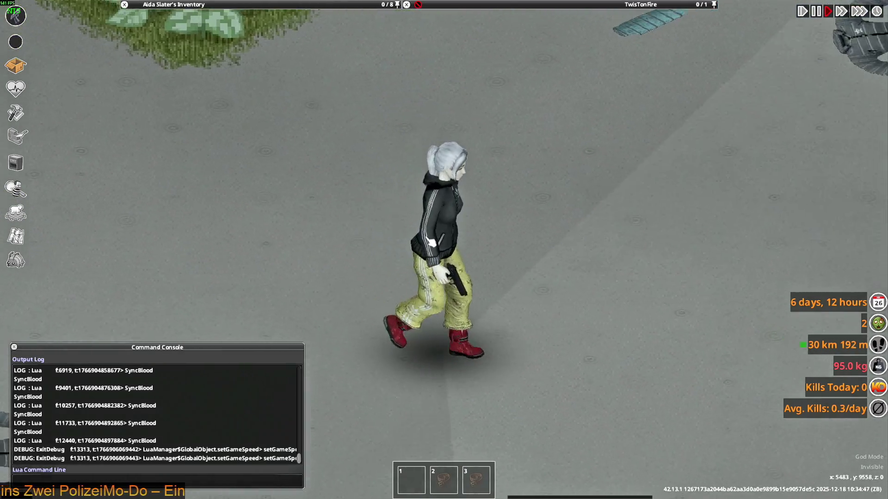
pyautogui.scroll(-5, 430, 241)
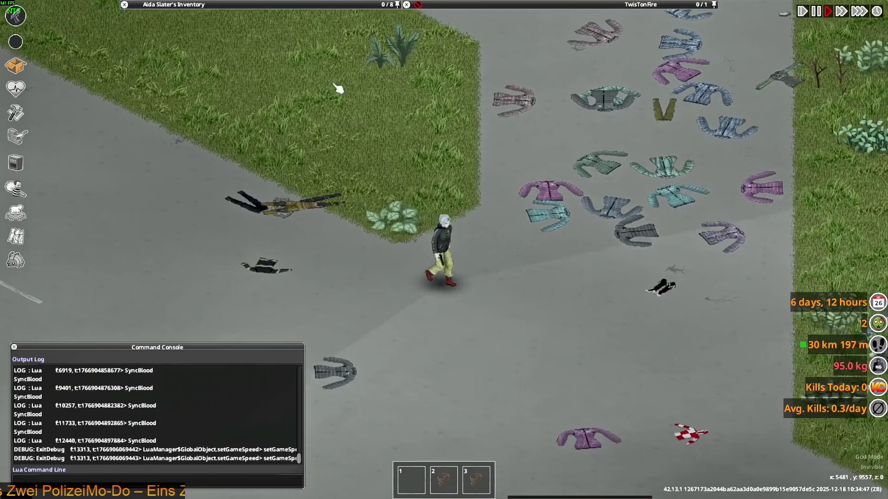
pyautogui.moveTo(197, 129)
pyautogui.scroll(8, 203, 132)
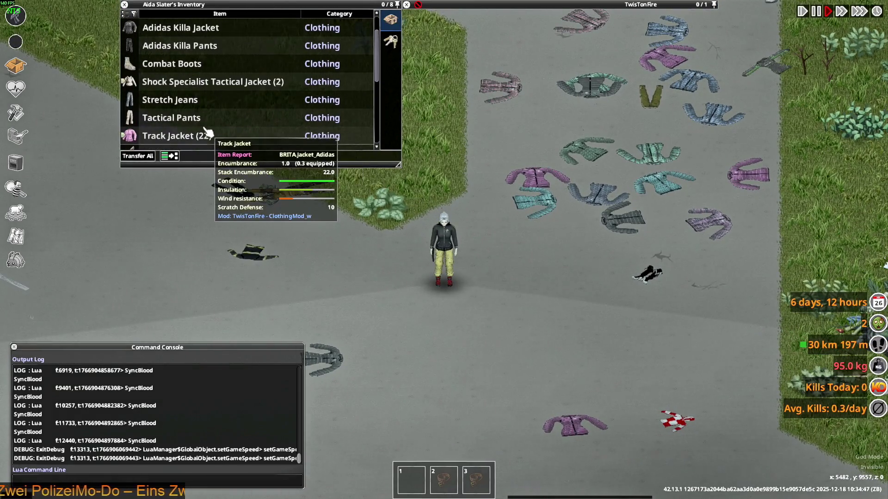
pyautogui.scroll(2, 203, 125)
# Step: Wear the Adidas Killa Jacket from the inventory
pyautogui.rightClick(166, 64)
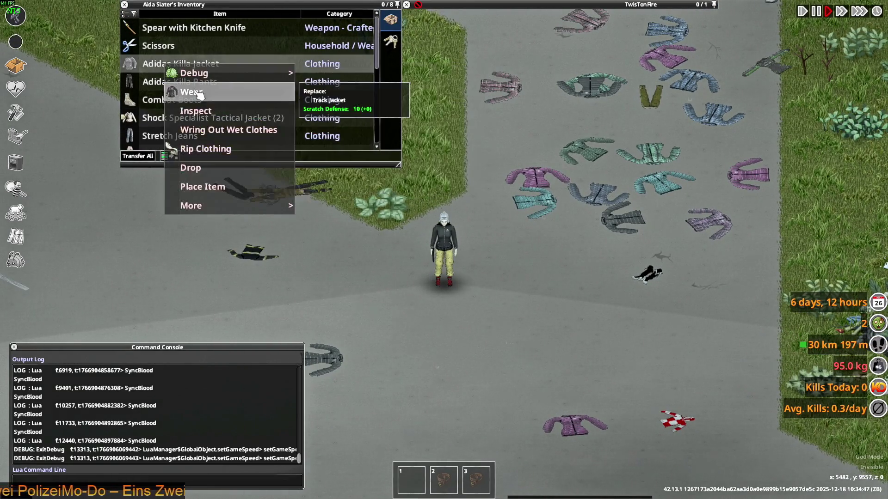
pyautogui.click(198, 94)
pyautogui.scroll(3, 168, 79)
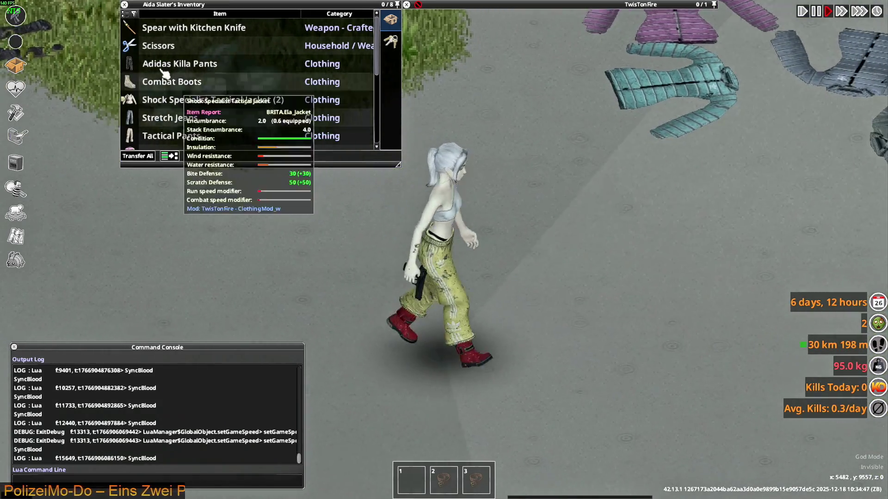
pyautogui.scroll(-5, 169, 74)
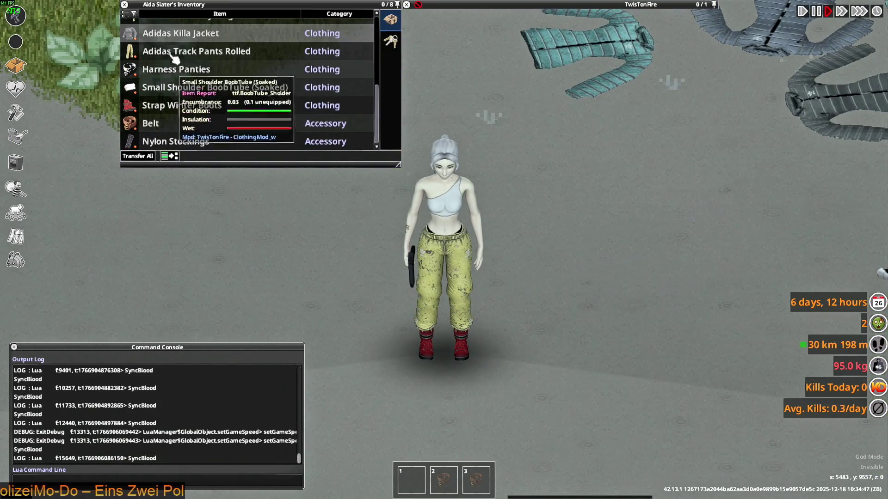
pyautogui.rightClick(174, 33)
pyautogui.press('w')
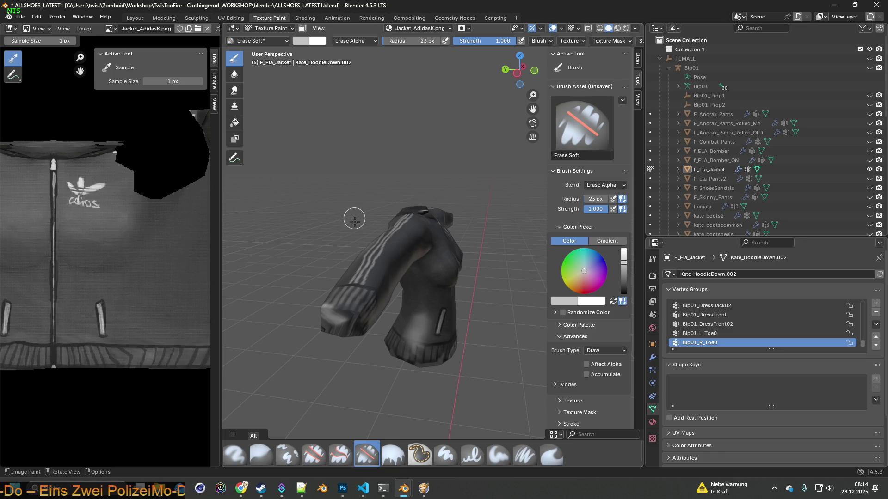
# Step: Orbit to the jacket's front, then switch to Chrome and start a new blank tab
pyautogui.moveTo(432, 235)
pyautogui.mouseDown(button='middle')
pyautogui.moveTo(347, 252)
pyautogui.moveTo(436, 245)
pyautogui.moveTo(419, 240)
pyautogui.mouseUp(button='middle')
pyautogui.hotkey('alt', 'Tab')
pyautogui.hotkey('alt', 'Tab')
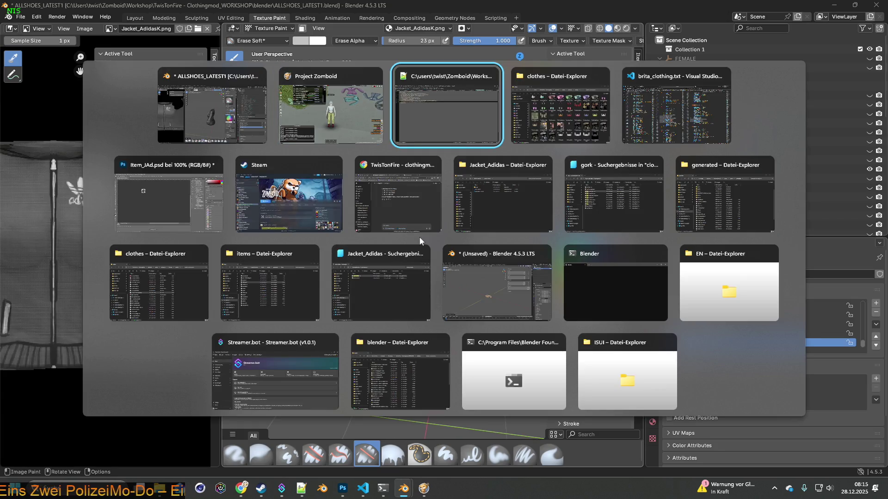
pyautogui.hotkey('alt', 'Tab')
pyautogui.hotkey('alt', 'Tab')
pyautogui.hotkey('alt', 'Tab')
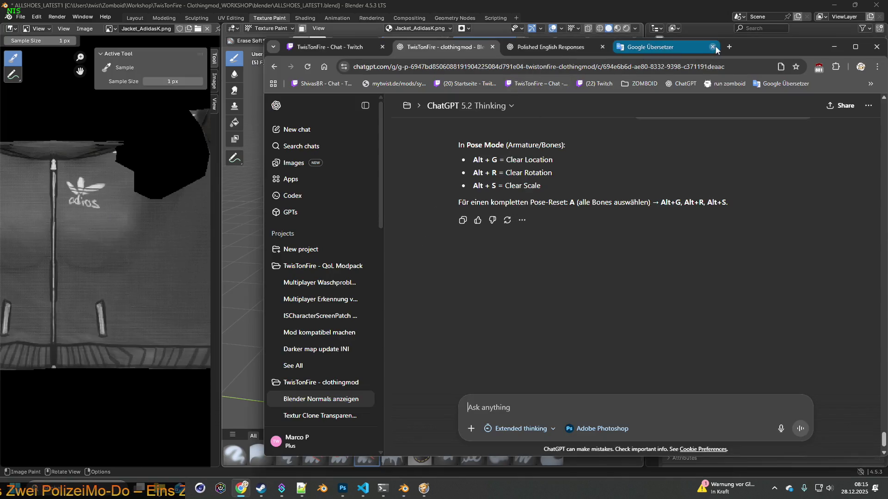
pyautogui.click(729, 47)
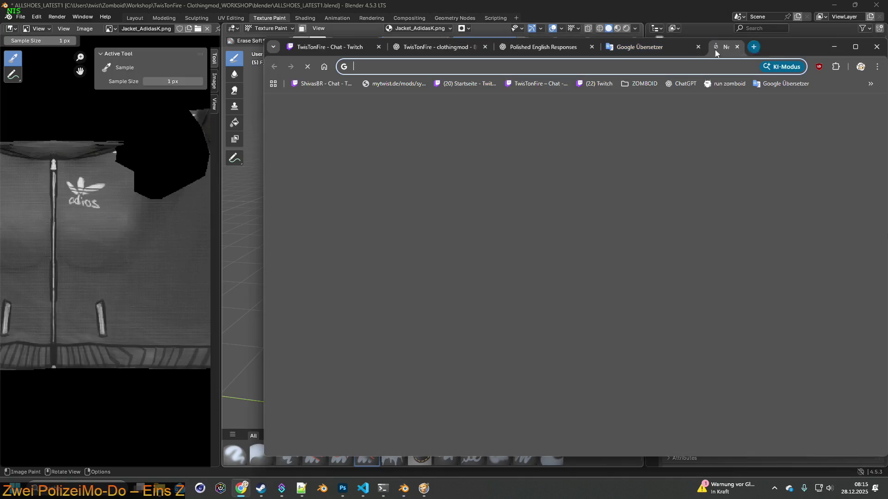
# Step: Search Google for 'killa escape from tarkov bilder'
pyautogui.click(578, 70)
pyautogui.write('k')
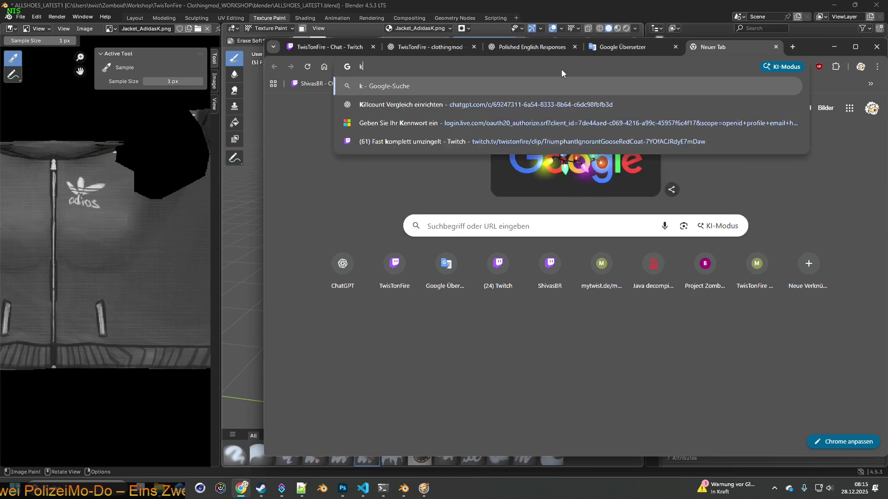
pyautogui.write('illa ja')
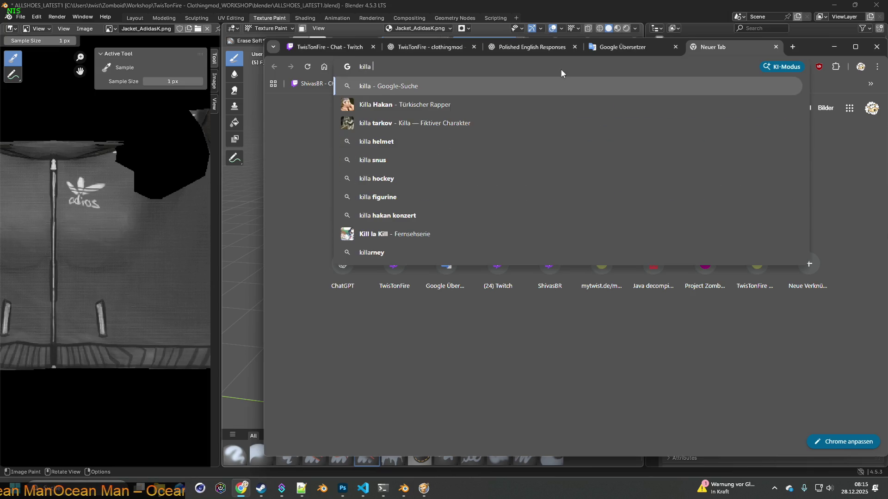
pyautogui.press('BackSpace')
pyautogui.press('BackSpace')
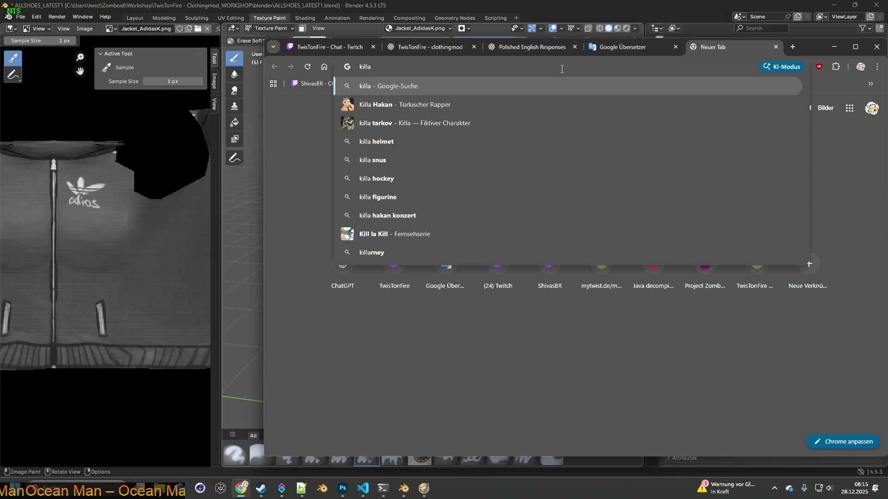
pyautogui.write(' esc')
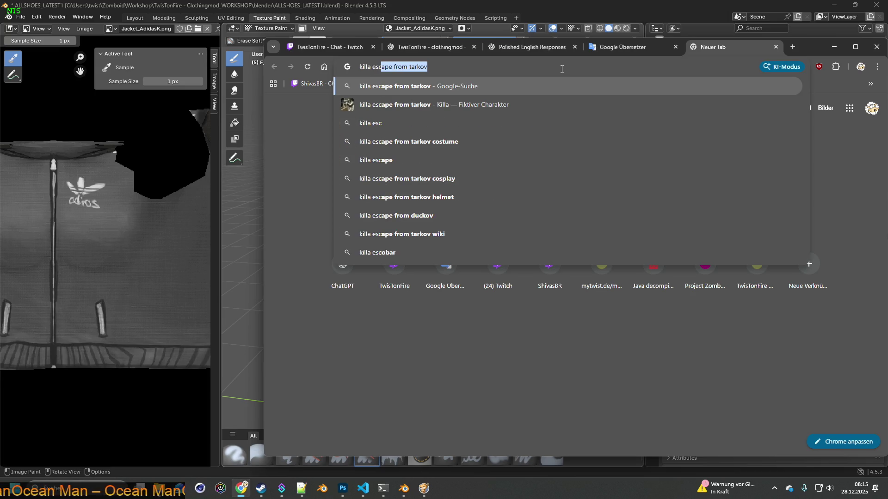
pyautogui.write('ape from ')
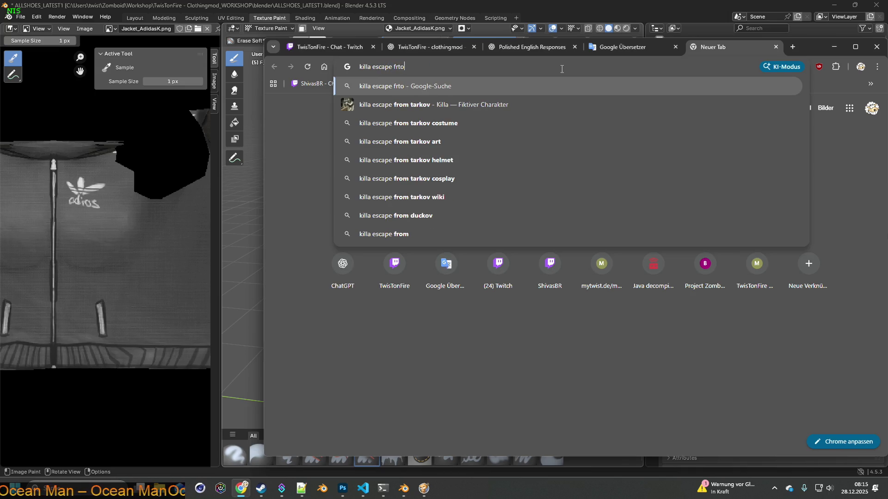
pyautogui.write('tarkov')
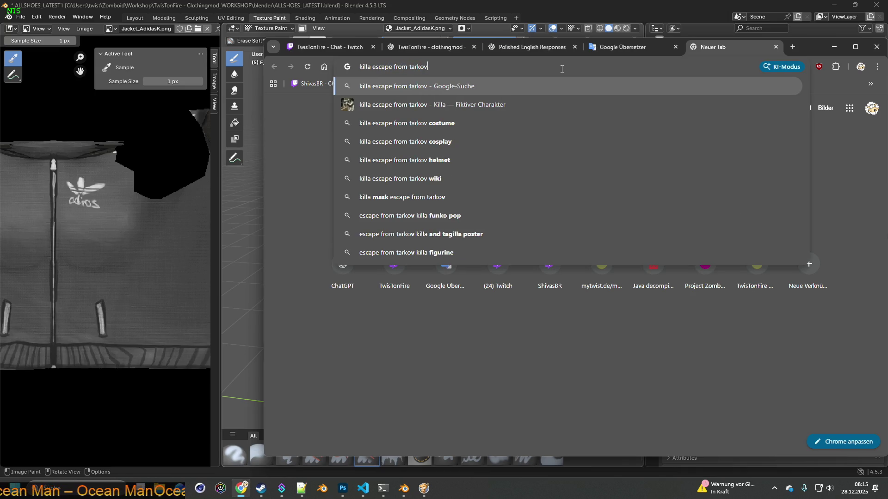
pyautogui.write(' bilder')
pyautogui.press('Return')
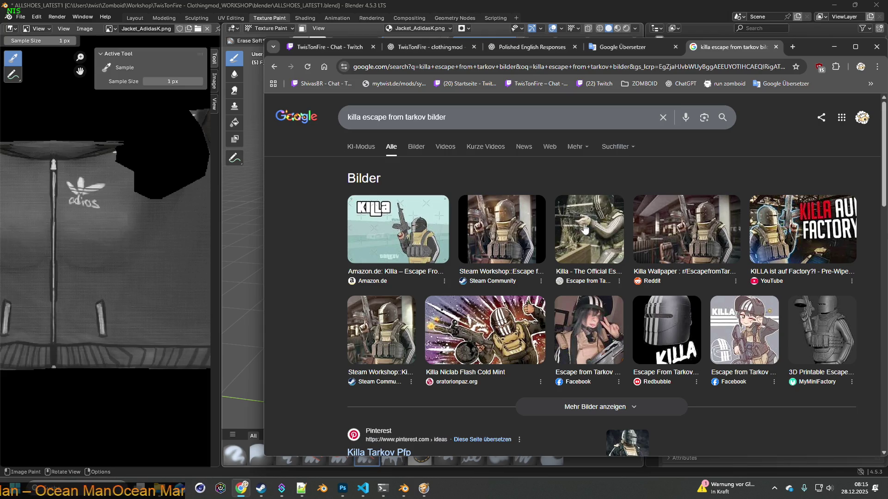
# Step: Scroll through the image results of Killa, then return to Blender
pyautogui.scroll(-3, 584, 229)
pyautogui.scroll(3, 462, 208)
pyautogui.click(416, 148)
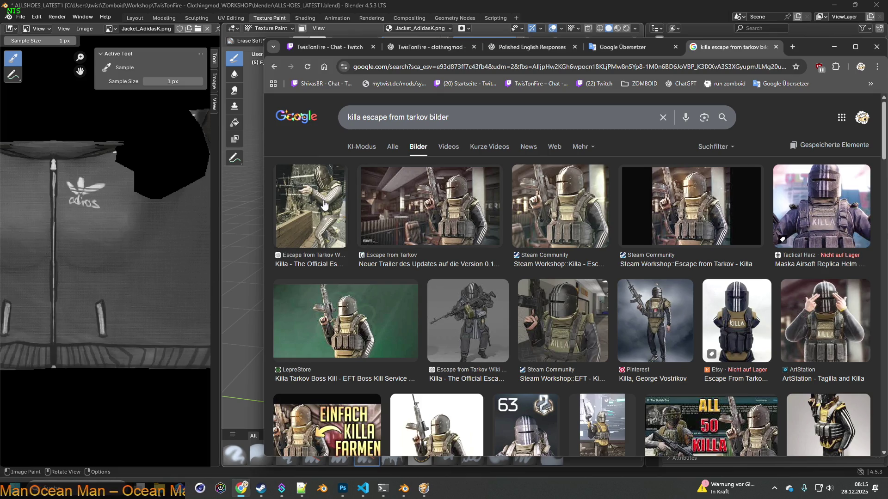
pyautogui.scroll(-5, 467, 222)
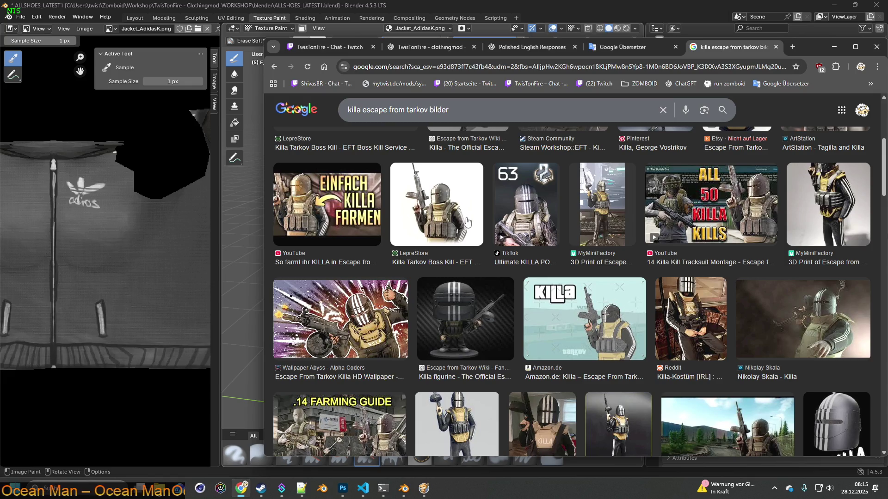
pyautogui.scroll(-2, 467, 222)
pyautogui.scroll(-3, 467, 222)
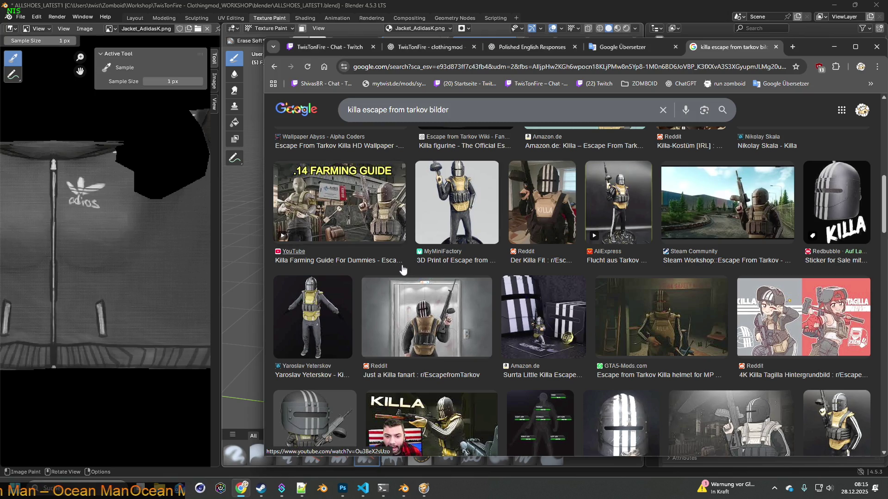
pyautogui.scroll(-3, 409, 286)
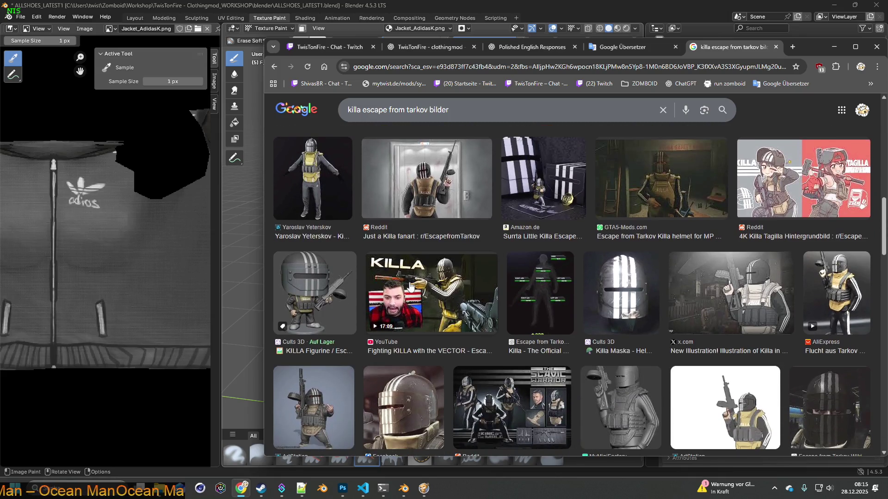
pyautogui.scroll(-2, 409, 286)
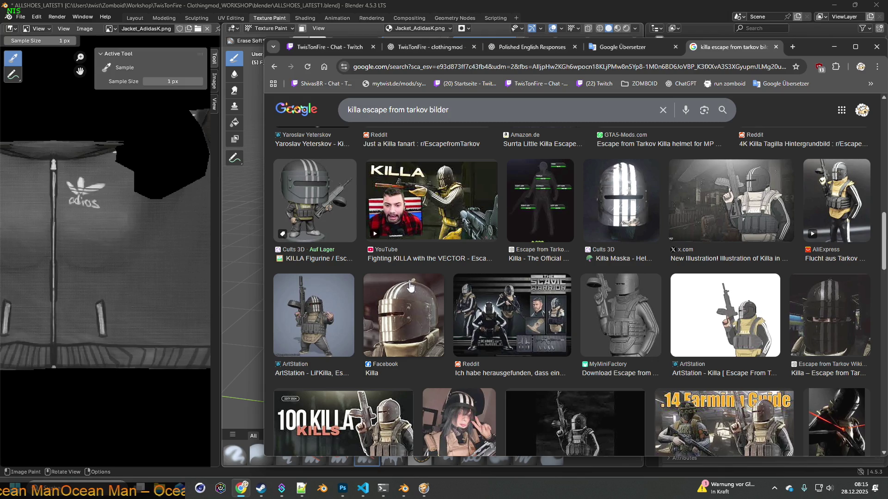
pyautogui.scroll(-4, 410, 287)
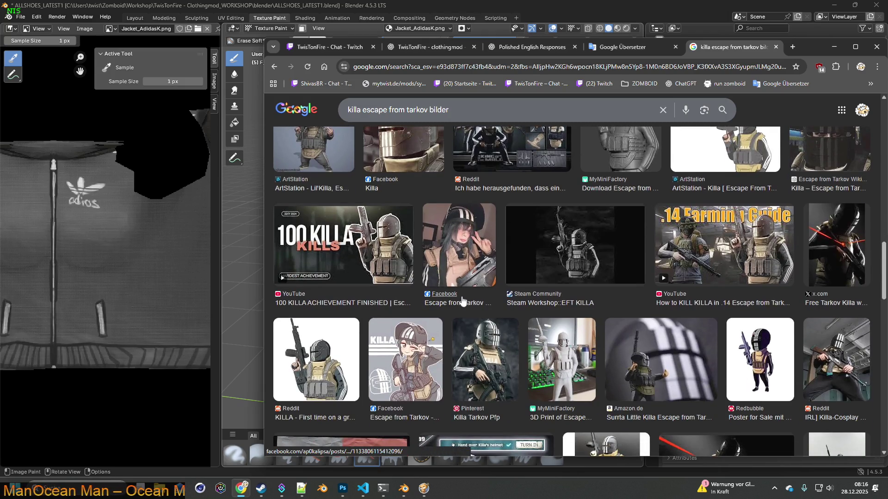
pyautogui.hotkey('alt', 'Tab')
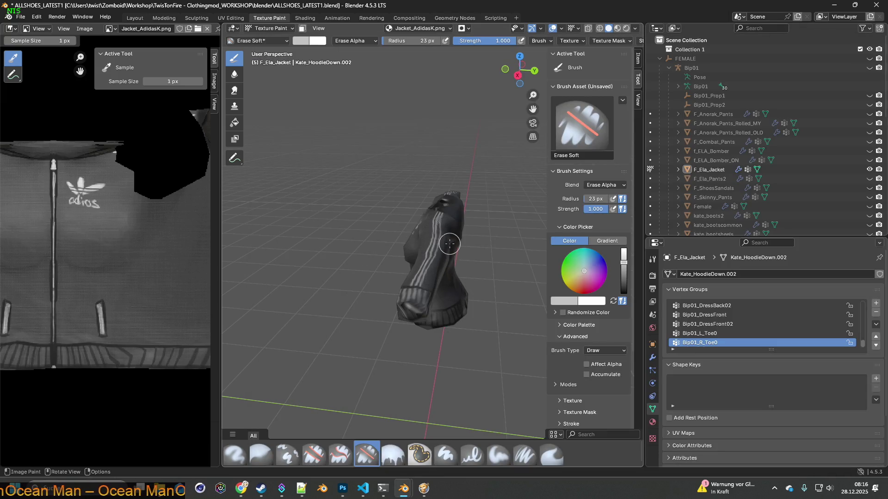
# Step: Turn the jacket to face the sleeve, choose the Paint Soft Pressure brush and sample a colour
pyautogui.moveTo(453, 244); pyautogui.dragTo(456, 268, button='middle')
pyautogui.scroll(3, 456, 287)
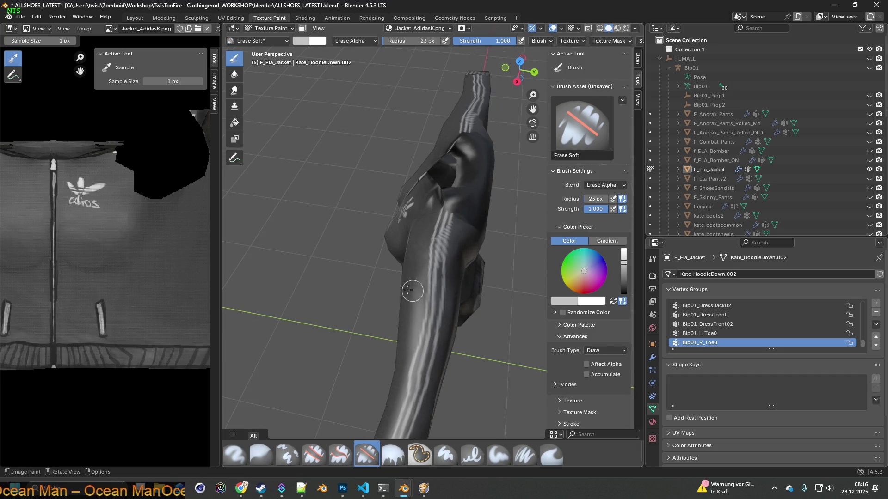
pyautogui.moveTo(368, 229)
pyautogui.mouseDown(button='middle')
pyautogui.moveTo(420, 222)
pyautogui.moveTo(442, 207)
pyautogui.mouseUp(button='middle')
pyautogui.scroll(1, 440, 198)
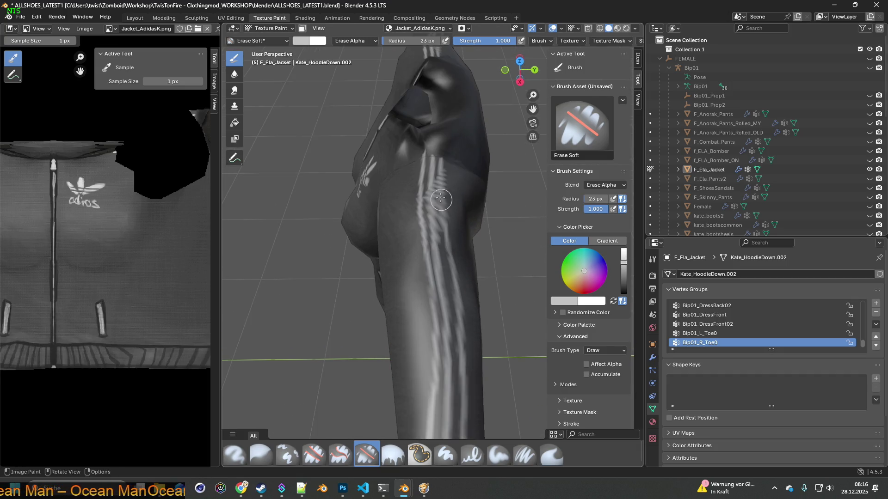
pyautogui.scroll(2, 387, 190)
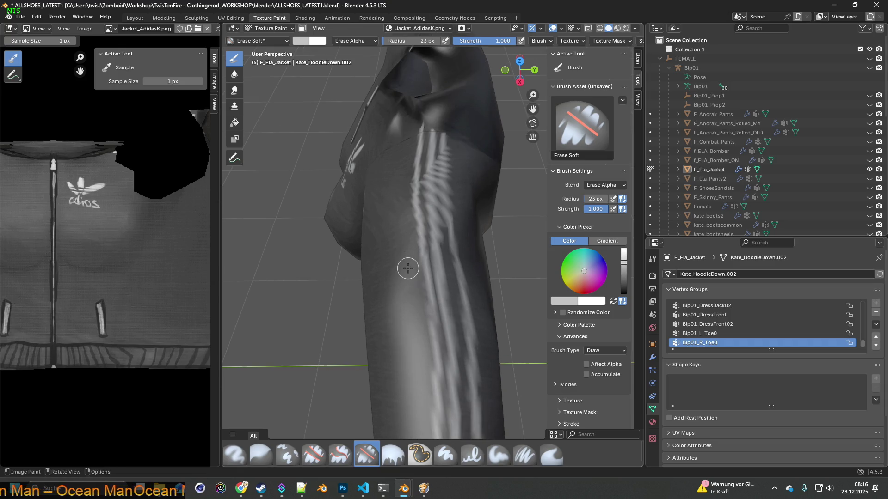
pyautogui.click(525, 455)
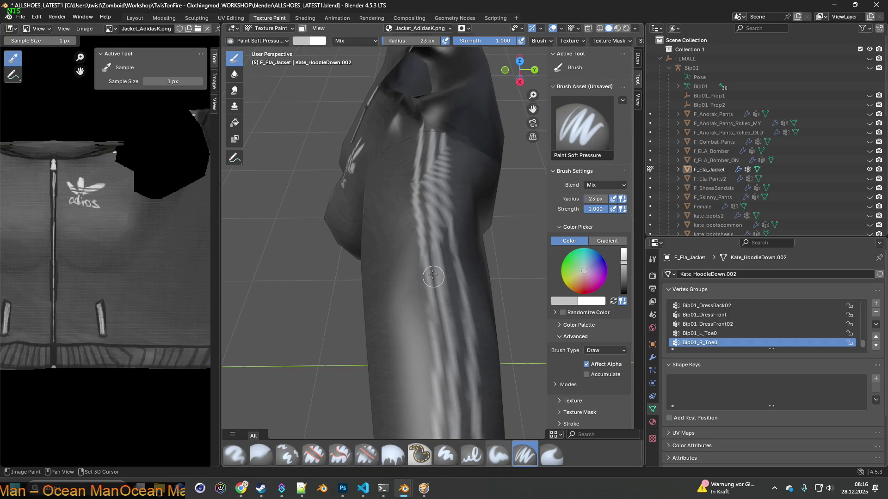
pyautogui.scroll(6, 423, 203)
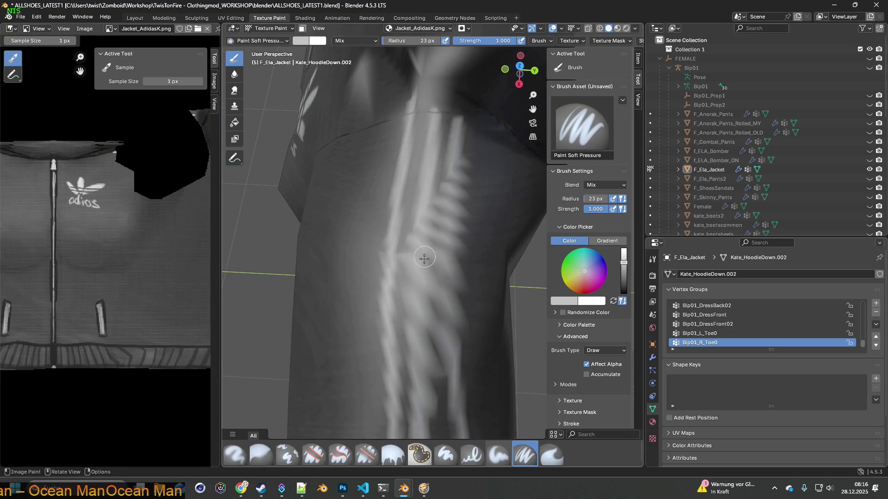
pyautogui.moveTo(408, 230); pyautogui.dragTo(430, 280, button='middle')
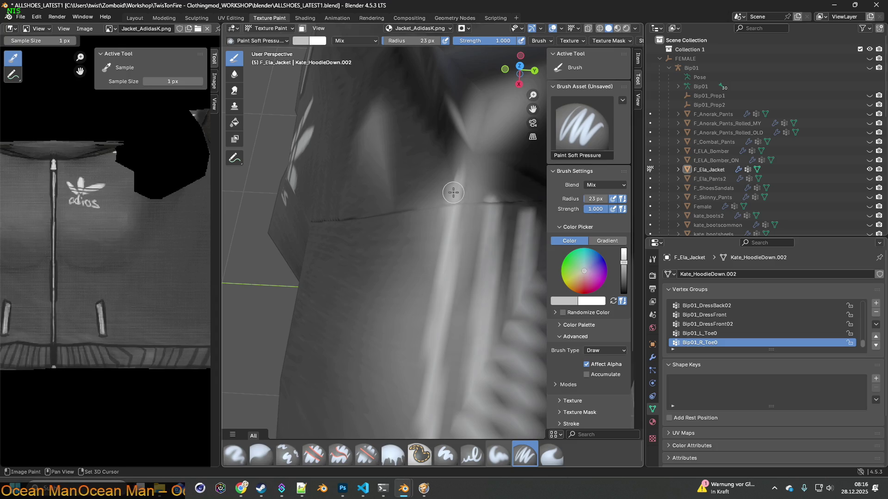
pyautogui.press('s')
# Step: Paint brighter strokes down the upper sleeve stripe, orbiting to keep the stripes vertical
pyautogui.moveTo(451, 192); pyautogui.dragTo(425, 298)
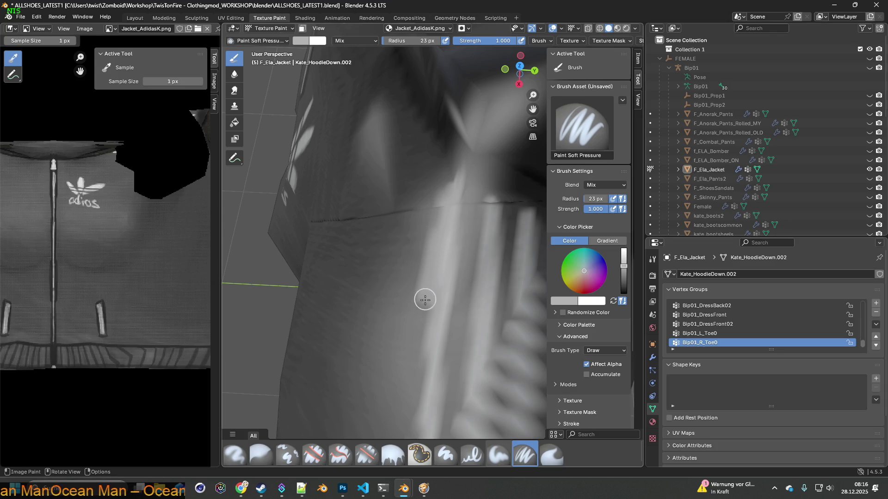
pyautogui.moveTo(426, 323); pyautogui.dragTo(436, 231, button='middle')
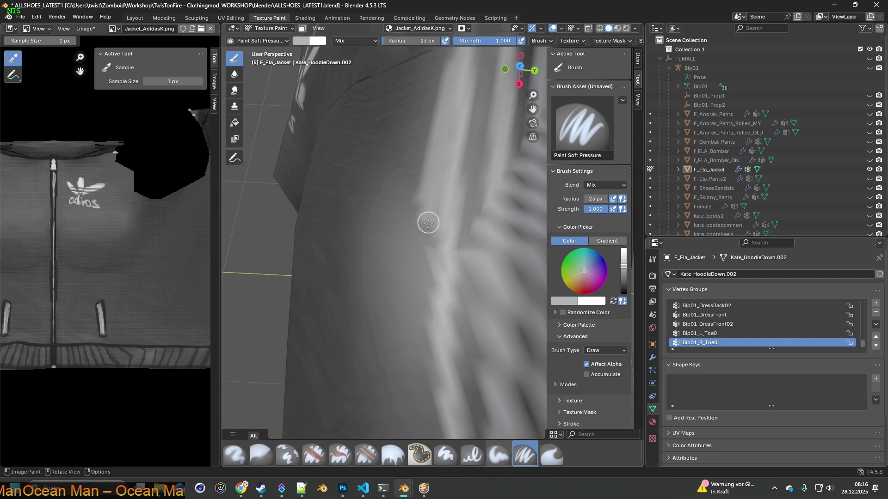
pyautogui.moveTo(426, 223); pyautogui.dragTo(434, 234, button='middle')
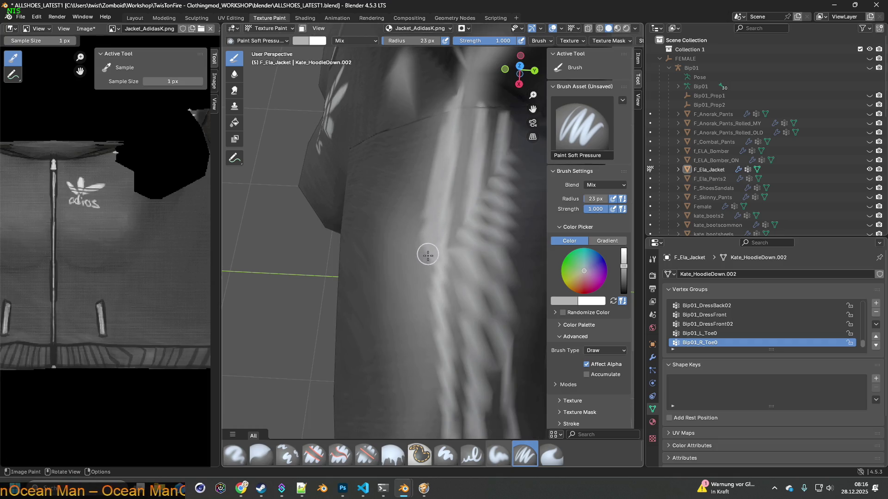
pyautogui.moveTo(422, 287)
pyautogui.mouseDown(button='middle')
pyautogui.moveTo(437, 289)
pyautogui.moveTo(425, 194)
pyautogui.mouseUp(button='middle')
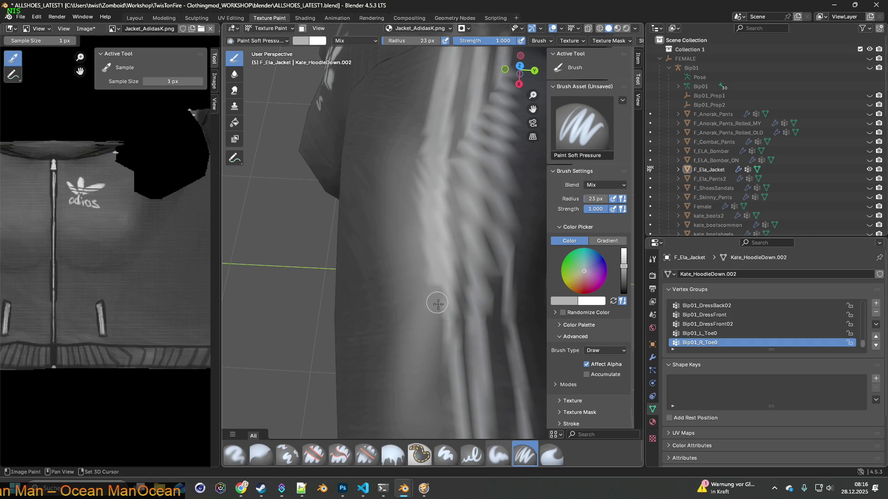
pyautogui.keyDown('shift'); pyautogui.moveTo(437, 302); pyautogui.dragTo(432, 219, button='middle'); pyautogui.keyUp('shift')
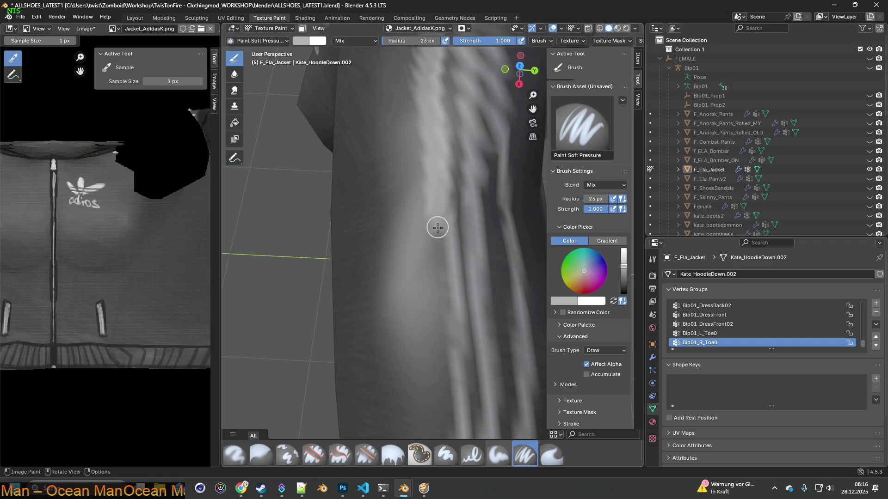
pyautogui.moveTo(438, 264)
pyautogui.mouseDown(button='middle')
pyautogui.moveTo(441, 276)
pyautogui.moveTo(423, 170)
pyautogui.mouseUp(button='middle')
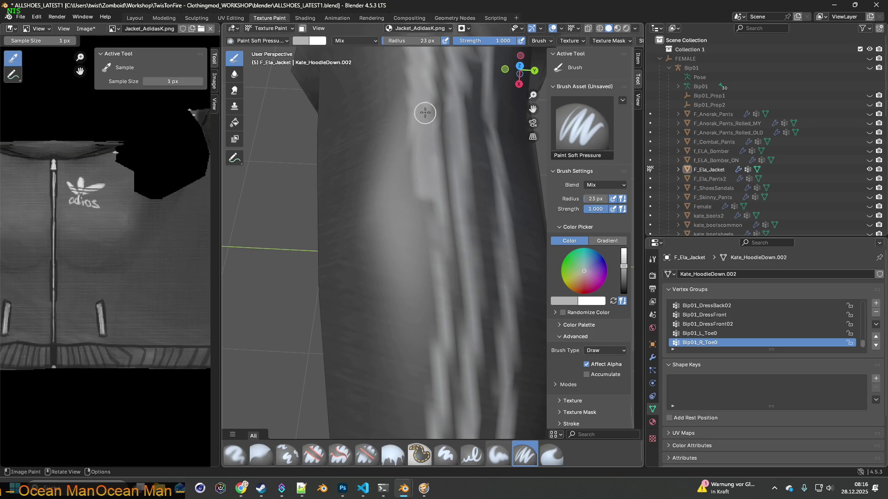
pyautogui.moveTo(422, 162); pyautogui.dragTo(434, 282)
pyautogui.moveTo(435, 282); pyautogui.dragTo(424, 176, button='middle')
pyautogui.moveTo(425, 166); pyautogui.dragTo(417, 316)
pyautogui.moveTo(417, 315); pyautogui.dragTo(428, 154, button='middle')
pyautogui.moveTo(428, 154); pyautogui.dragTo(411, 284)
pyautogui.moveTo(411, 284); pyautogui.dragTo(426, 171, button='middle')
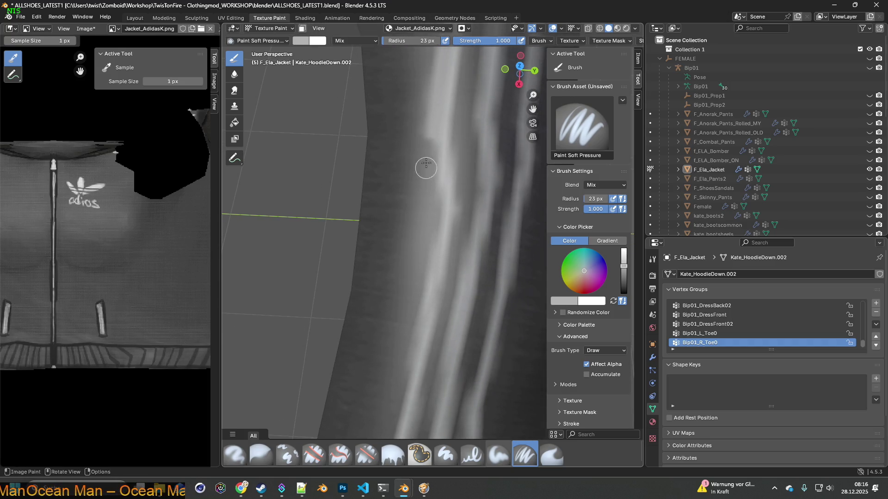
# Step: Add short light strokes along the stripes down to the sleeve hem
pyautogui.moveTo(431, 136); pyautogui.dragTo(428, 287)
pyautogui.moveTo(428, 287); pyautogui.dragTo(439, 180, button='middle')
pyautogui.moveTo(438, 134); pyautogui.dragTo(409, 266)
pyautogui.moveTo(422, 235); pyautogui.dragTo(408, 280)
pyautogui.moveTo(408, 279); pyautogui.dragTo(436, 165, button='middle')
pyautogui.moveTo(436, 164)
pyautogui.mouseDown()
pyautogui.moveTo(417, 228)
pyautogui.moveTo(418, 265)
pyautogui.mouseUp()
pyautogui.moveTo(422, 224); pyautogui.dragTo(406, 297)
pyautogui.moveTo(406, 297); pyautogui.dragTo(422, 199, button='middle')
pyautogui.moveTo(422, 198)
pyautogui.mouseDown()
pyautogui.moveTo(412, 301)
pyautogui.moveTo(423, 207)
pyautogui.moveTo(424, 245)
pyautogui.mouseUp()
pyautogui.moveTo(406, 276); pyautogui.dragTo(405, 324)
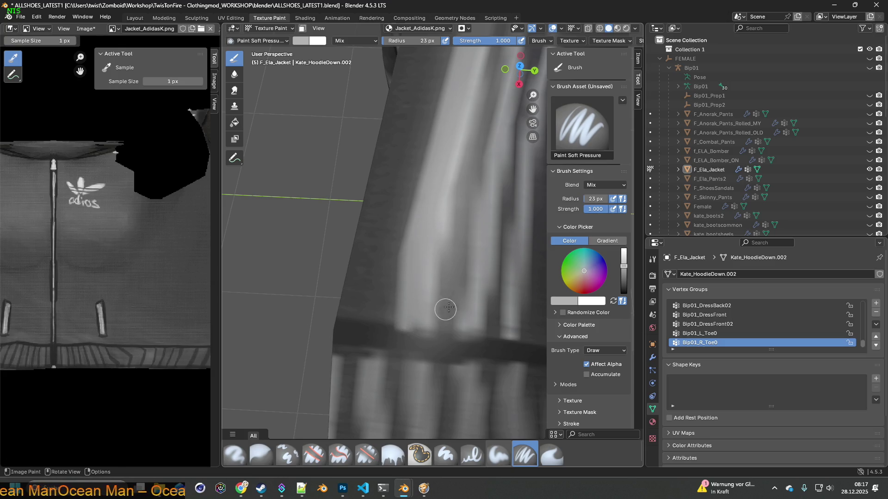
# Step: Pan, zoom and orbit to check the whole striped sleeve and shoulder seam
pyautogui.moveTo(466, 285)
pyautogui.keyDown('shift'); pyautogui.mouseDown(button='middle')
pyautogui.moveTo(429, 273)
pyautogui.moveTo(396, 316)
pyautogui.moveTo(407, 286)
pyautogui.moveTo(423, 289)
pyautogui.mouseUp(button='middle'); pyautogui.keyUp('shift')
pyautogui.scroll(-3, 415, 174)
pyautogui.scroll(-3, 397, 257)
pyautogui.scroll(6, 393, 295)
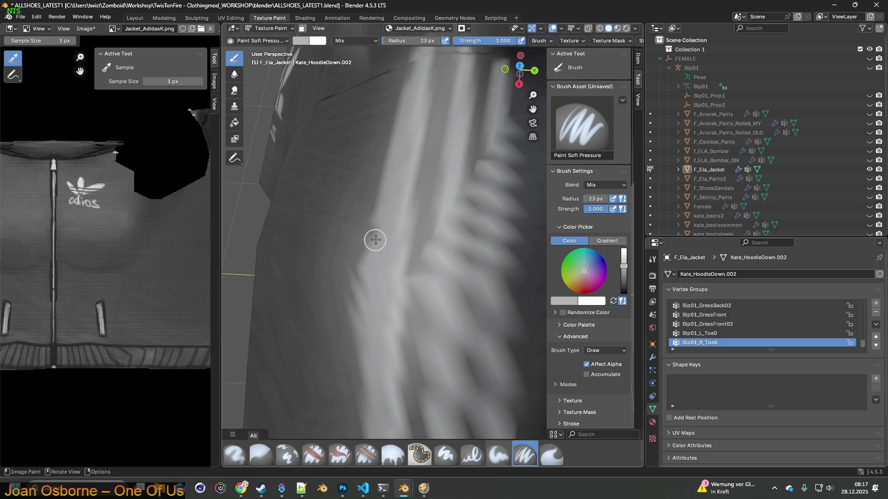
pyautogui.moveTo(387, 193); pyautogui.dragTo(398, 217, button='middle')
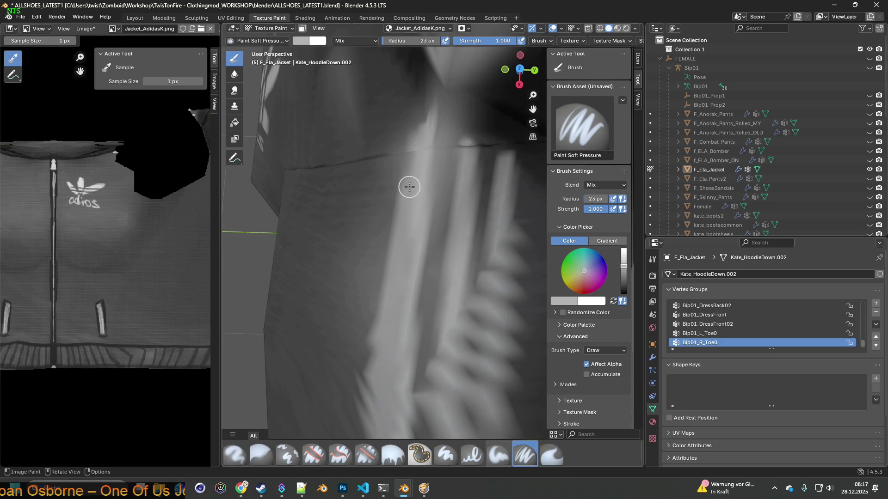
pyautogui.moveTo(416, 183)
pyautogui.keyDown('ctrl'); pyautogui.mouseDown(button='middle')
pyautogui.moveTo(415, 262)
pyautogui.moveTo(416, 248)
pyautogui.mouseUp(button='middle'); pyautogui.keyUp('ctrl')
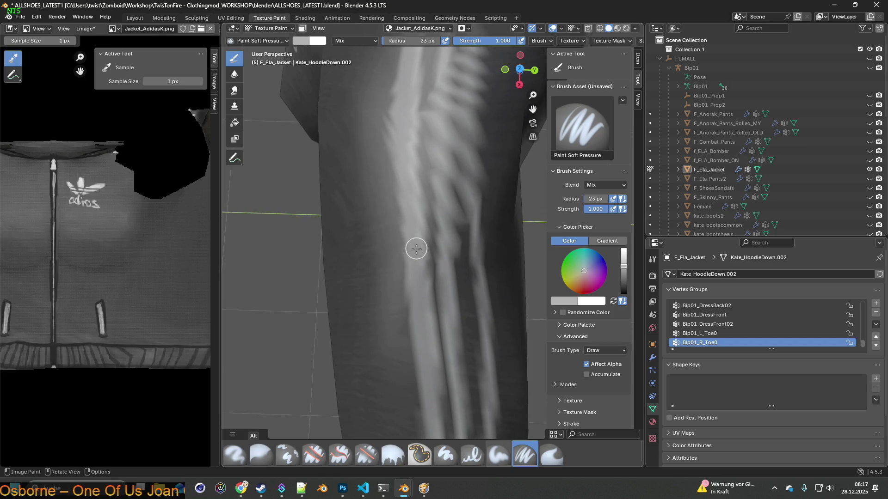
pyautogui.keyDown('shift'); pyautogui.moveTo(435, 302); pyautogui.dragTo(409, 261, button='middle'); pyautogui.keyUp('shift')
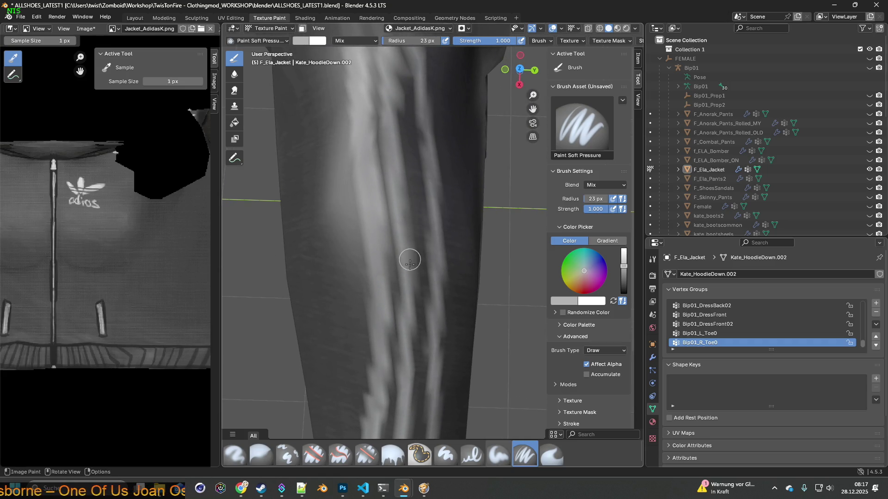